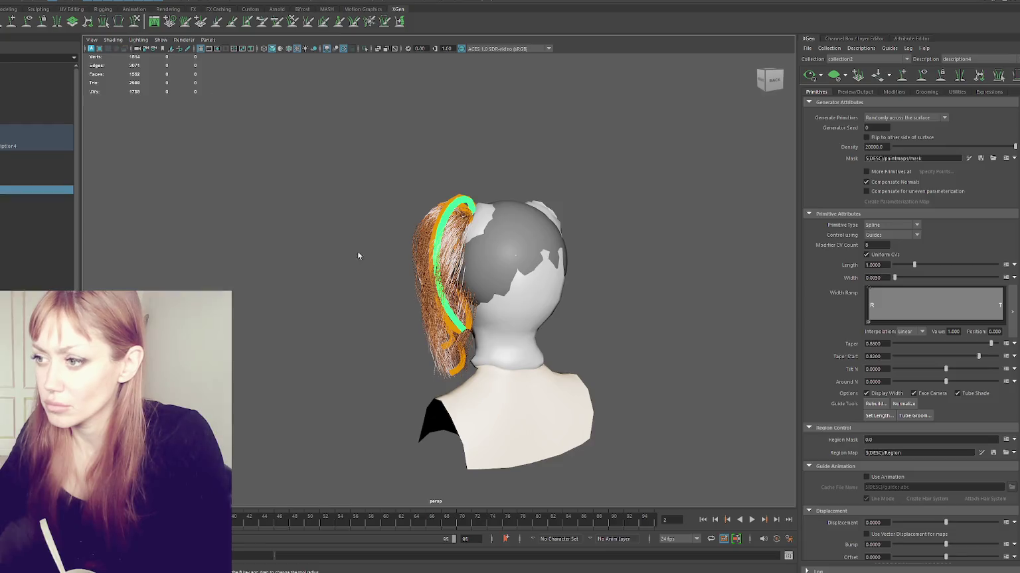
Sculpt the ponytail guide curve into an arc rising from the head.
mouse_move(403, 329)
left_mouse_down()
mouse_move(392, 210)
mouse_move(436, 182)
mouse_move(531, 186)
mouse_move(639, 210)
left_mouse_up()
left_click_drag(330, 182, 426, 179)
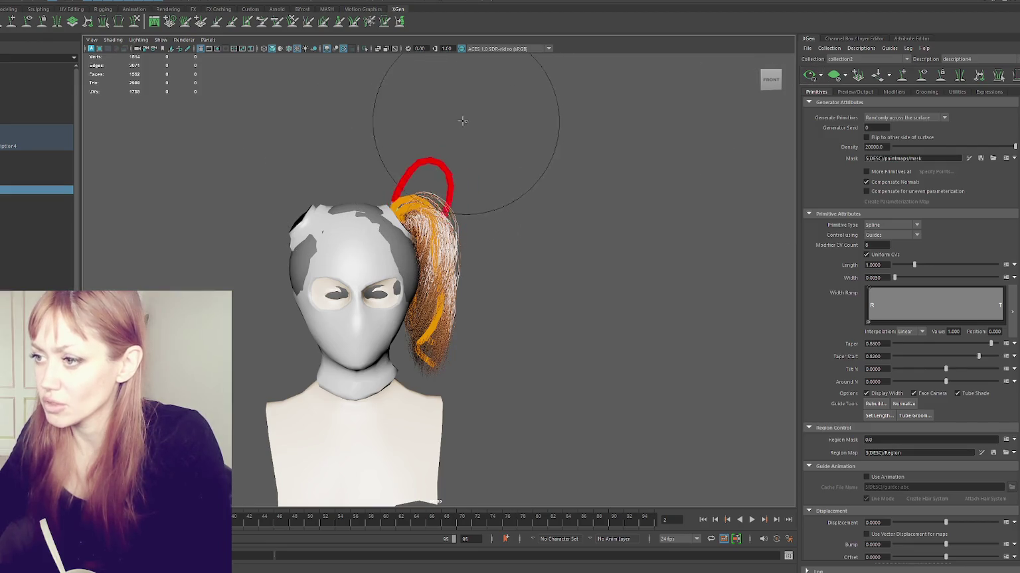
mouse_move(492, 175)
left_mouse_down("alt")
mouse_move(454, 271)
mouse_move(421, 182)
mouse_move(600, 166)
mouse_move(489, 159)
left_mouse_up("alt")
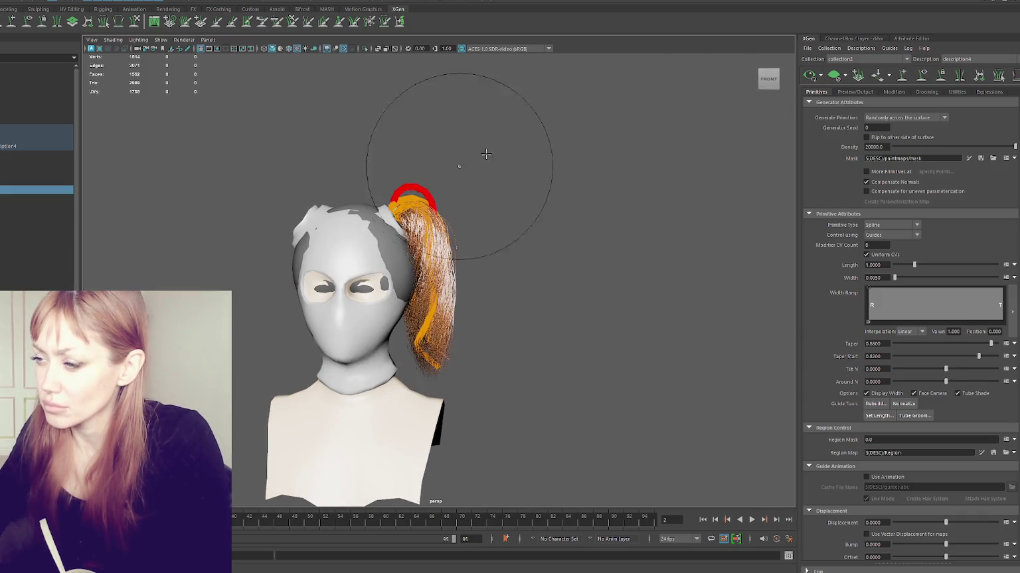
Reposition the ponytail guide with the Move tool, check it from behind, and deselect.
left_click(923, 77)
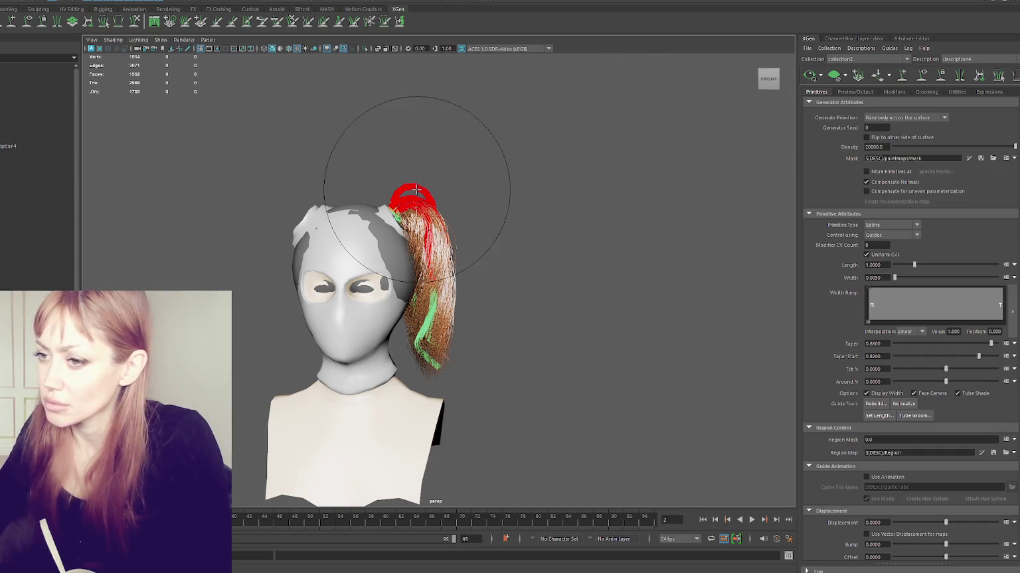
key("w")
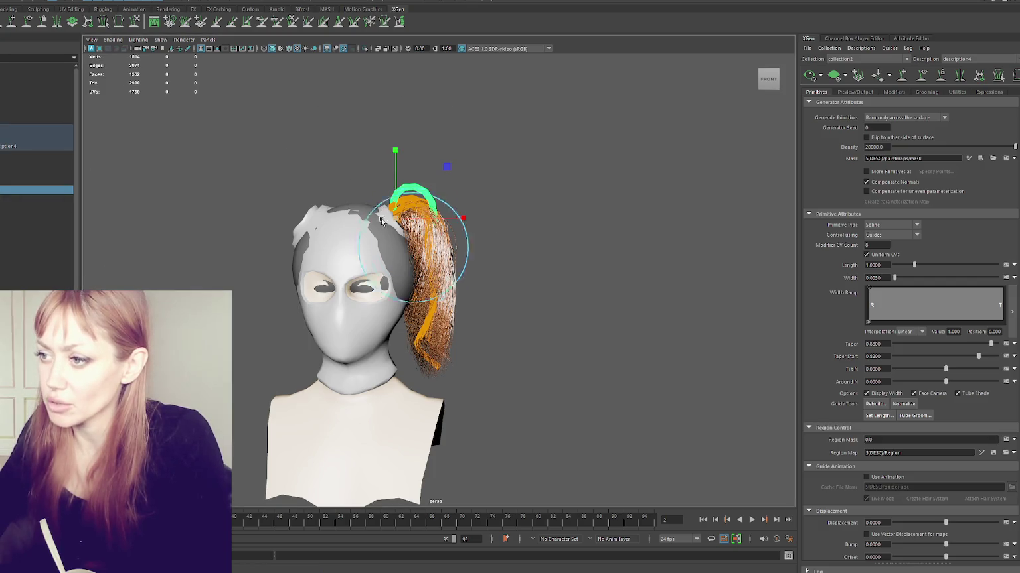
left_click_drag(410, 214, 598, 137, "alt")
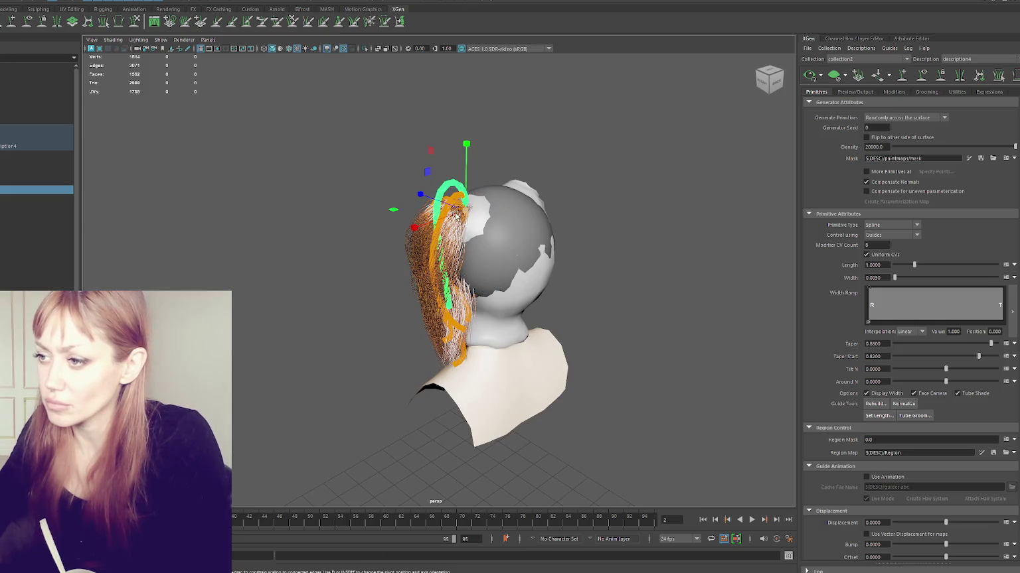
left_click(545, 166)
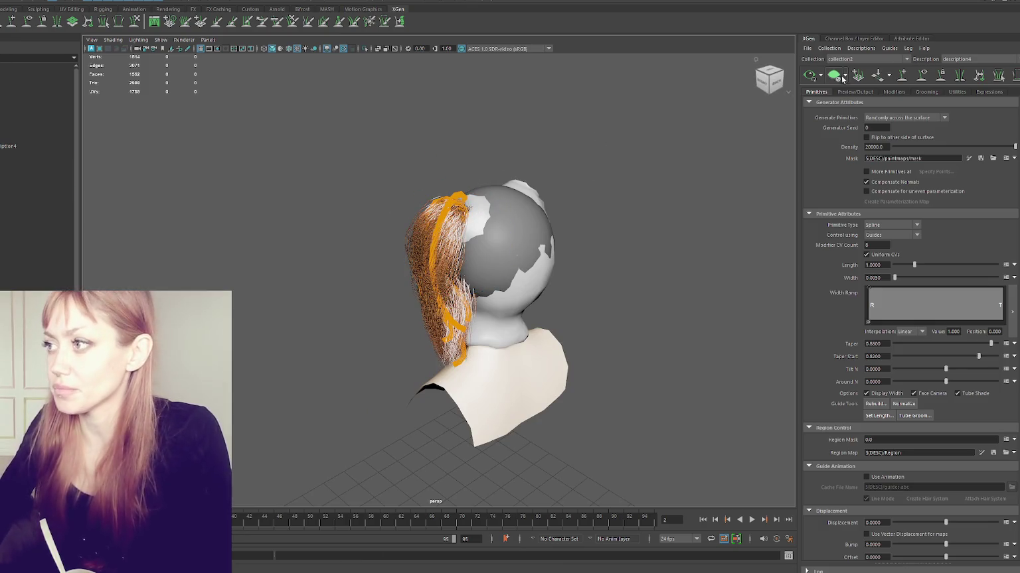
mouse_move(544, 166)
left_mouse_down("alt")
mouse_move(572, 182)
mouse_move(717, 162)
left_mouse_up("alt")
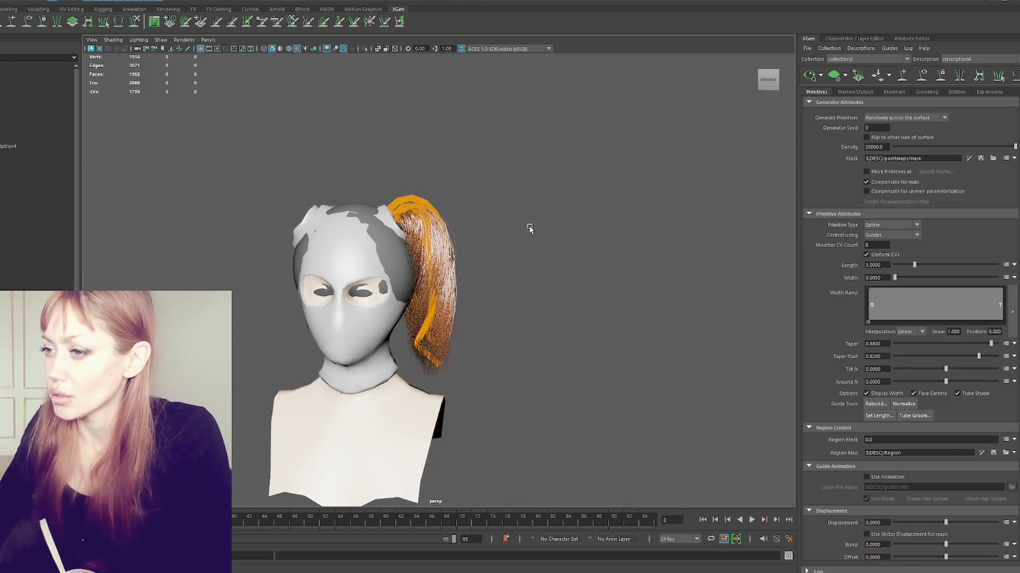
left_click(694, 155)
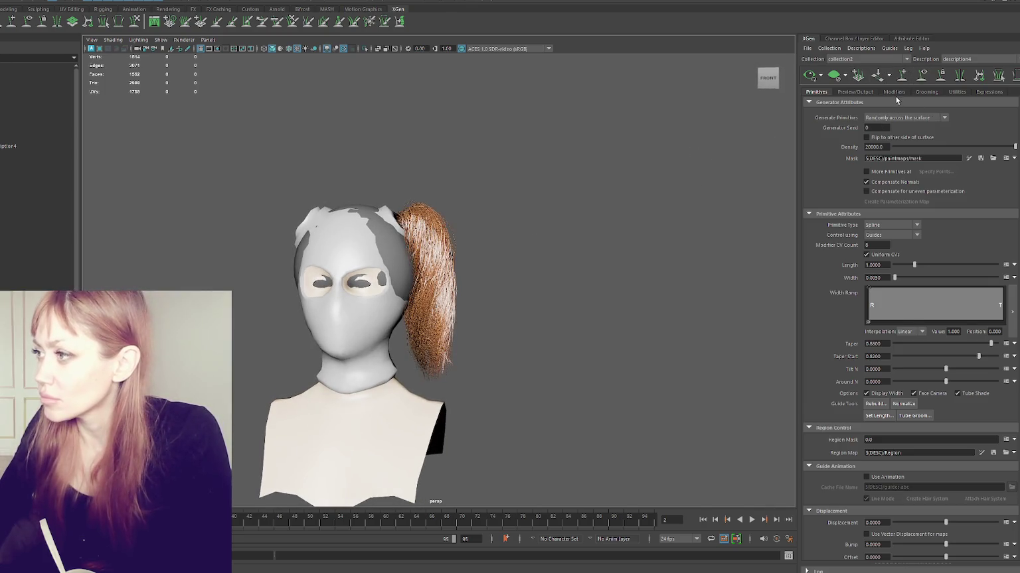
Change the Coil1 modifier radius from 22 to .1 and inspect the ponytail from several angles.
left_click(893, 92)
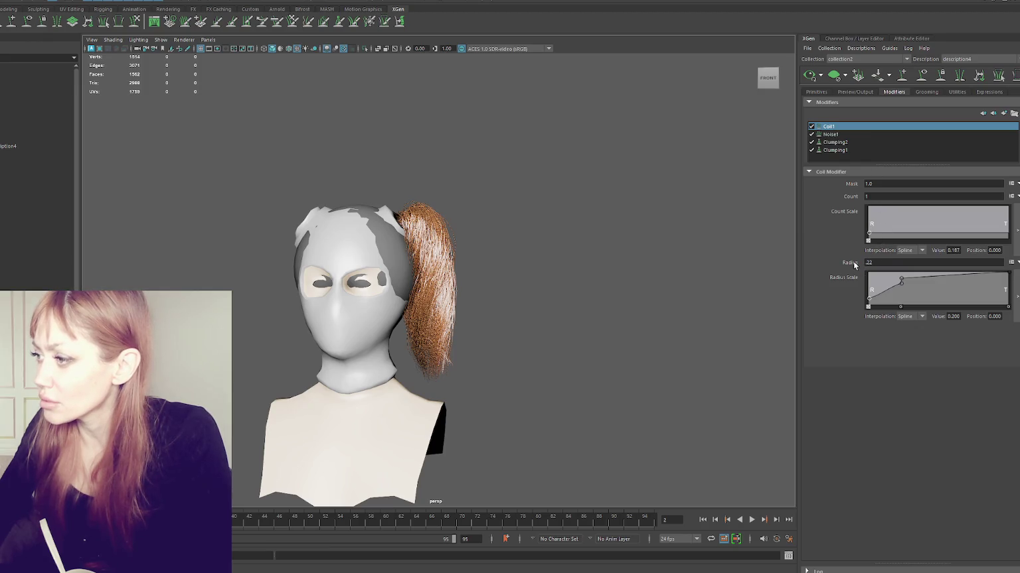
type(".1")
key("Return")
mouse_move(458, 237)
left_mouse_down("alt")
mouse_move(508, 237)
mouse_move(408, 245)
left_mouse_up("alt")
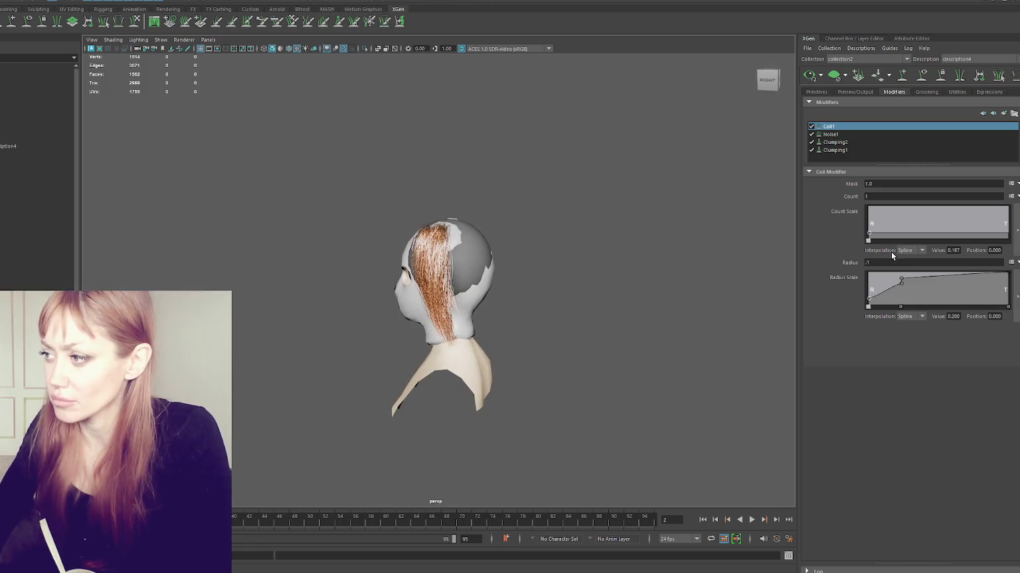
left_click_drag(496, 230, 596, 230, "alt")
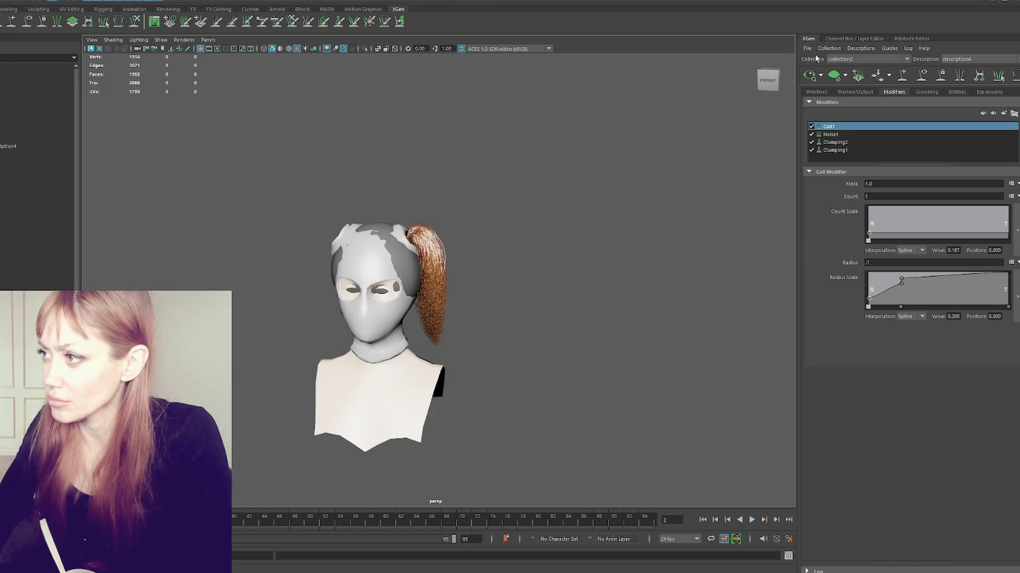
mouse_move(348, 226)
left_mouse_down("alt")
mouse_move(503, 230)
mouse_move(355, 239)
mouse_move(519, 223)
left_mouse_up("alt")
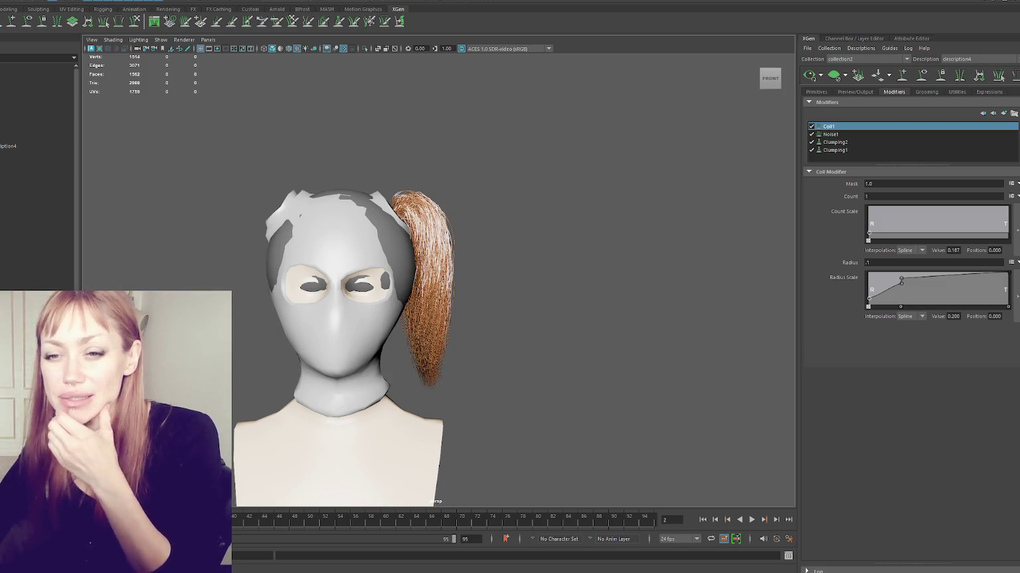
Hide the hair guides, make description4 the current description, and refresh the preview.
left_click(10, 156)
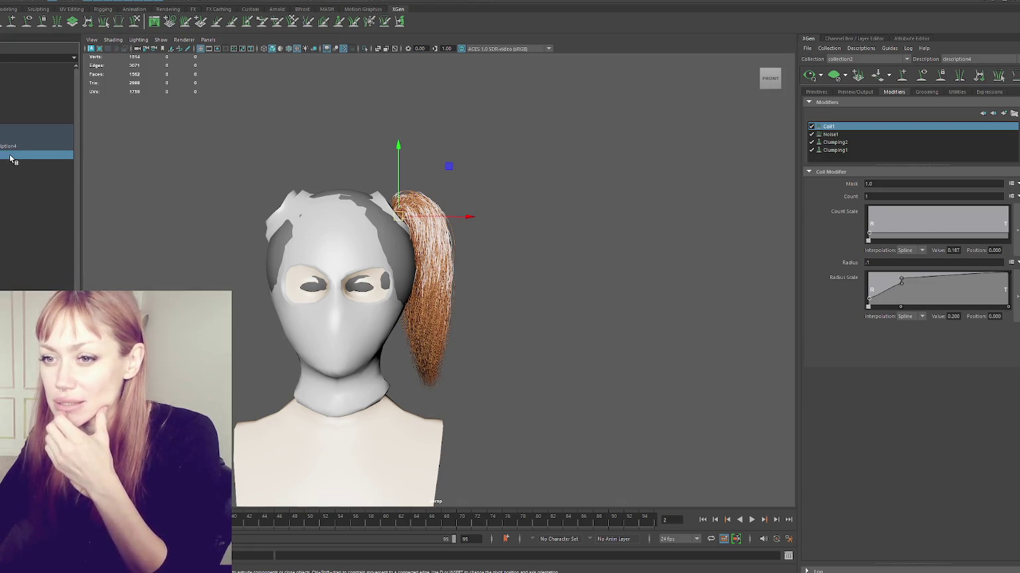
left_click(922, 75)
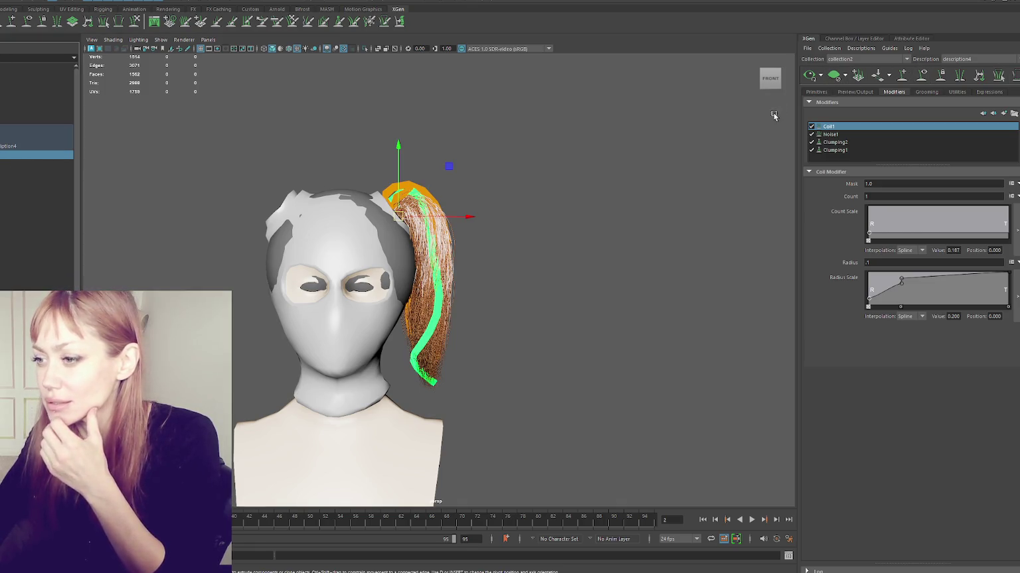
left_click(57, 130)
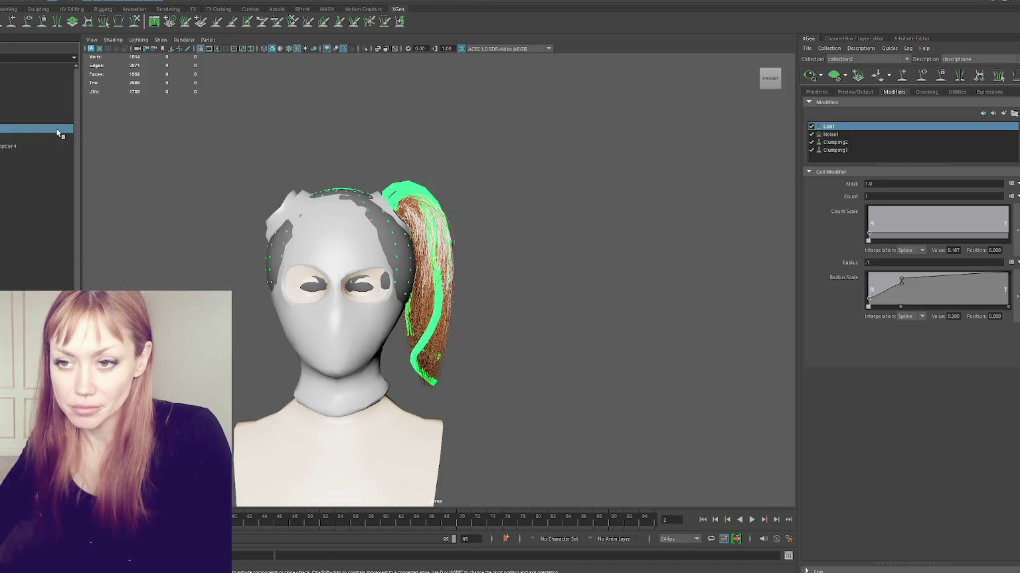
key("h")
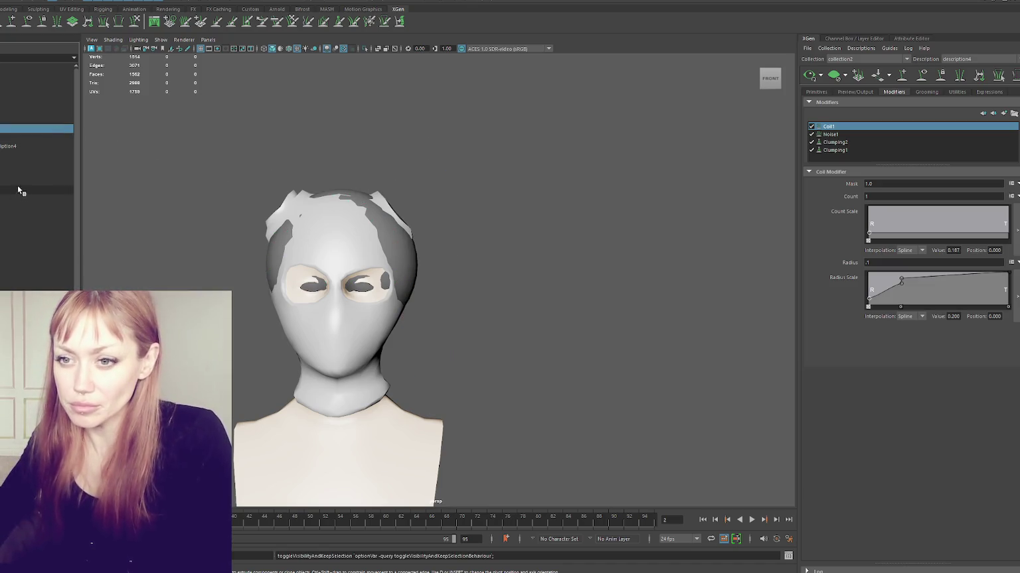
left_click(19, 190)
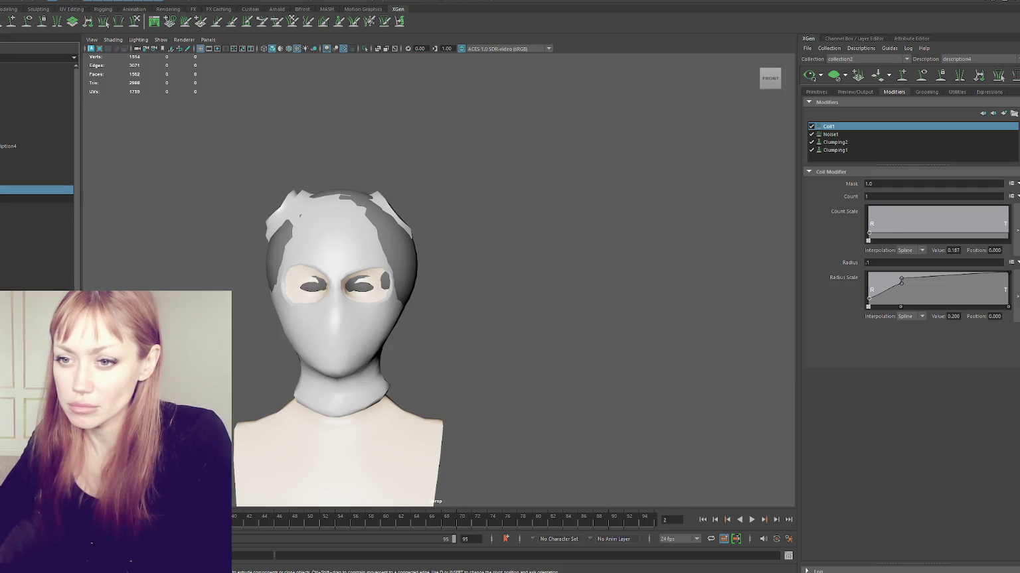
left_click(990, 60)
left_click(987, 53)
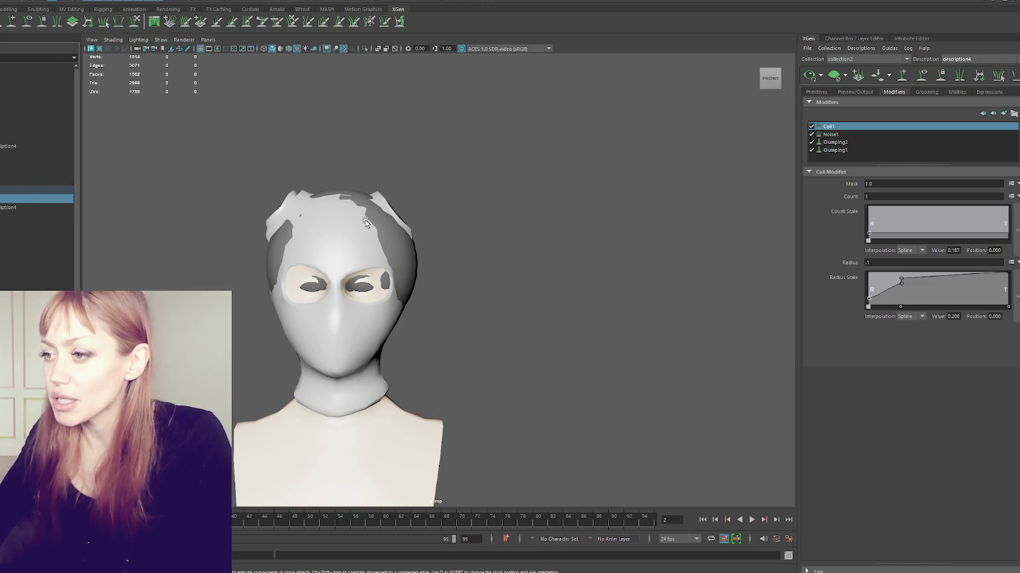
left_click(810, 77)
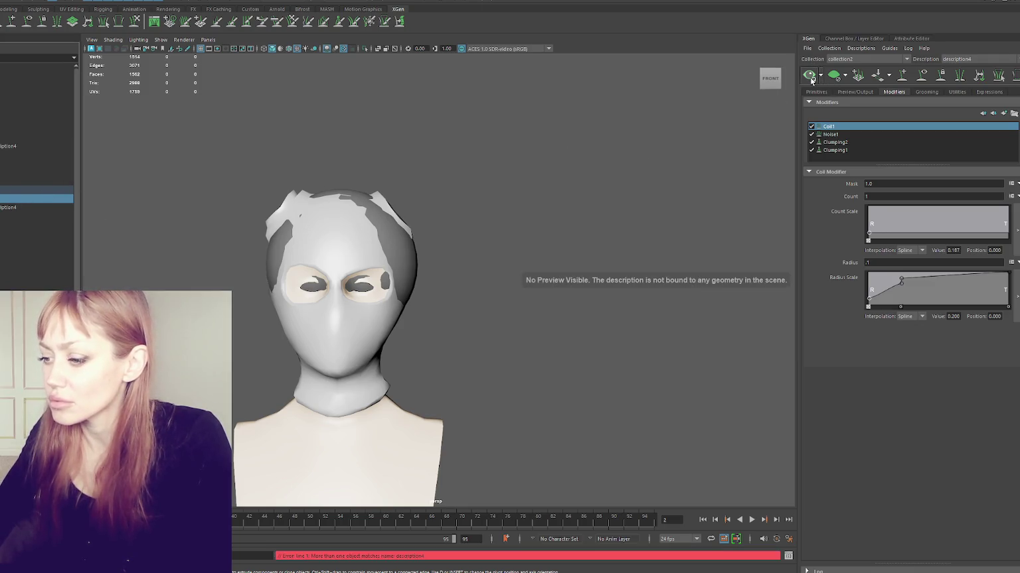
Delete the duplicate description entry, reselect the hair description, and save as hair gen.mb.
left_click(37, 191)
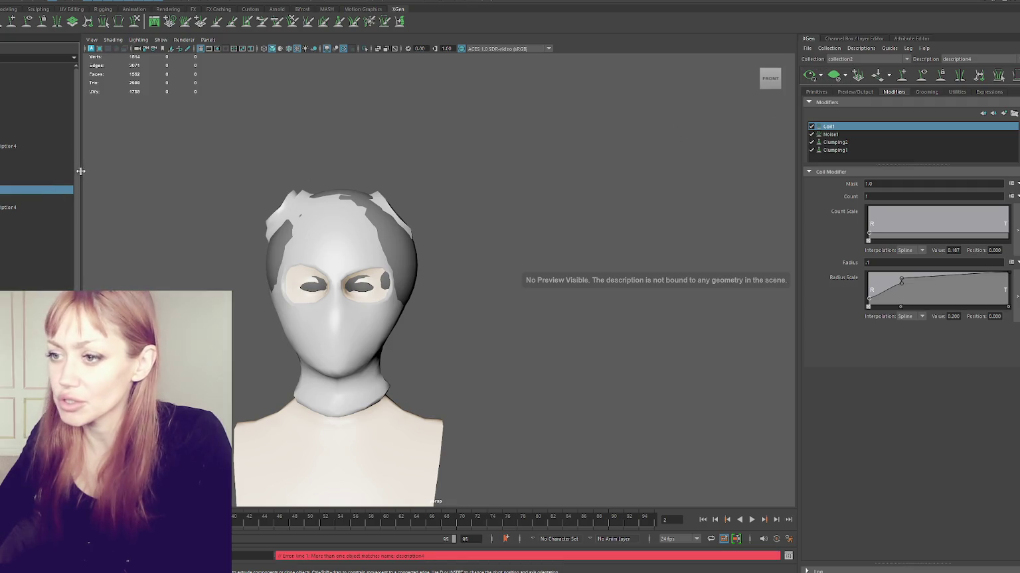
key("Delete")
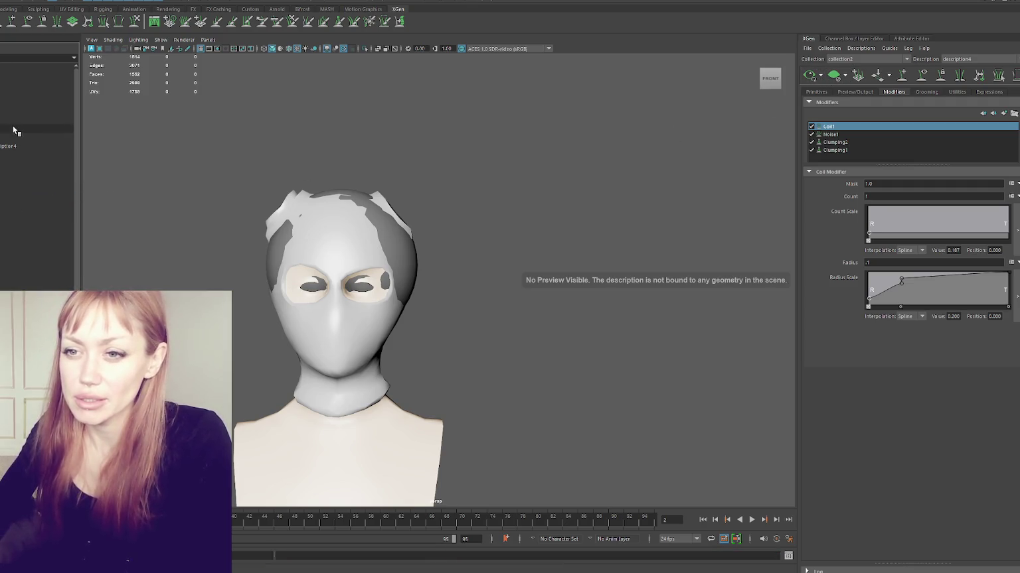
left_click(14, 131)
mouse_move(451, 203)
left_mouse_down("alt")
mouse_move(397, 227)
mouse_move(484, 192)
left_mouse_up("alt")
key("ctrl+s")
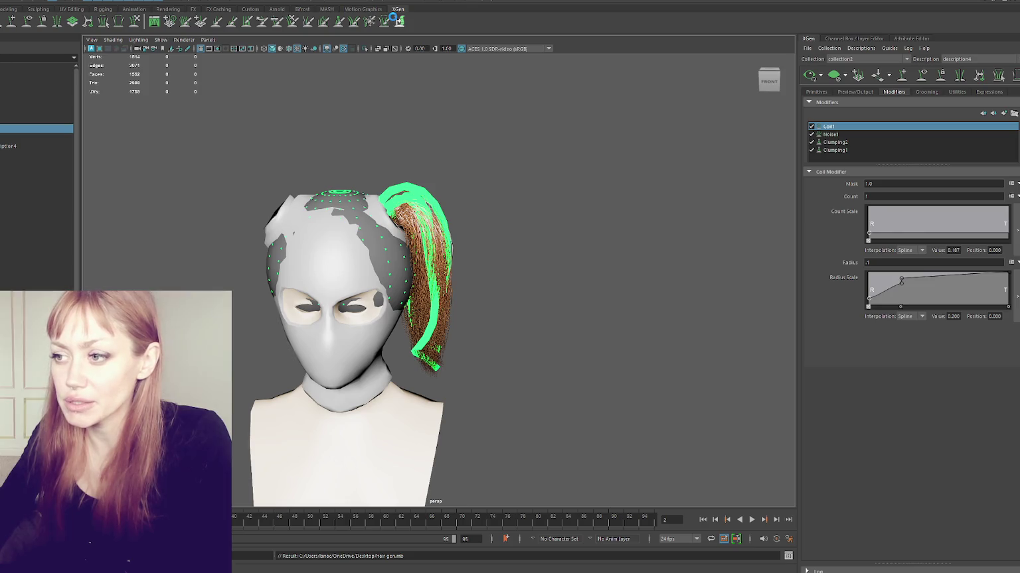
Hide the guides, select the converted polygon ponytail mesh, and apply Soften Edge.
left_click(394, 18)
left_click(31, 131)
key("h")
left_click_drag(492, 180, 273, 177, "alt")
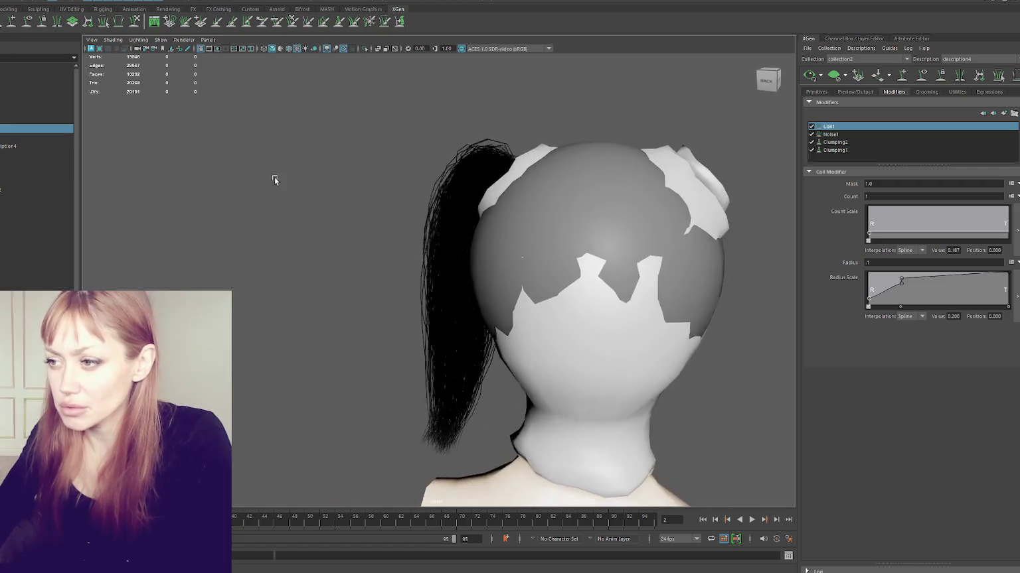
left_click_drag(431, 258, 483, 257, "alt")
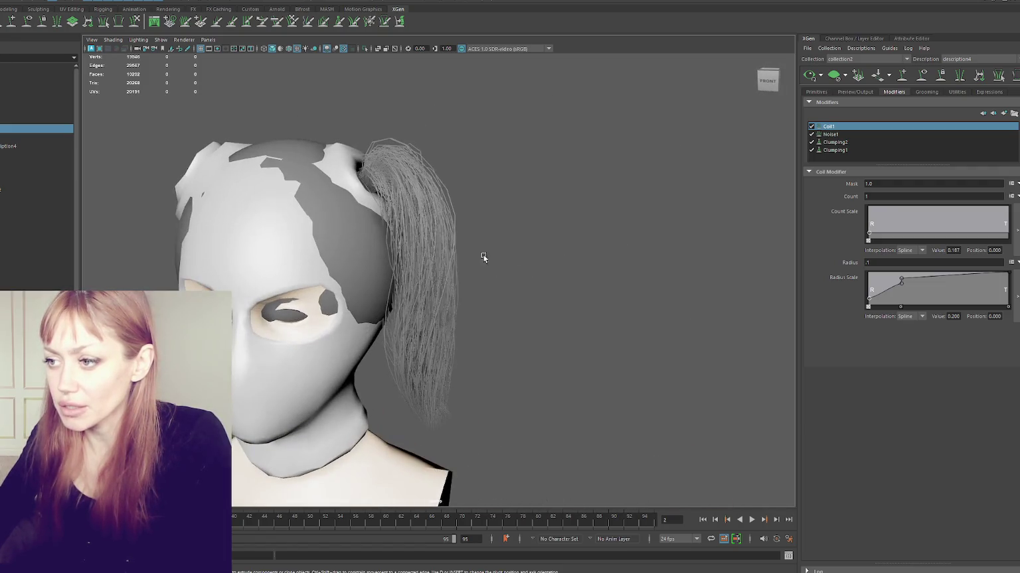
left_click(38, 192)
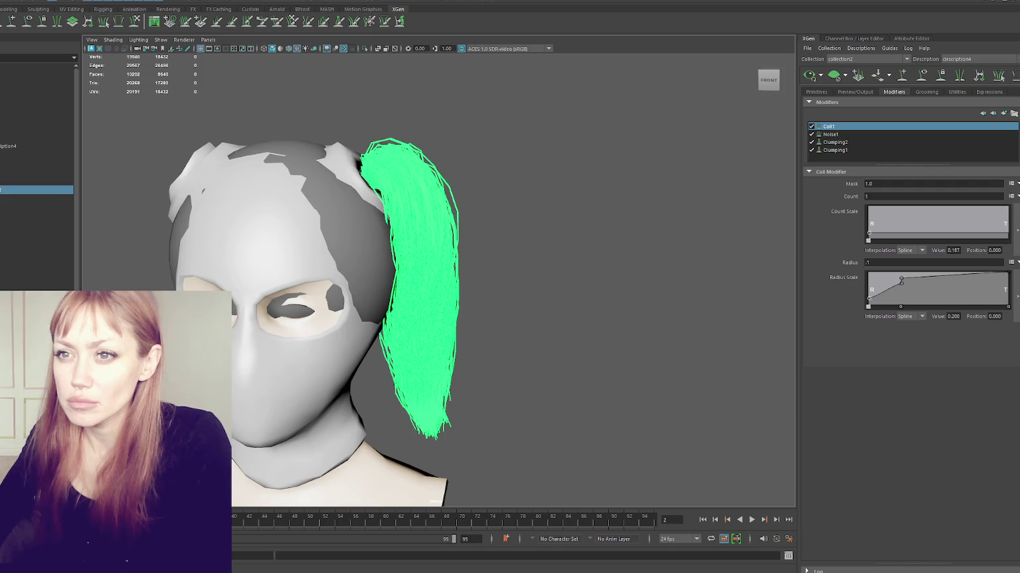
key("w")
right_click_drag(475, 119, 570, 129, "shift")
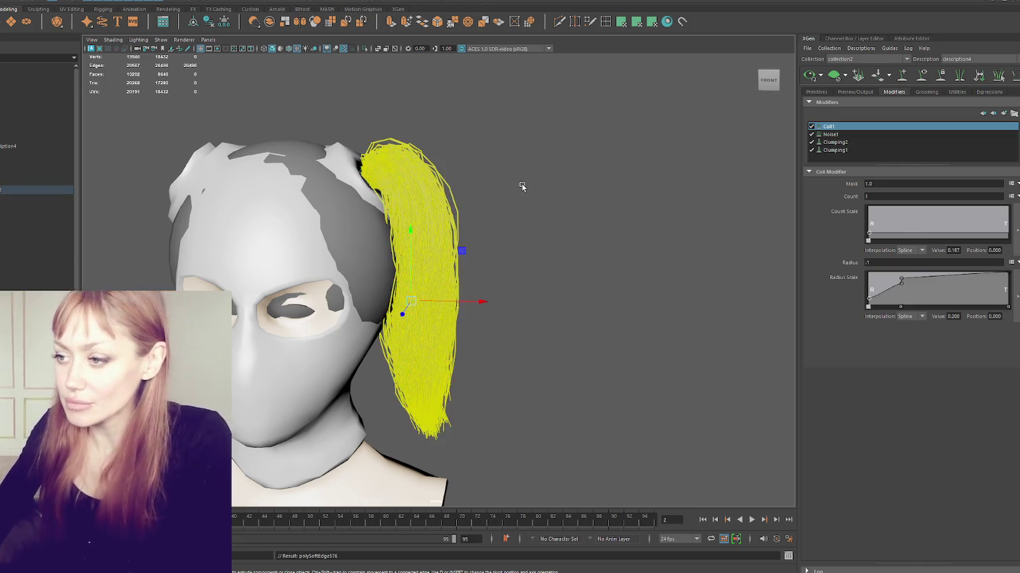
Inspect the hair mesh up close, then select and frame the ponytail description.
left_click_drag(521, 186, 594, 262, "alt")
key("e")
mouse_move(543, 211)
left_mouse_down("alt")
mouse_move(528, 205)
mouse_move(532, 153)
mouse_move(418, 163)
left_mouse_up("alt")
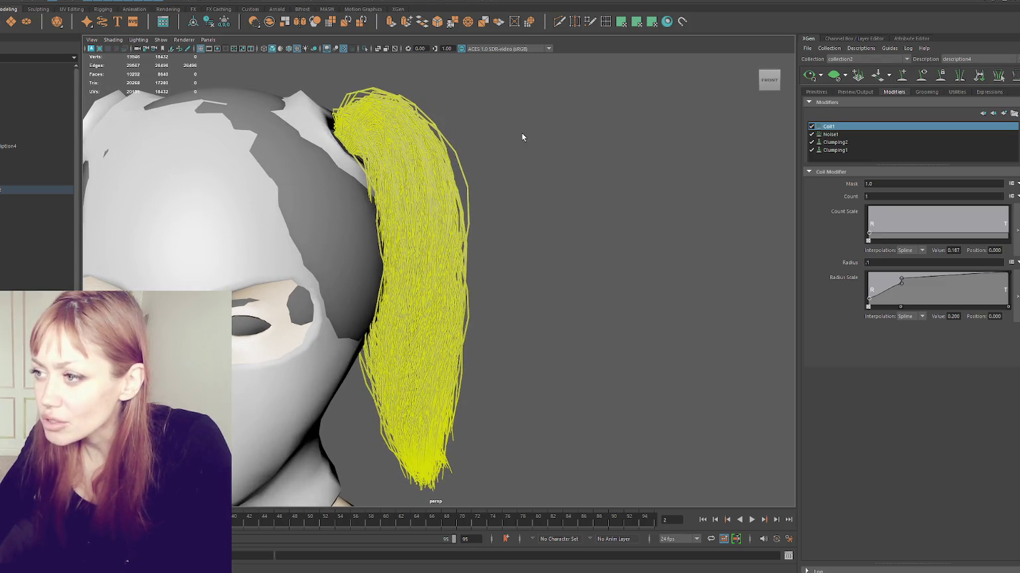
right_click_drag(521, 132, 586, 105)
right_click_drag(432, 192, 486, 150)
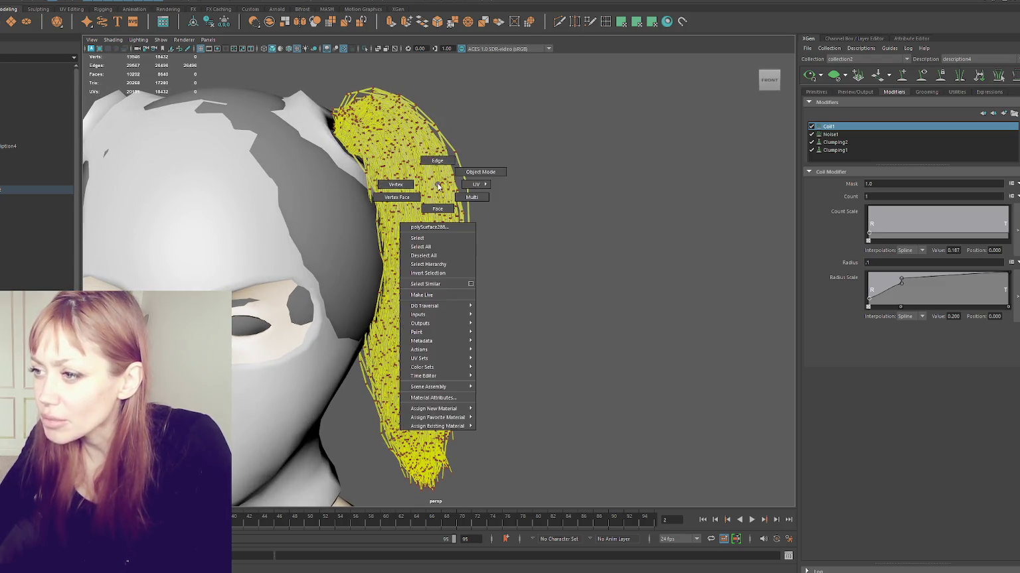
mouse_move(486, 151)
left_mouse_down("alt")
mouse_move(451, 205)
mouse_move(558, 212)
left_mouse_up("alt")
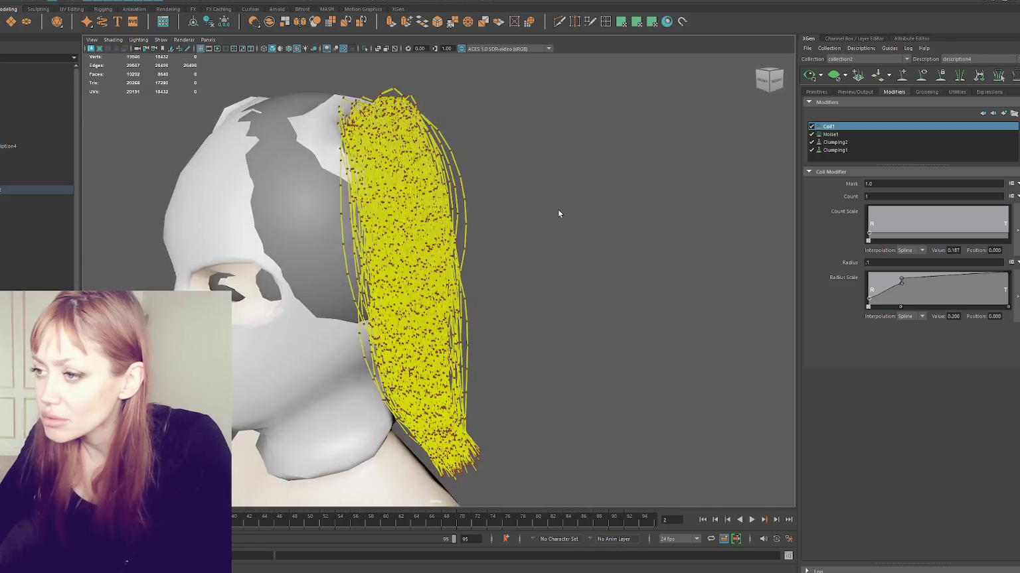
left_click(53, 172)
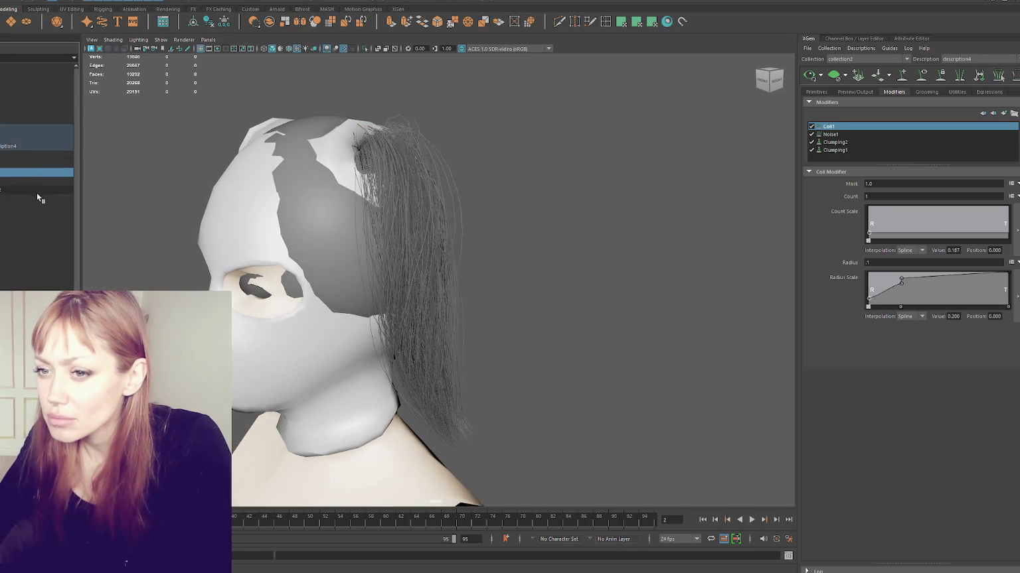
left_click(39, 189)
key("f")
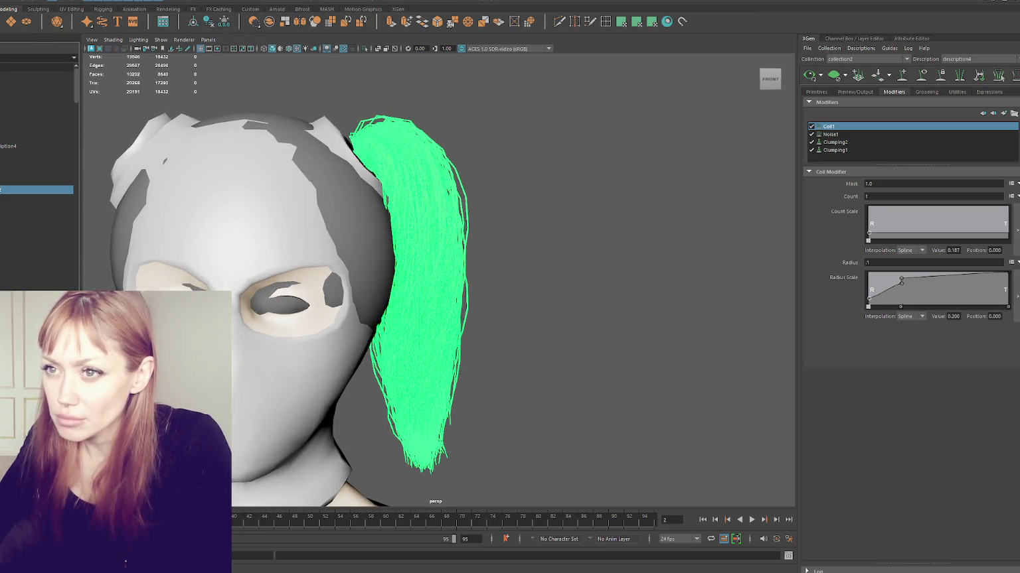
Try Mesh > Combine on the hair, then select another description so the ponytail preview hides.
left_click(79, 1)
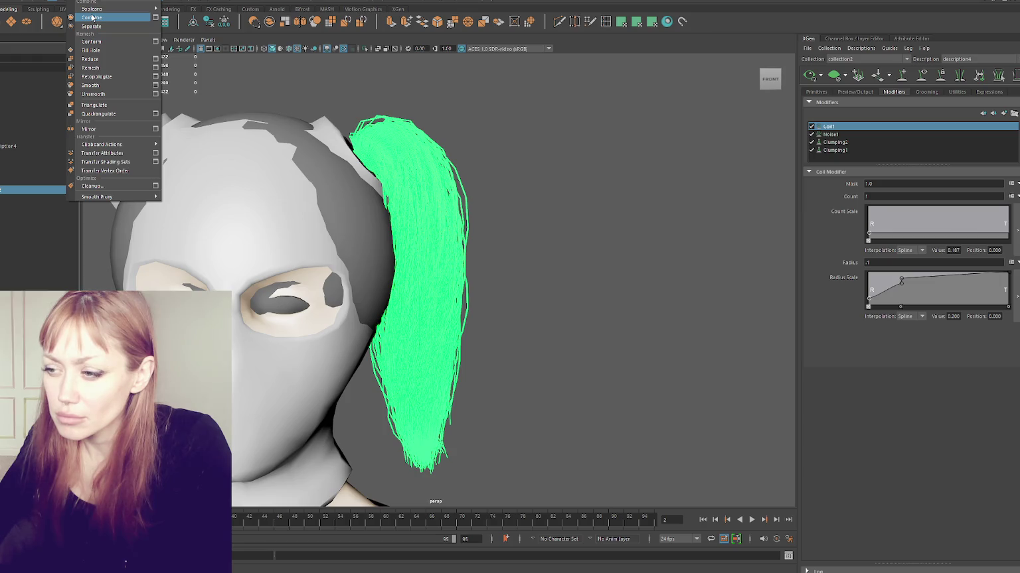
left_click(481, 124)
mouse_move(590, 155)
left_mouse_down("alt")
mouse_move(365, 163)
mouse_move(571, 163)
left_mouse_up("alt")
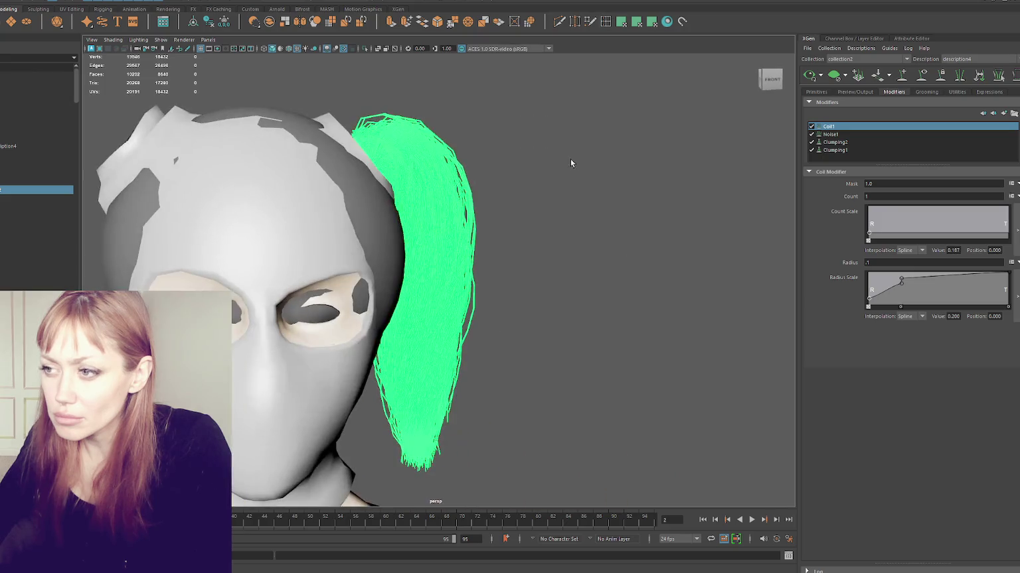
left_click(80, 2)
left_click(100, 16)
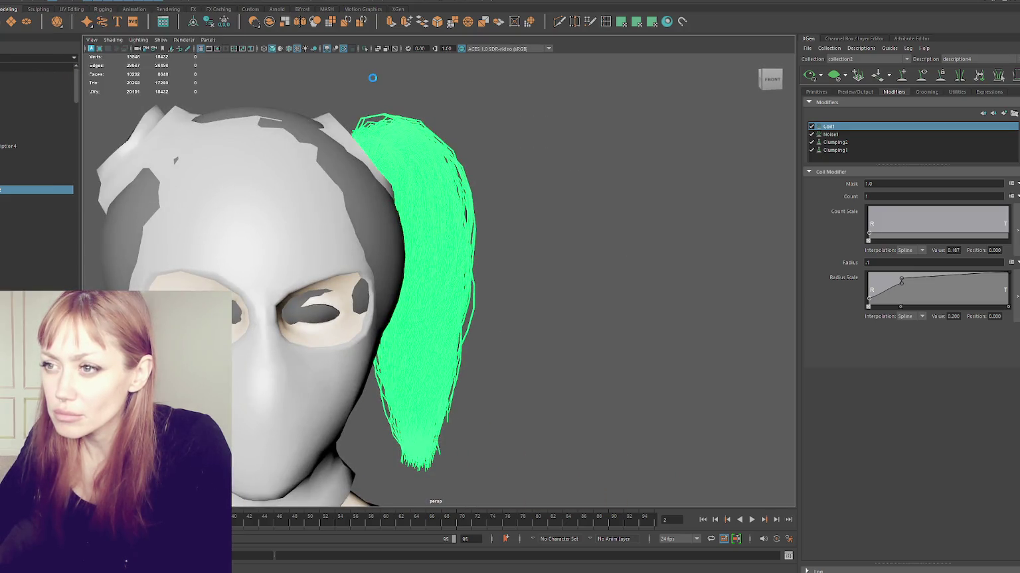
left_click(20, 189)
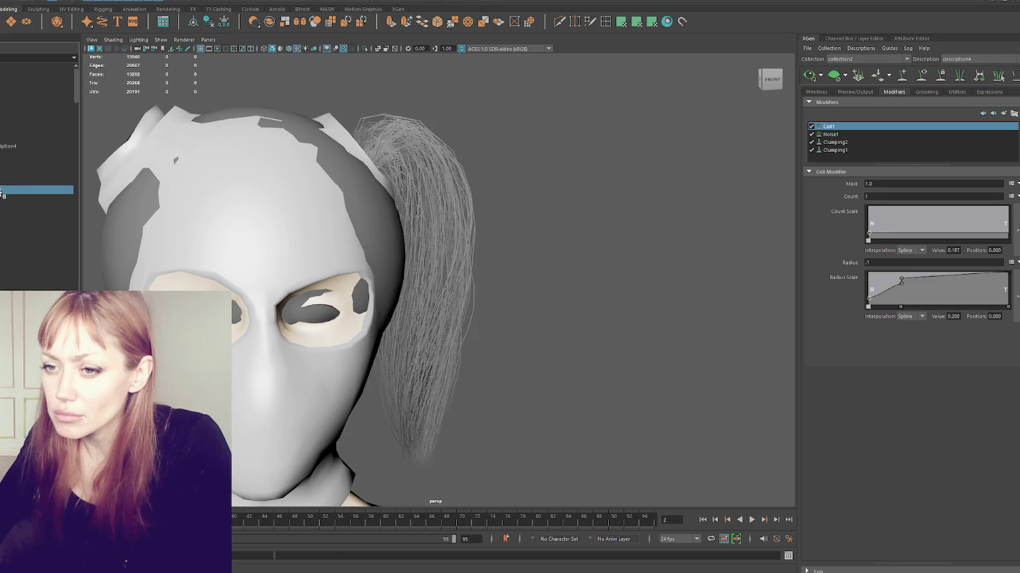
left_click(22, 191)
left_click_drag(199, 223, 410, 220, "alt")
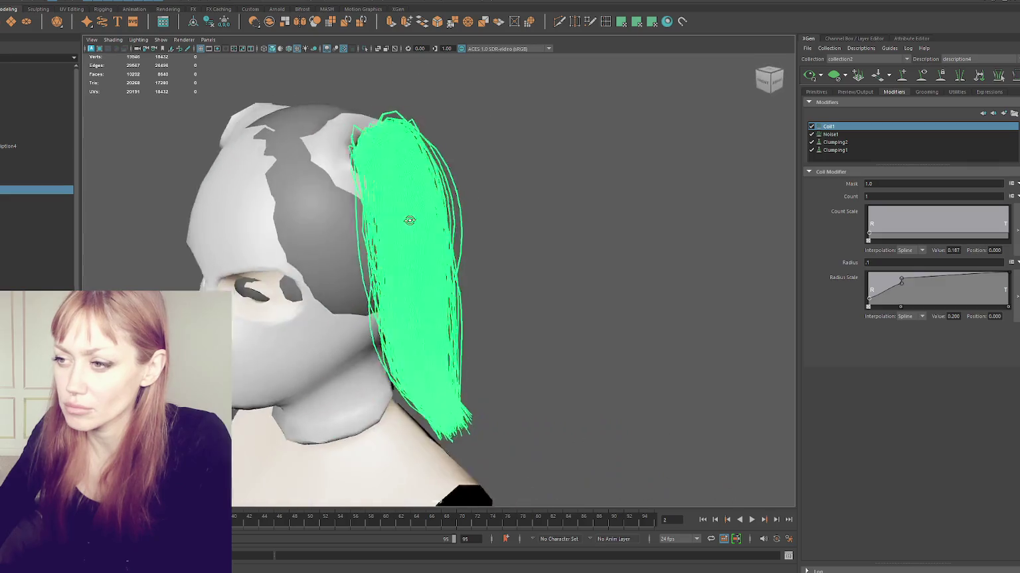
left_click(39, 154)
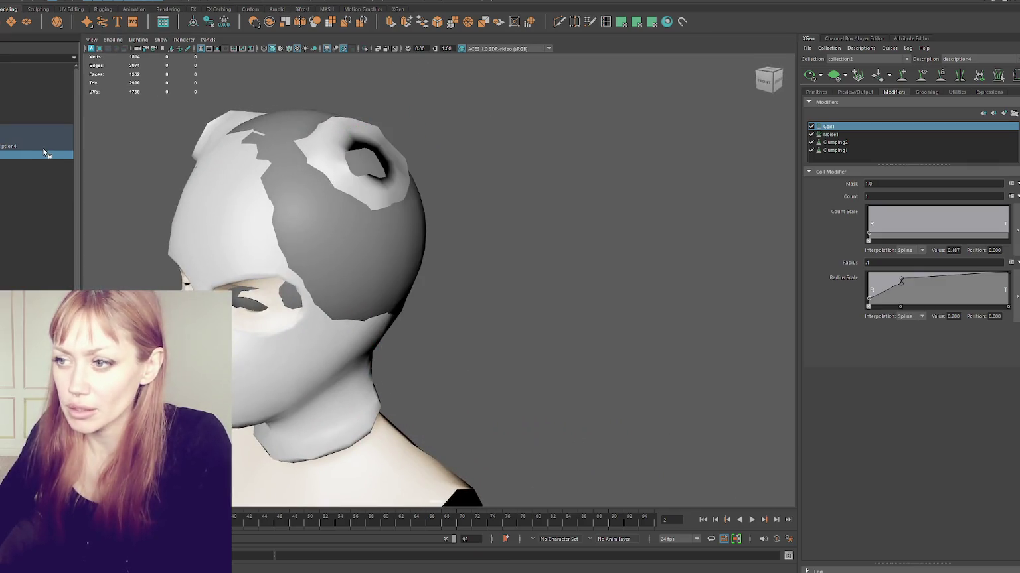
Set the description's Primitives density to 3, then to 100.
left_click(49, 129)
left_click_drag(464, 200, 501, 186, "alt")
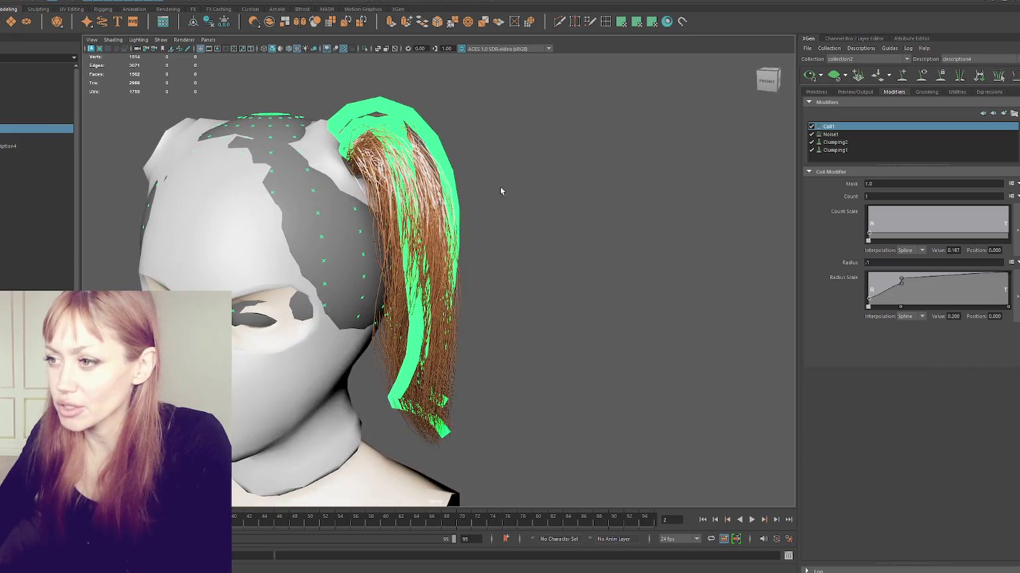
left_click(817, 92)
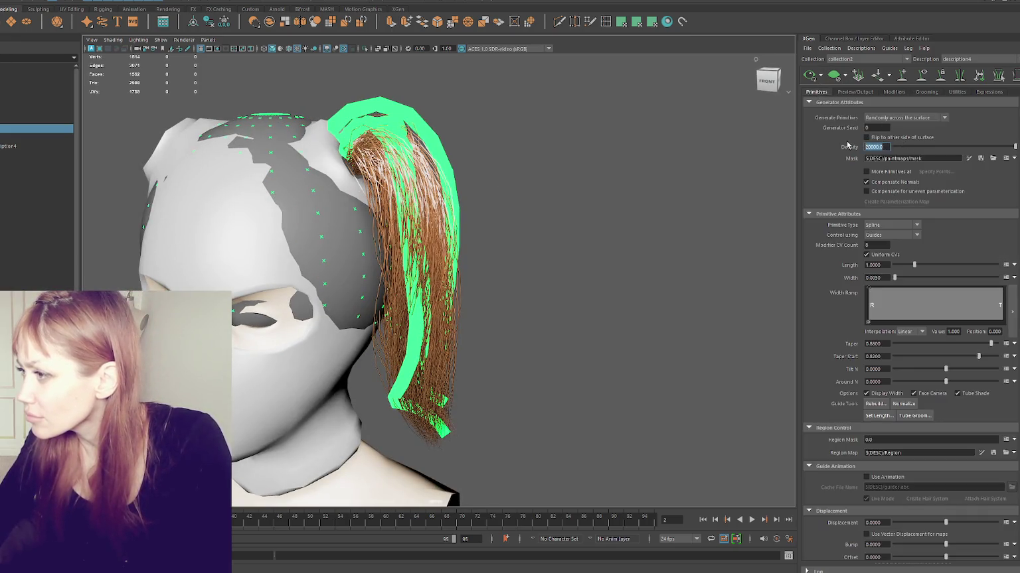
type("3")
key("Return")
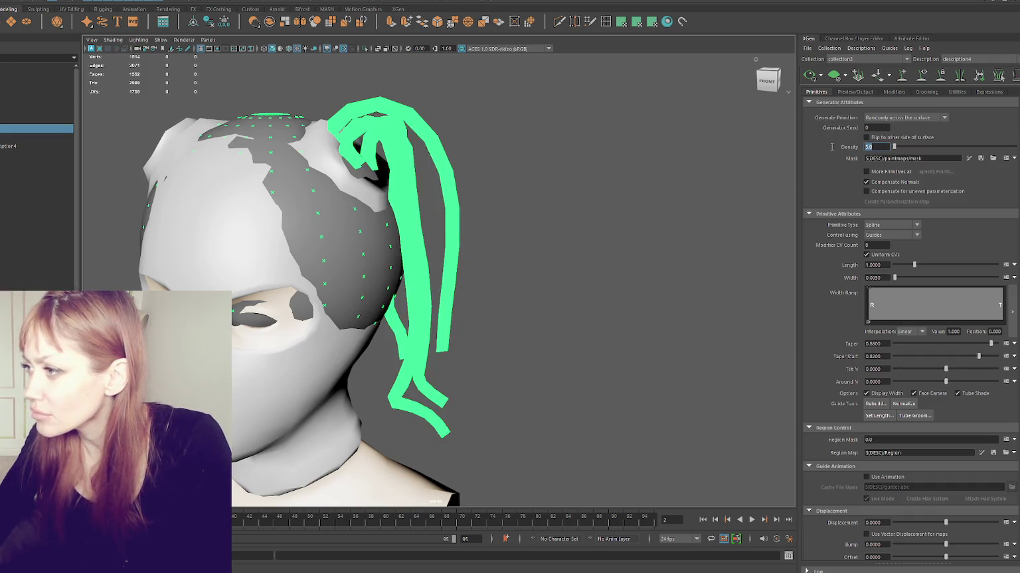
type("100")
key("Return")
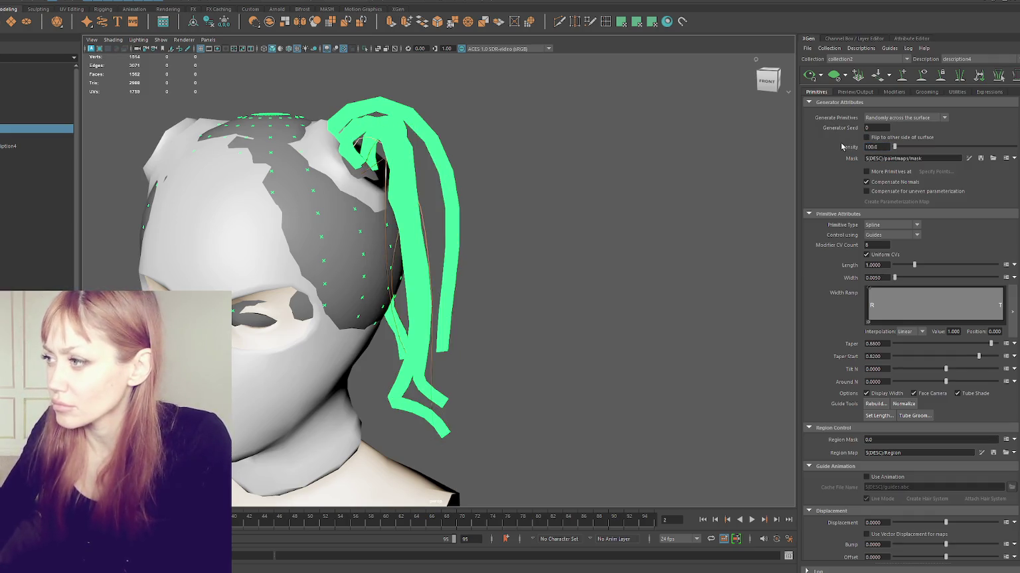
Hide the guide curves and raise the density to 300.
left_click(925, 77)
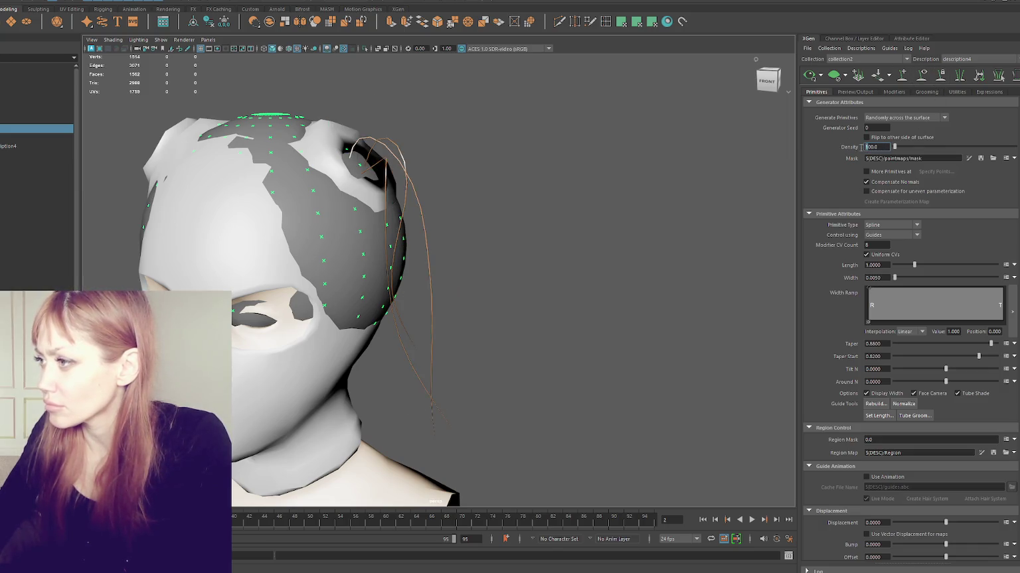
type("300")
key("Return")
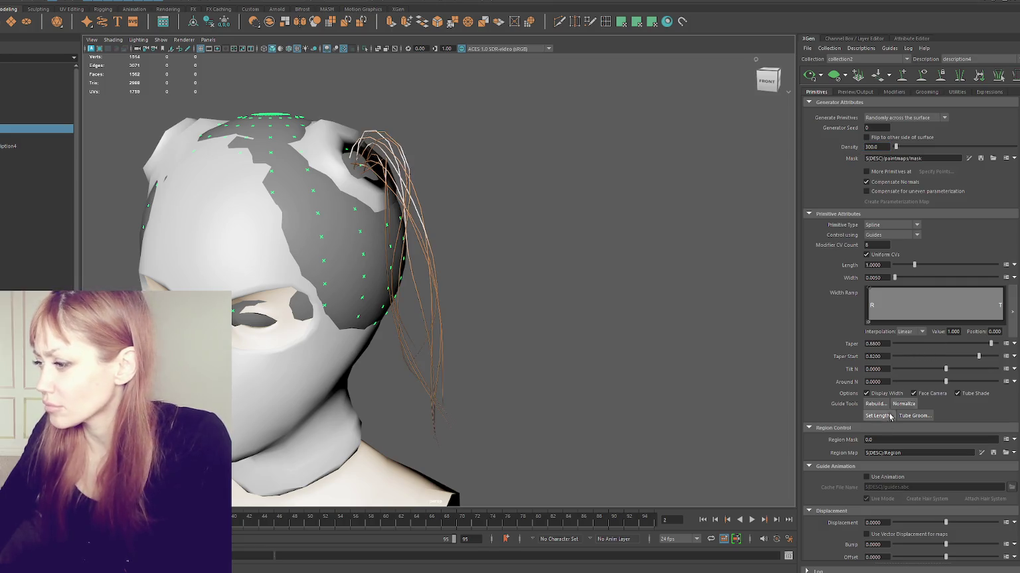
scroll(896, 465, "down", 2)
scroll(899, 422, "down", 1)
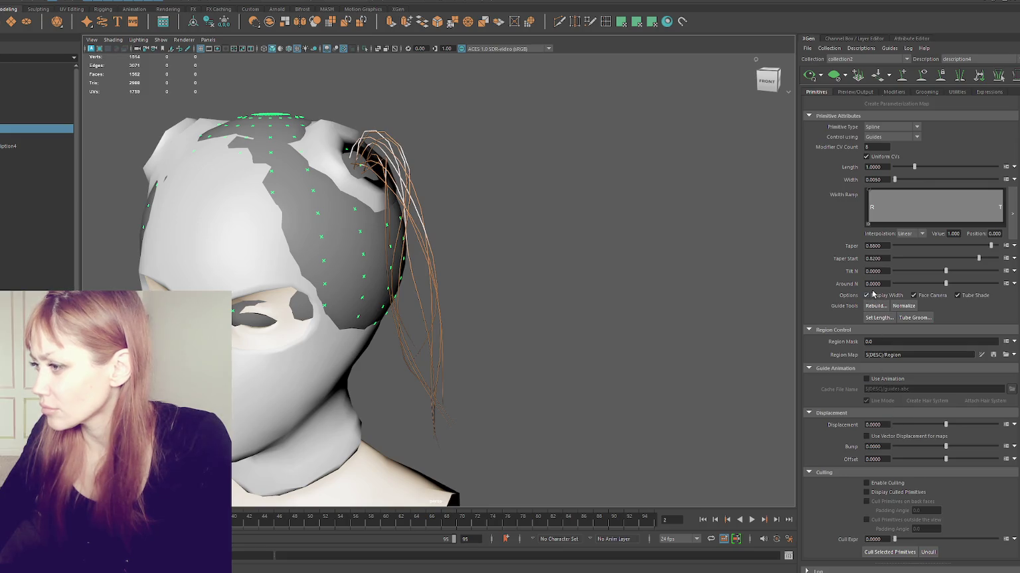
scroll(874, 294, "up", 2)
scroll(873, 282, "up", 1)
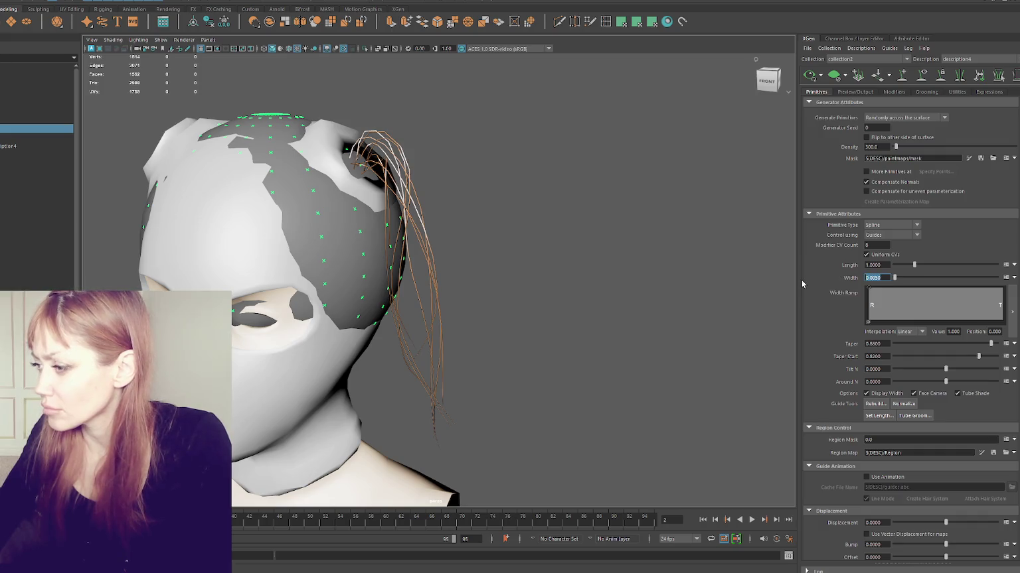
Set the primitive width to 1.0, then narrow it to 0.3.
type("1.0")
key("Return")
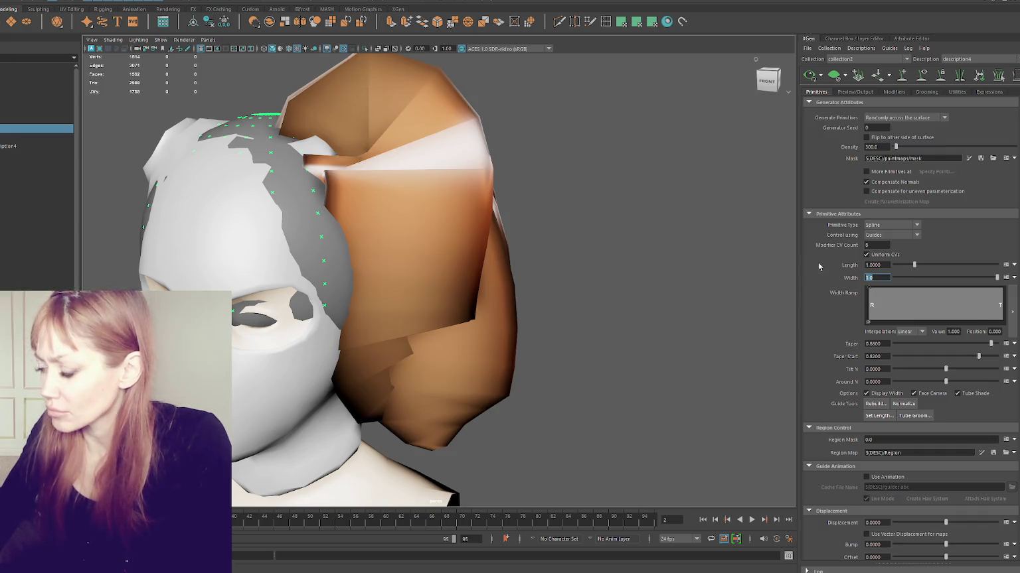
type("0.3")
key("Return")
mouse_move(491, 272)
left_mouse_down("alt")
mouse_move(405, 266)
mouse_move(465, 269)
left_mouse_up("alt")
Turn off Face Camera on the ribbons and bring up the YouTube hair card tutorial.
left_click(913, 393)
mouse_move(478, 317)
left_mouse_down("alt")
mouse_move(578, 319)
mouse_move(337, 324)
mouse_move(531, 334)
mouse_move(525, 316)
mouse_move(574, 319)
mouse_move(553, 316)
left_mouse_up("alt")
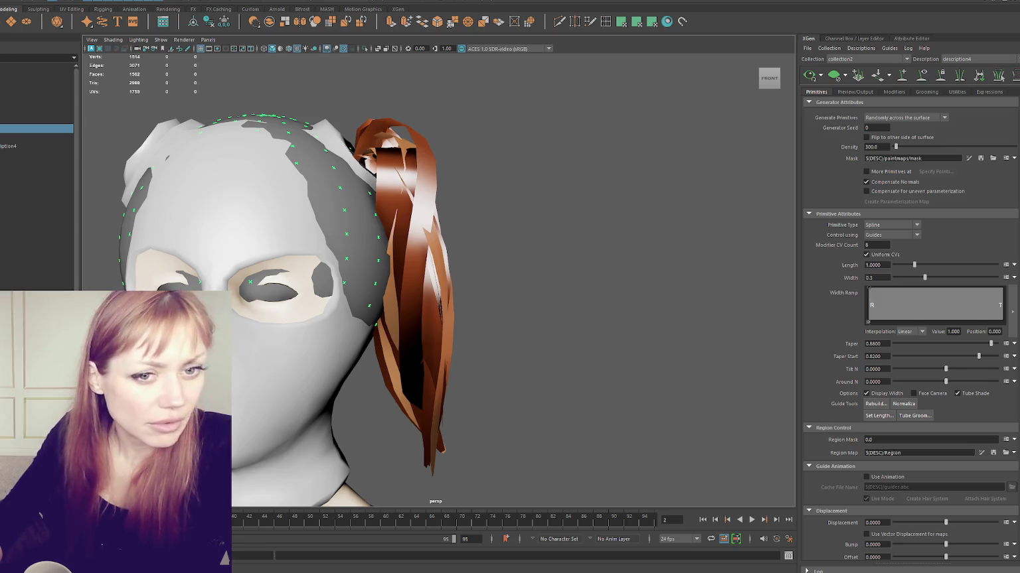
key("alt+Tab")
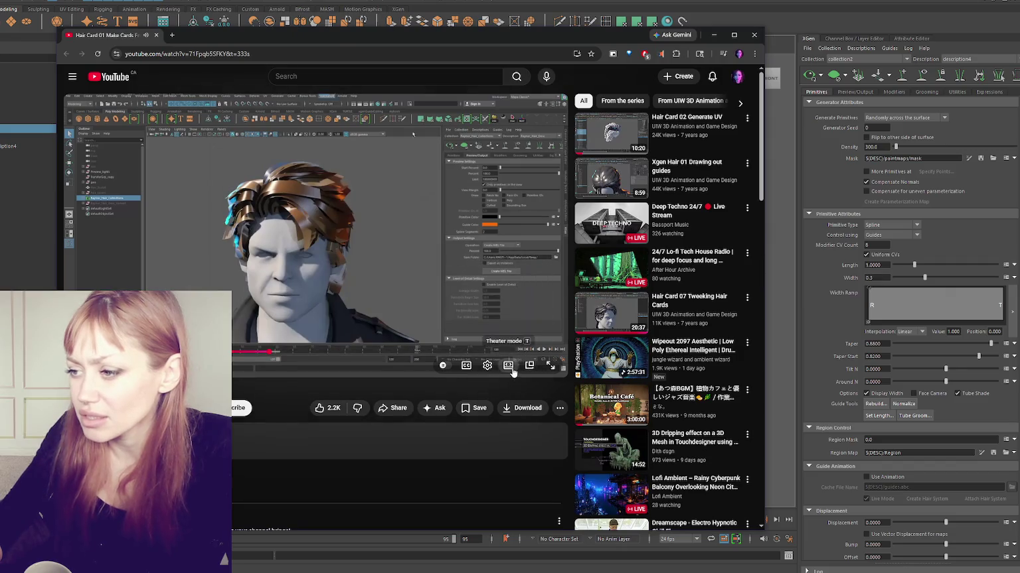
Switch the tutorial to theater mode and scrub back to Maya's Import dialog section.
left_click(528, 365)
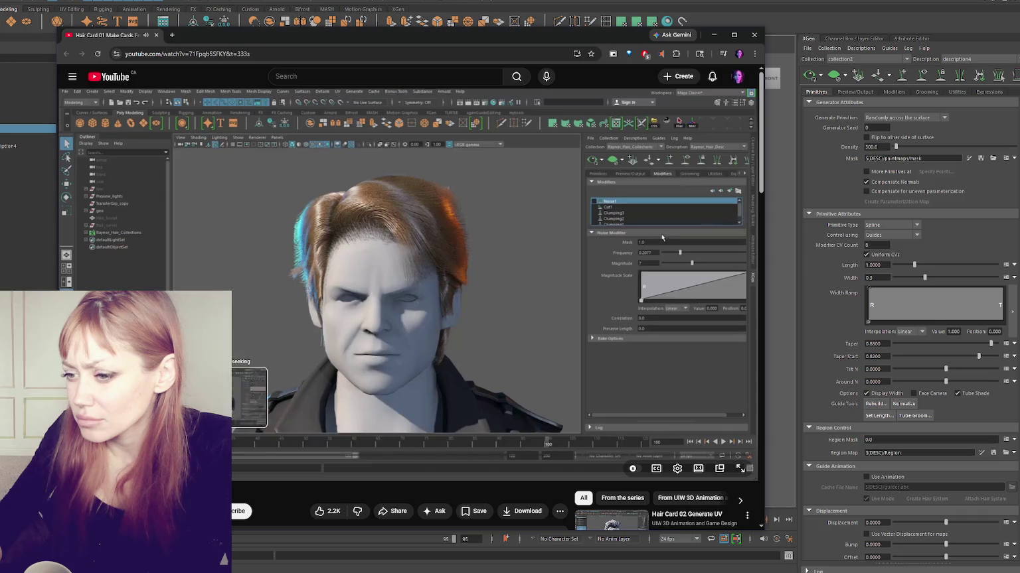
mouse_move(252, 455)
left_mouse_down()
mouse_move(483, 454)
mouse_move(414, 459)
left_mouse_up()
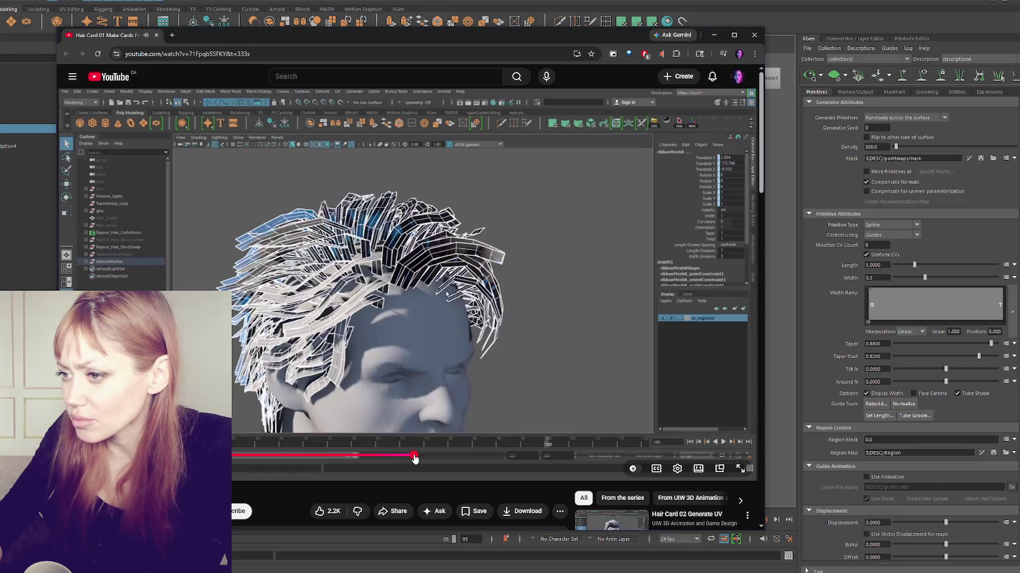
left_click_drag(414, 460, 389, 461)
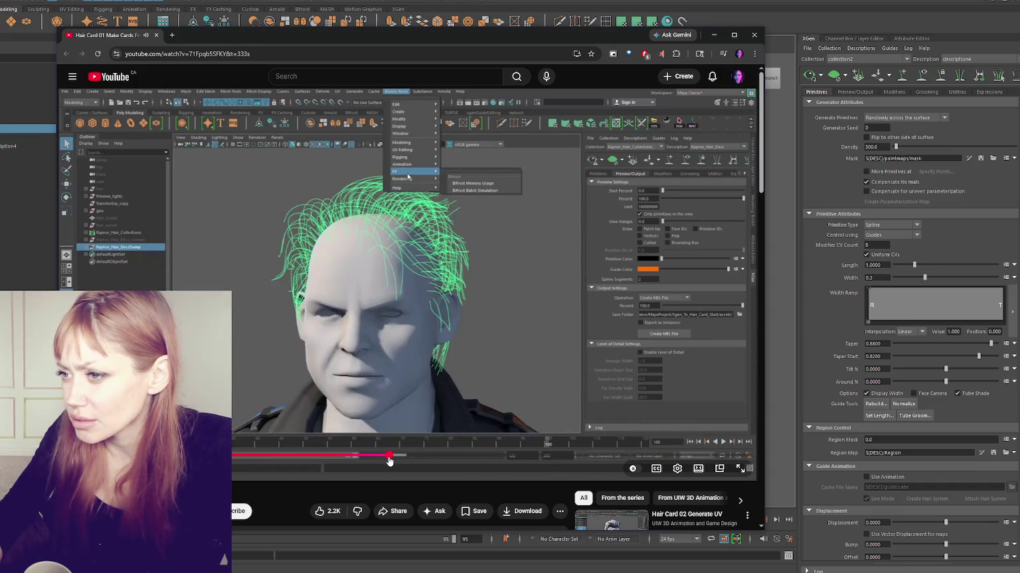
left_click(378, 462)
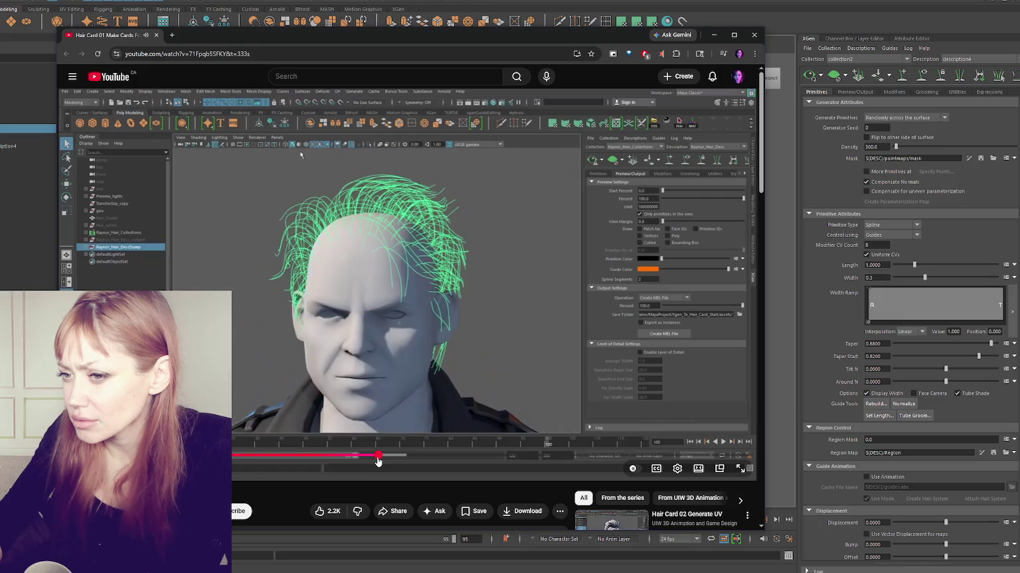
left_click(369, 460)
left_click(359, 461)
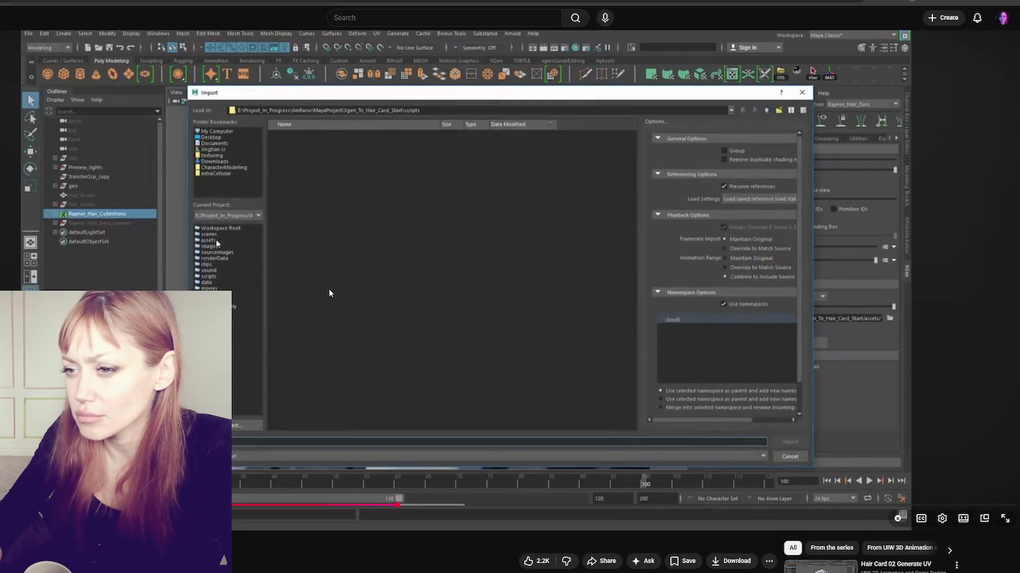
Pause the video, rewind to the import step, then drag ahead to the ribbon mesh section.
left_click(331, 290)
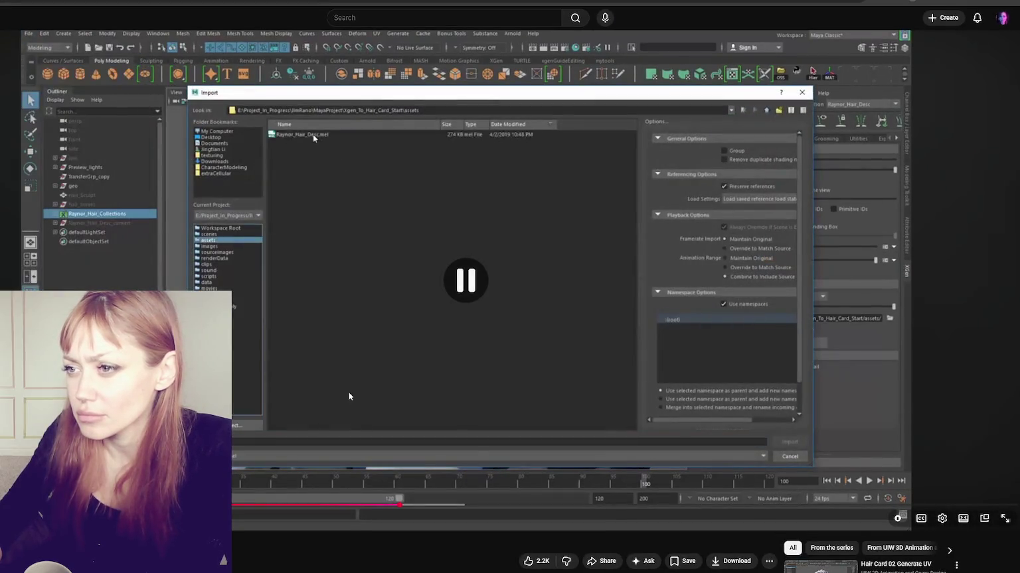
left_click(388, 508)
left_click_drag(388, 508, 357, 507)
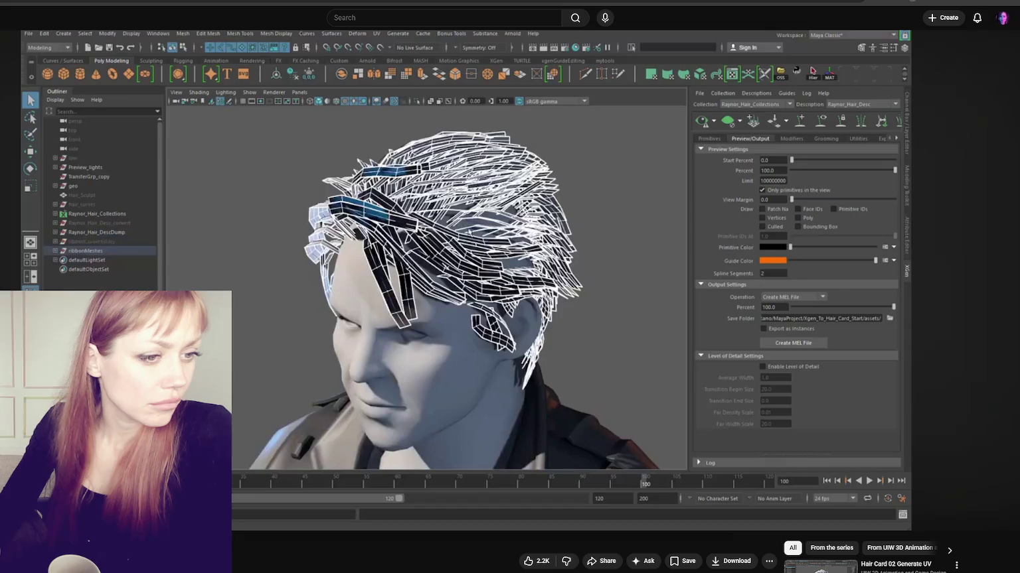
mouse_move(372, 239)
left_mouse_down("alt")
mouse_move(417, 262)
mouse_move(434, 231)
mouse_move(431, 249)
left_mouse_up("alt")
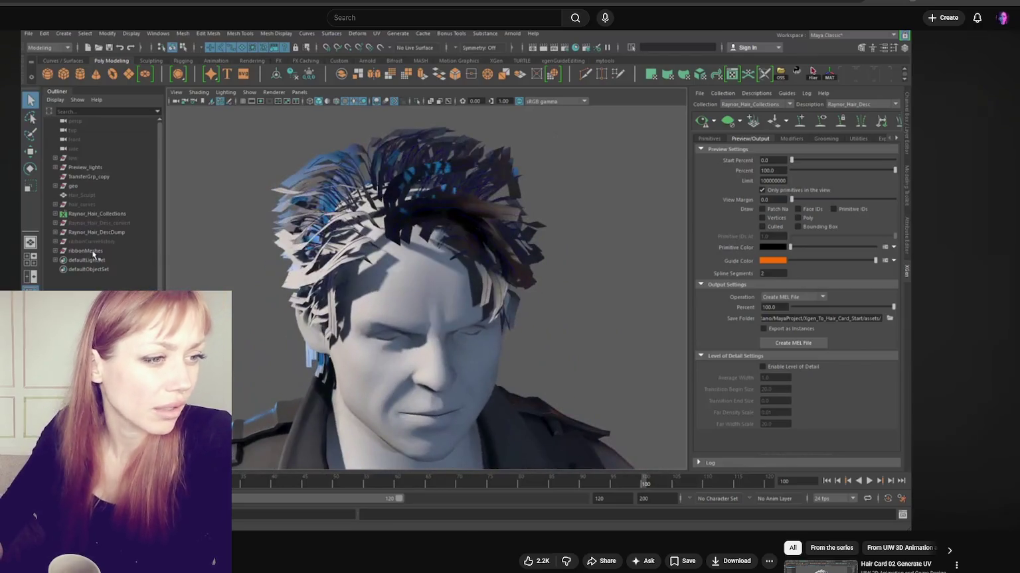
Play the tutorial briefly past the shaded hair cards, then pause it.
left_click(432, 250)
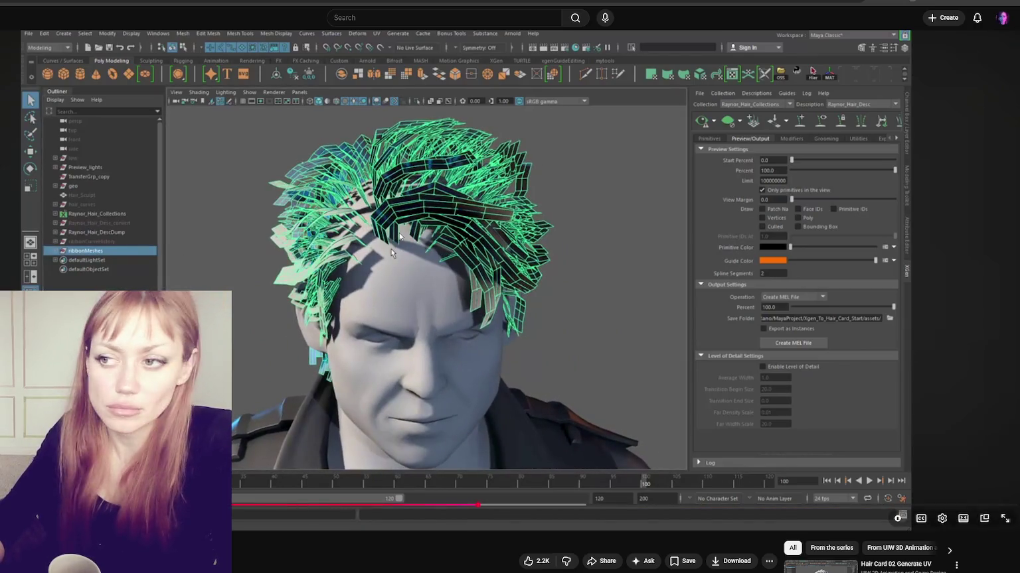
left_click(425, 258)
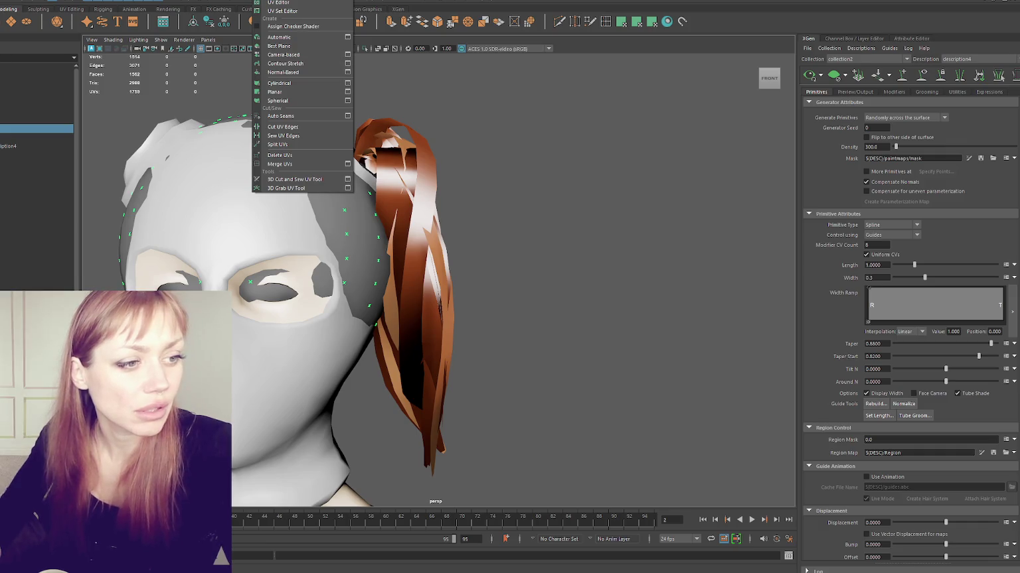
Find 'bonust' in the enlarged Plug-in Manager, load bonusTools.mll, accept its terms and enable Auto load.
left_click(245, 1)
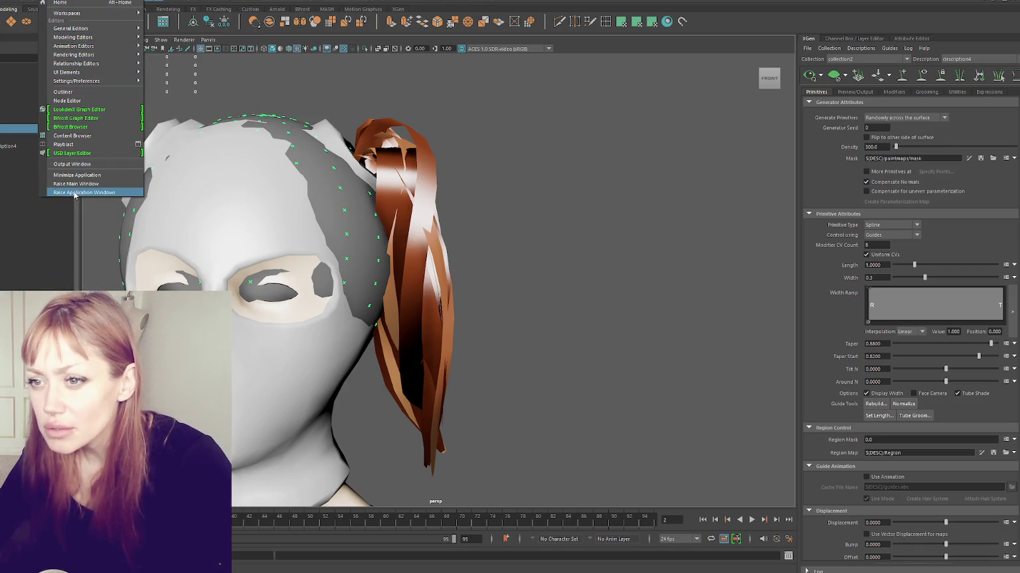
mouse_move(76, 80)
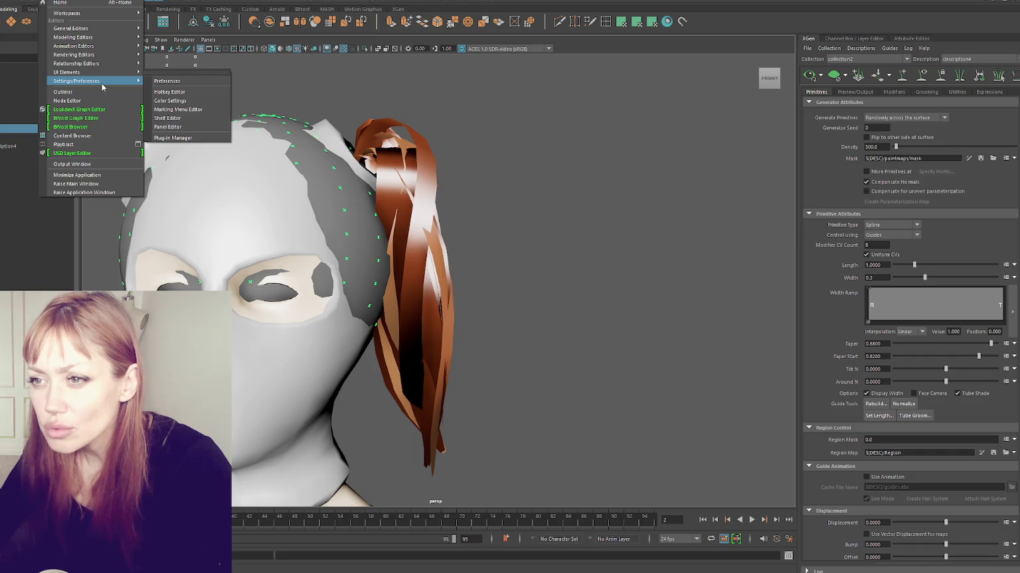
left_click(177, 143)
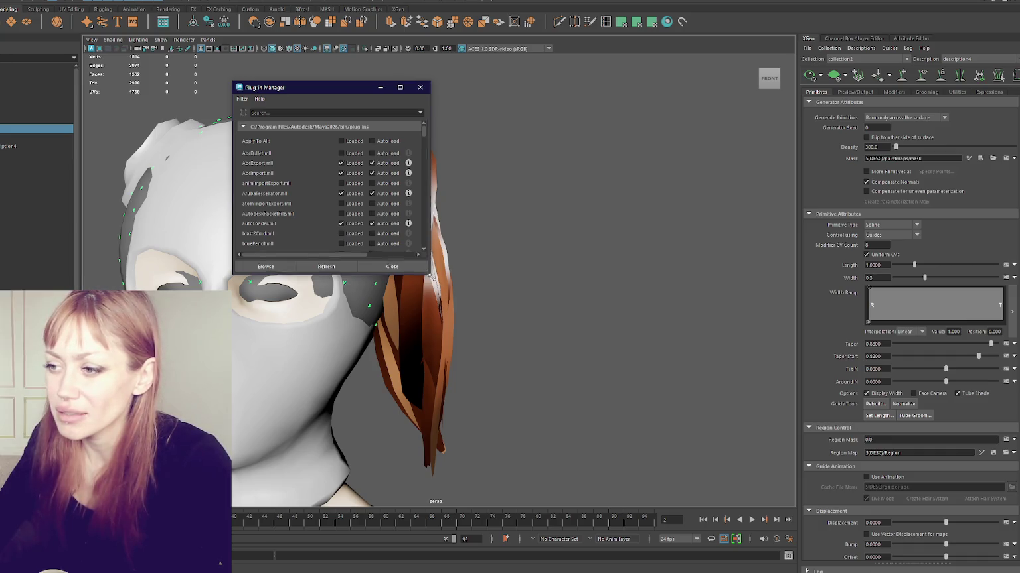
left_click_drag(429, 275, 570, 401)
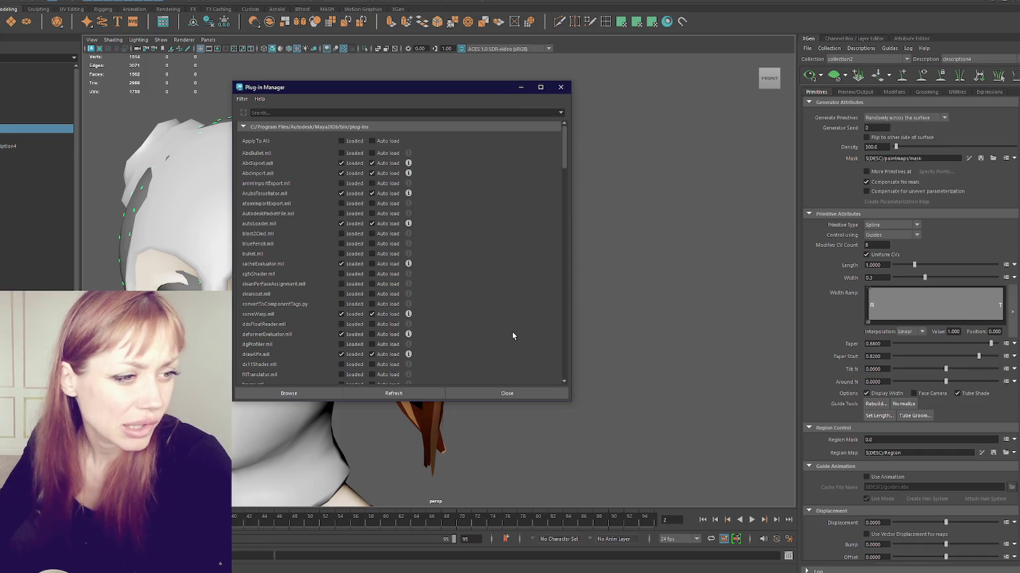
left_click(439, 113)
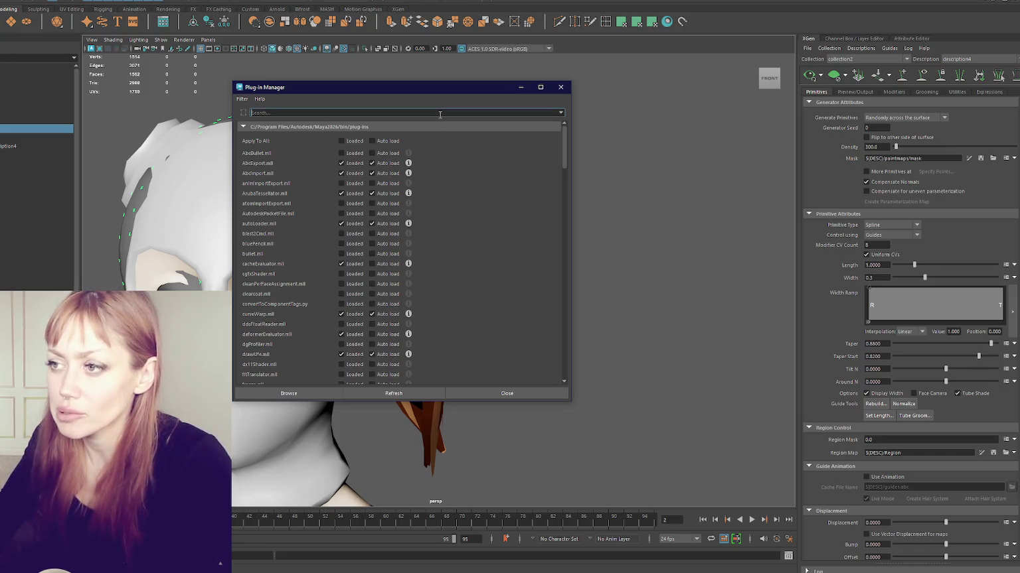
type("bonus")
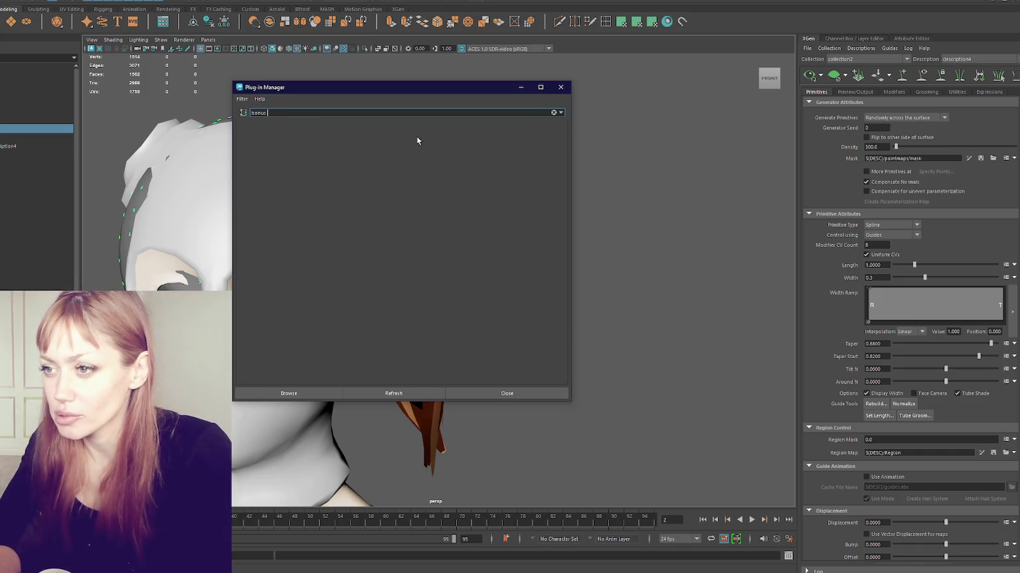
type("t")
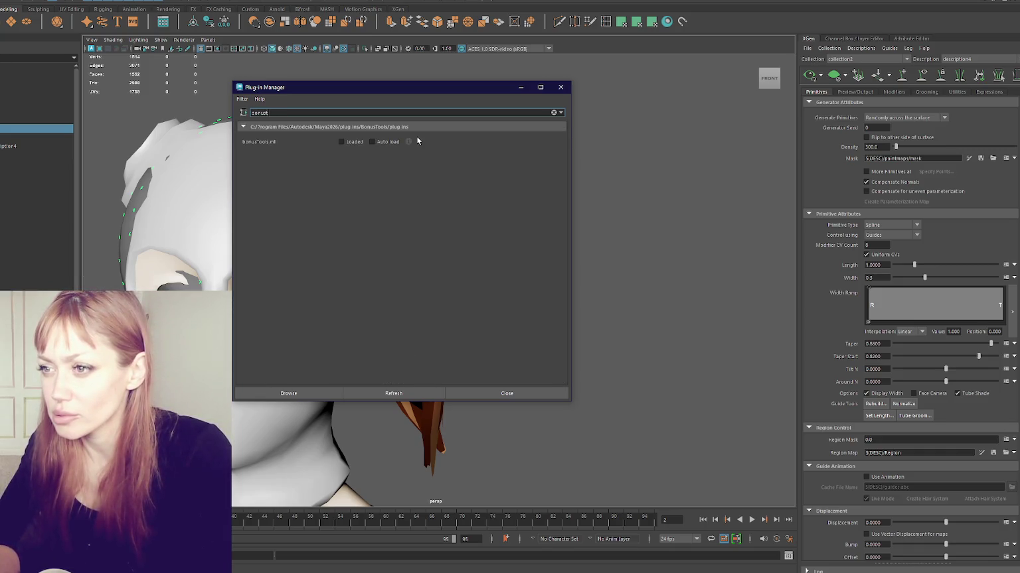
left_click(341, 142)
left_click(447, 316)
left_click(372, 142)
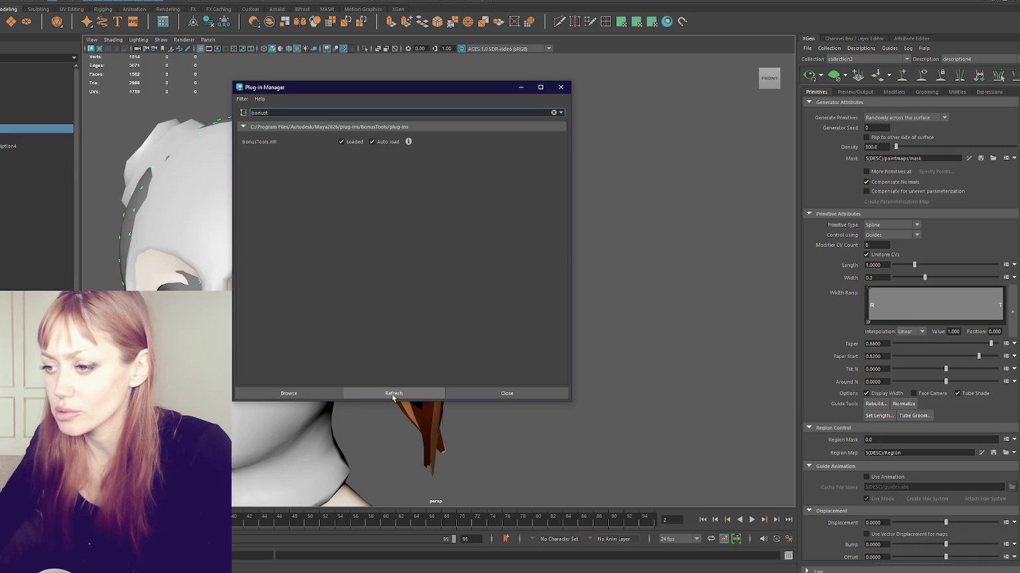
left_click(561, 88)
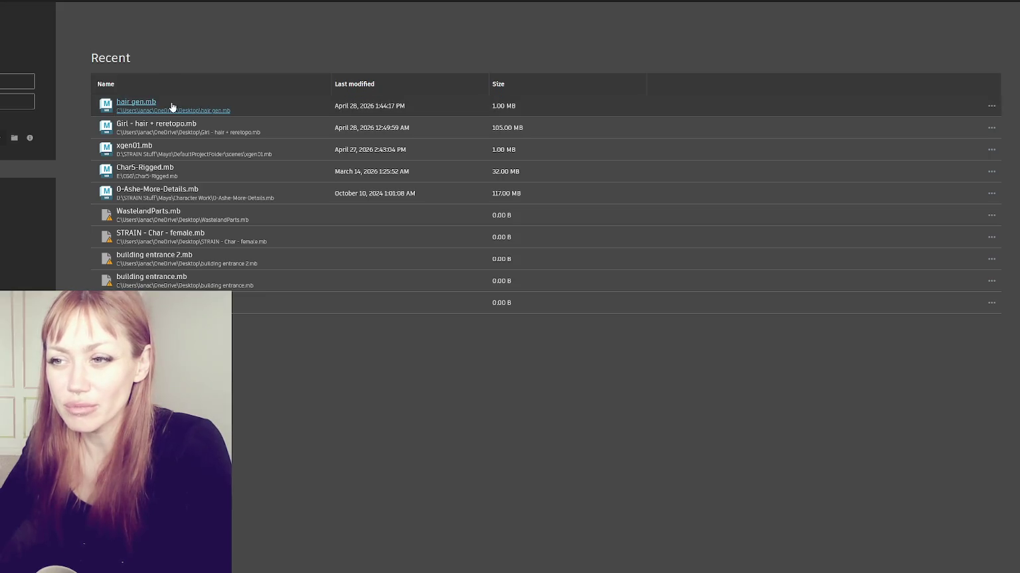
Reopen hair_gen.mb from the Recent list, then zoom out and orbit to inspect the ponytail.
left_click(172, 107)
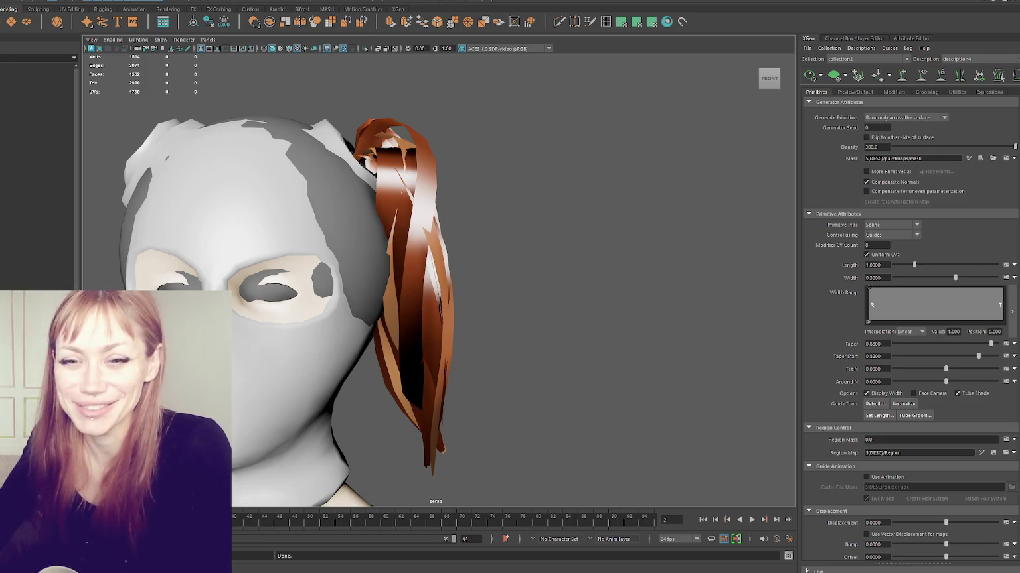
scroll(479, 184, "down", 3)
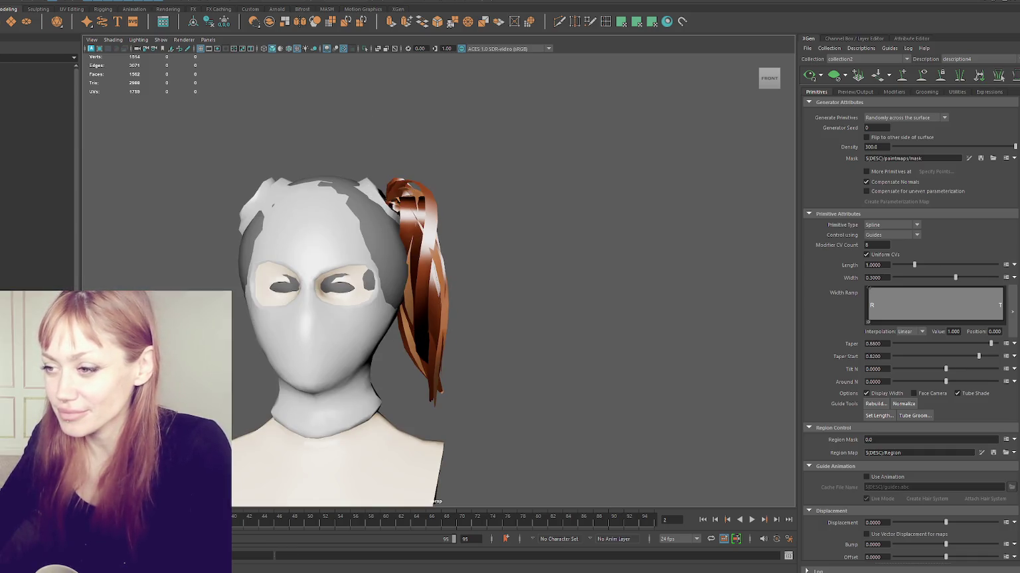
scroll(577, 287, "down", 2)
mouse_move(577, 287)
left_mouse_down("alt")
mouse_move(391, 282)
mouse_move(569, 275)
mouse_move(561, 274)
left_mouse_up("alt")
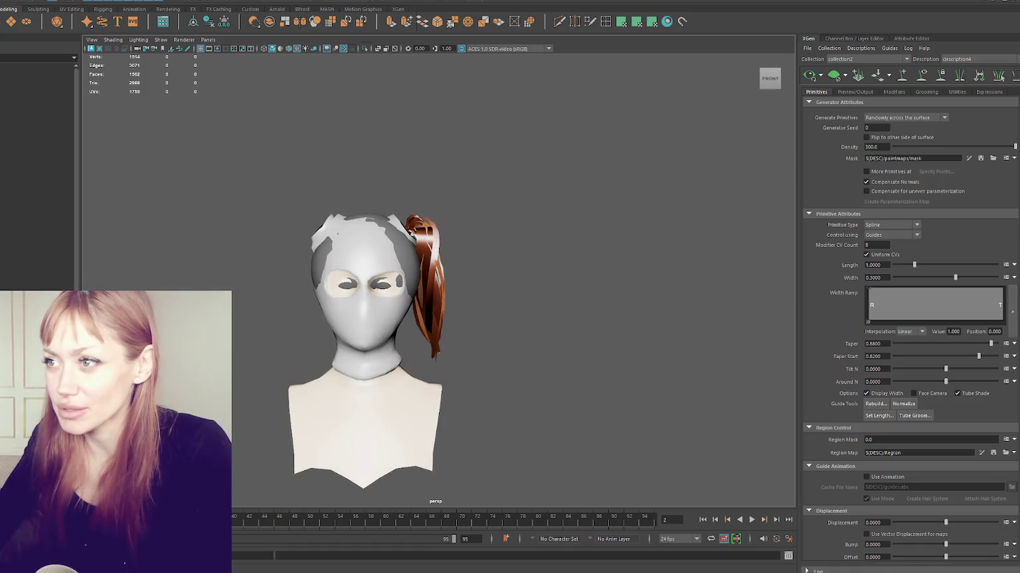
key("space")
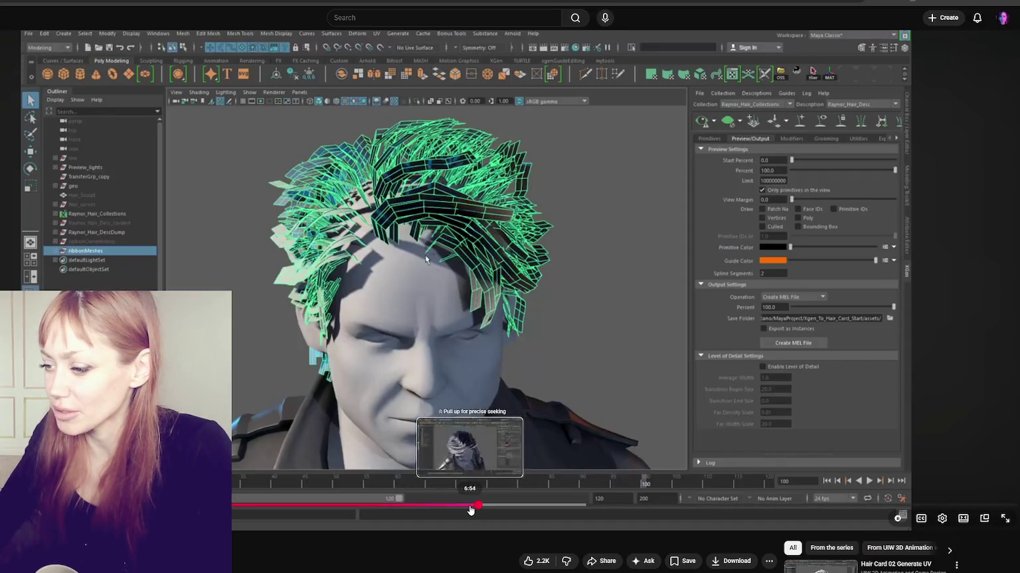
Scrub the tutorial back past the Bonus Tools and Import steps and pause on the finished hair cards.
left_click(470, 509)
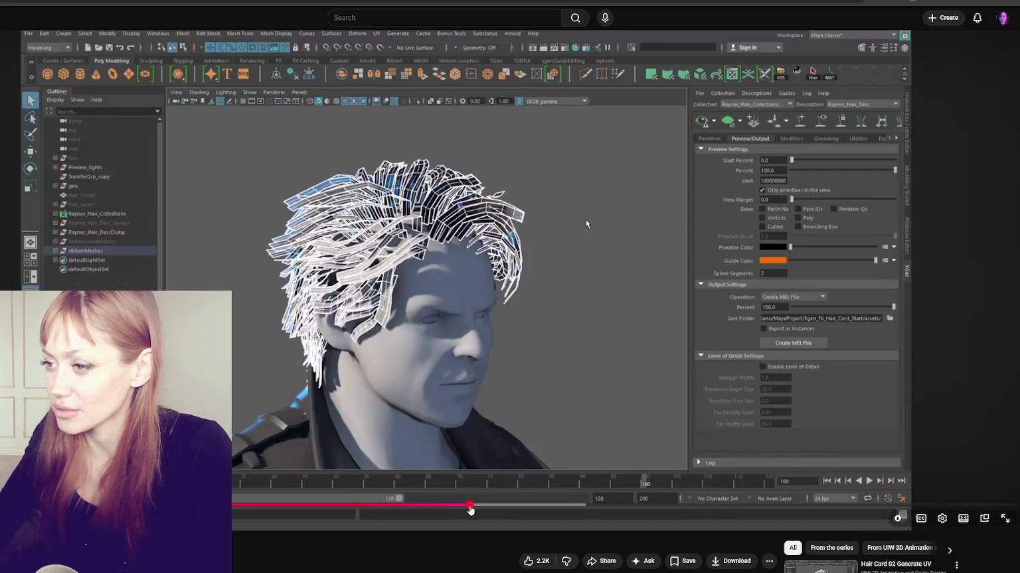
left_click(460, 508)
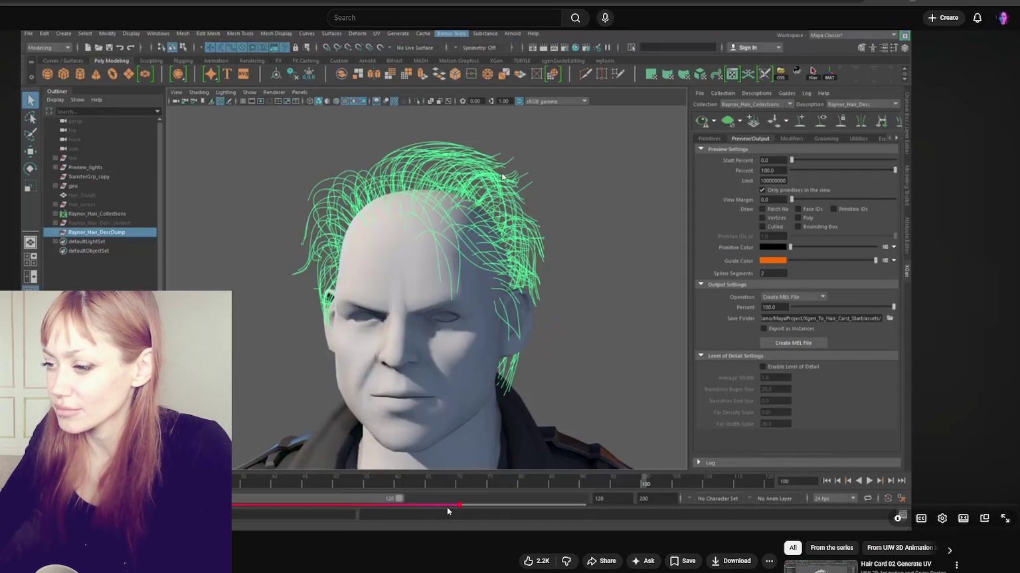
left_click_drag(447, 511, 386, 506)
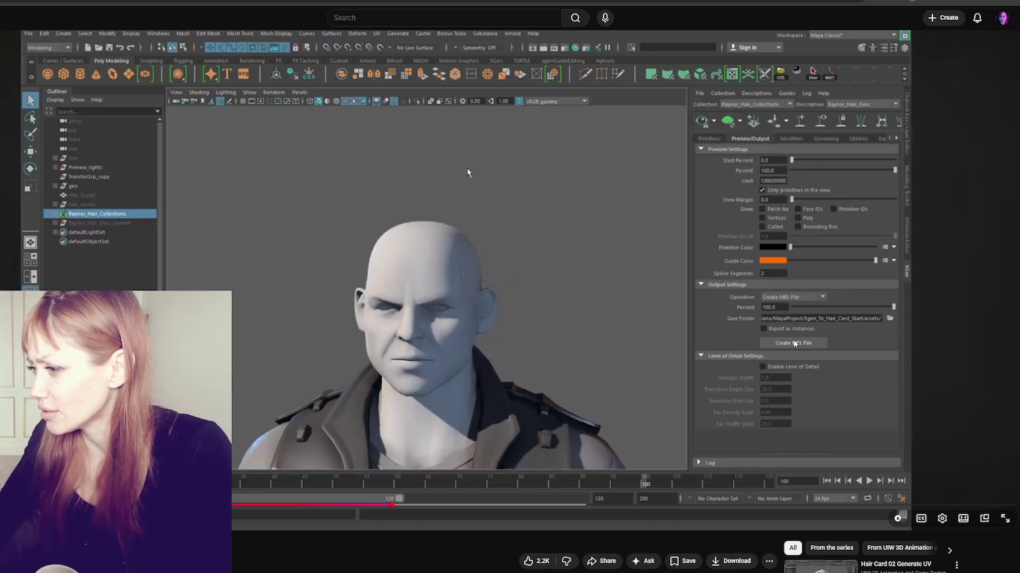
left_click_drag(396, 505, 398, 505)
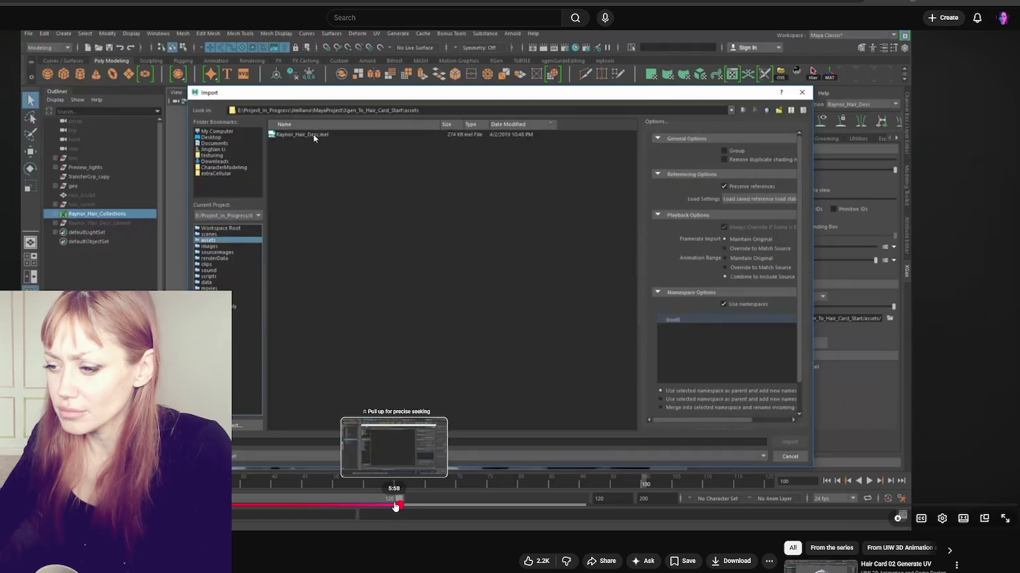
left_click_drag(398, 506, 385, 507)
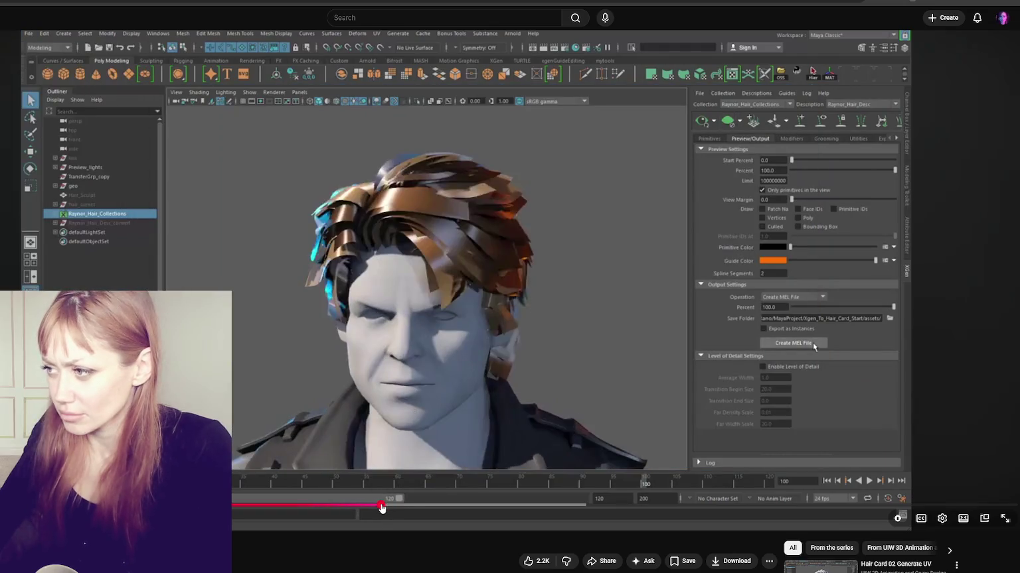
left_click(762, 364)
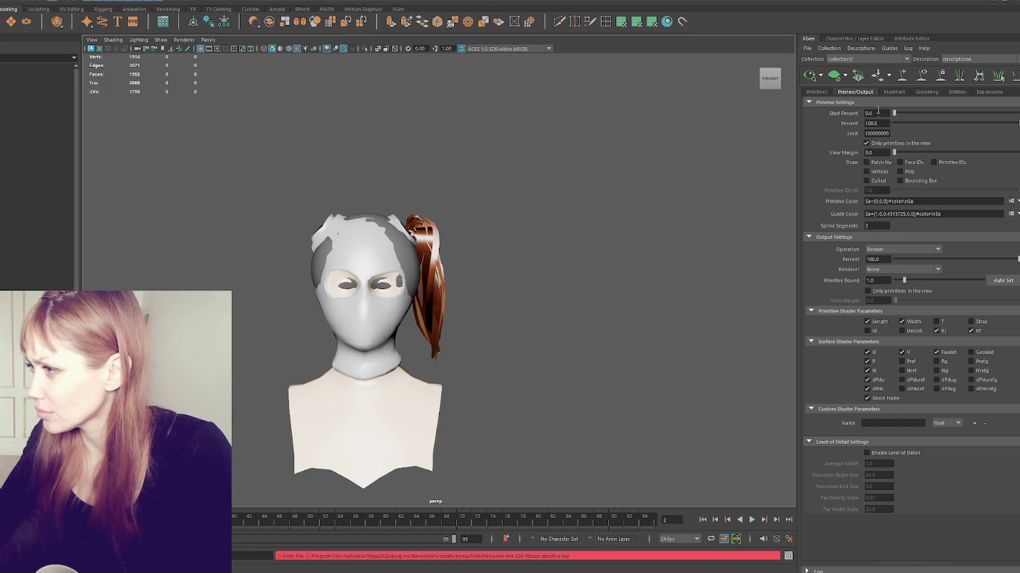
Set description4's output to Create MEL File saving to the Desktop, checking the tutorial.
left_click(880, 249)
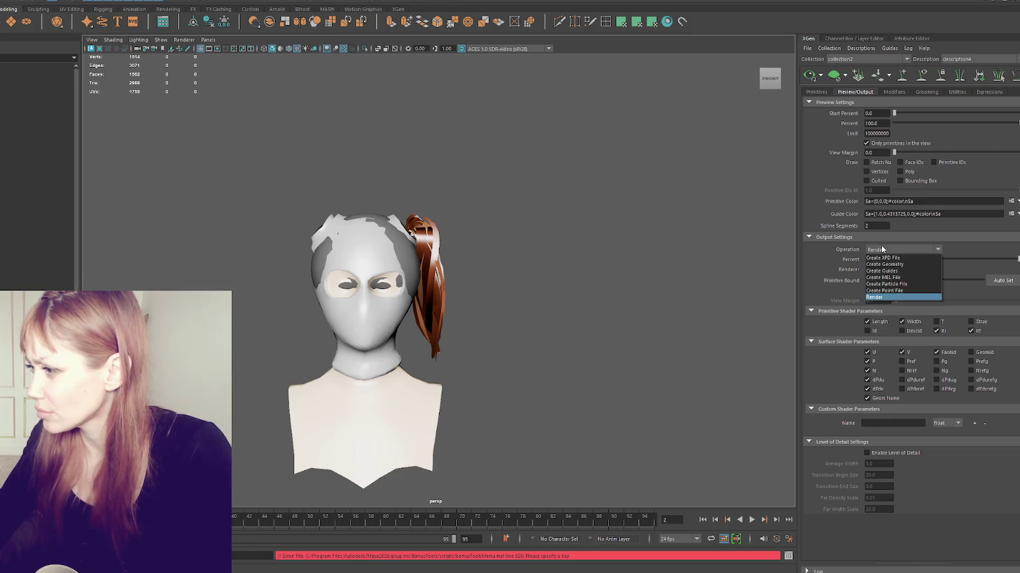
left_click(908, 278)
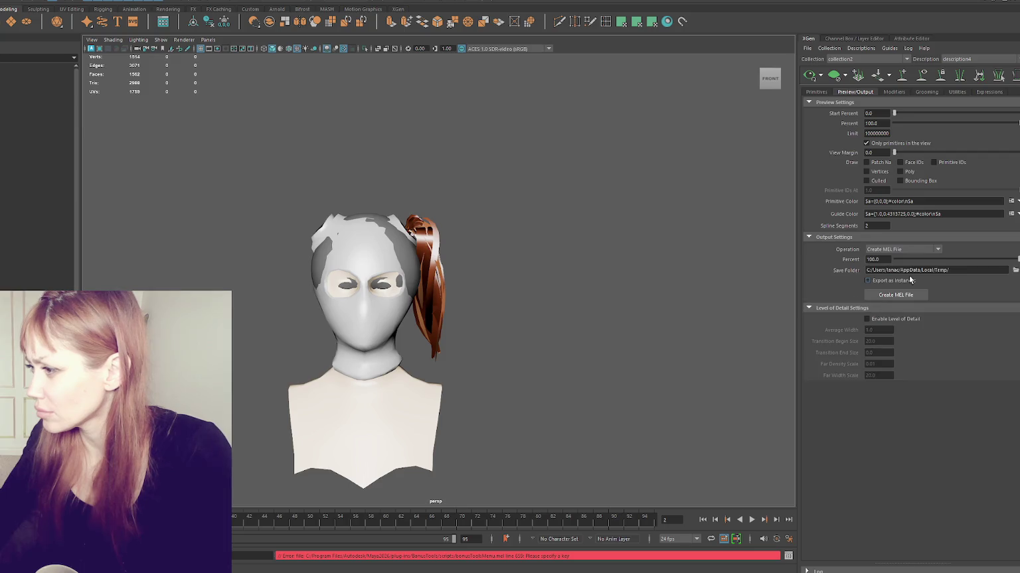
left_click(1015, 271)
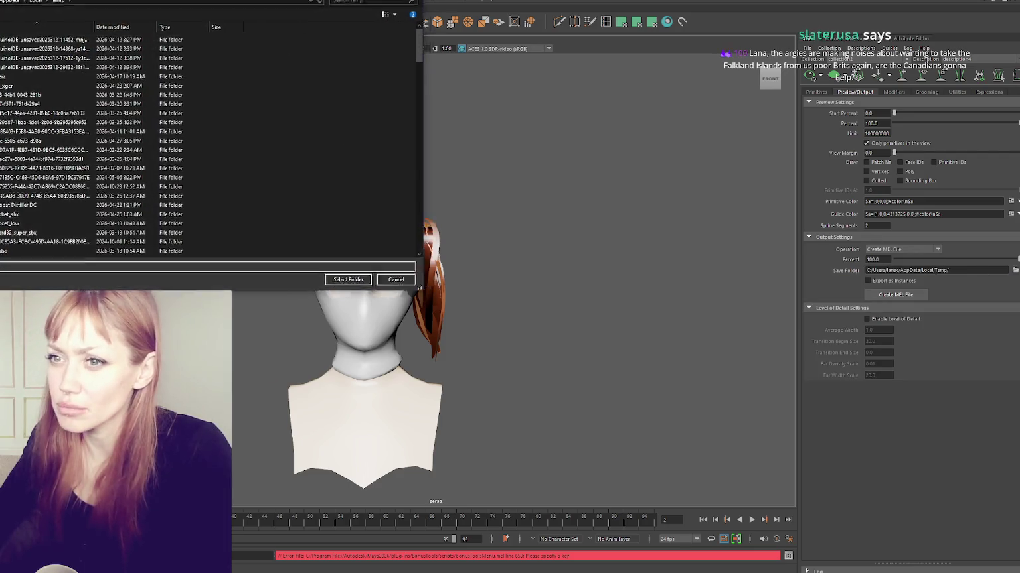
left_click(355, 279)
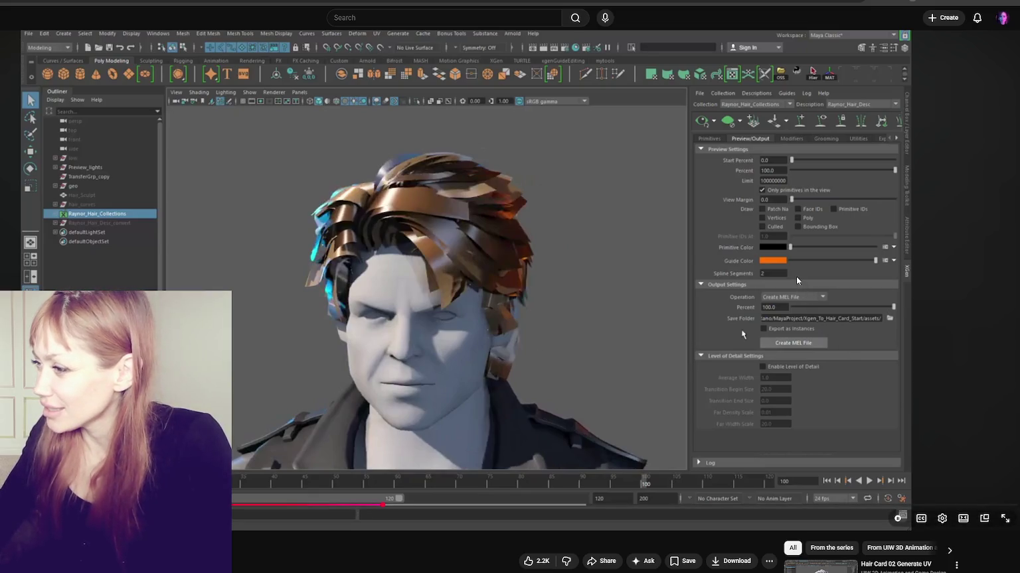
left_click(325, 291)
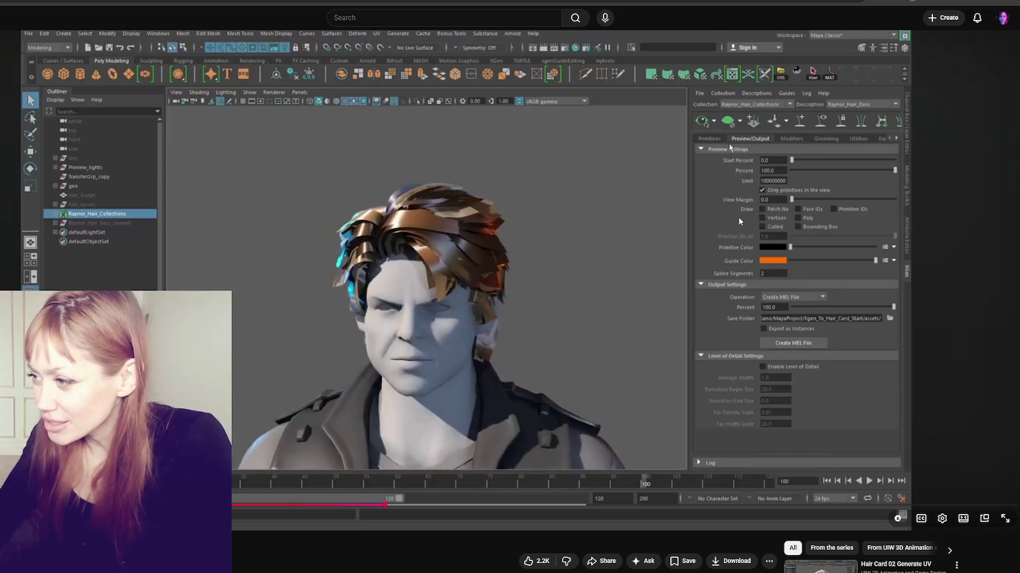
left_click(553, 291)
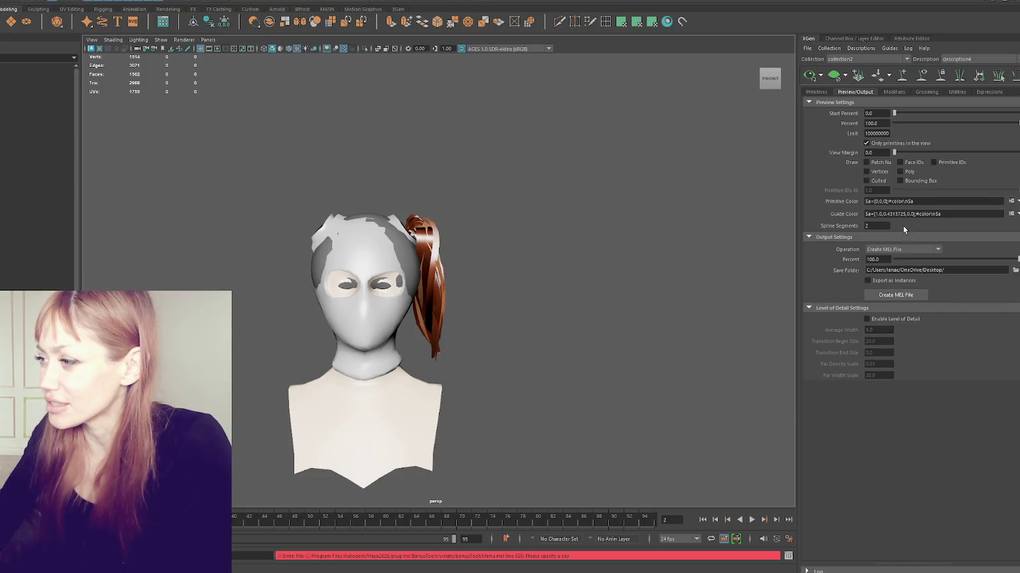
Export the ponytail hair description to the Desktop as a MEL file.
left_click(881, 296)
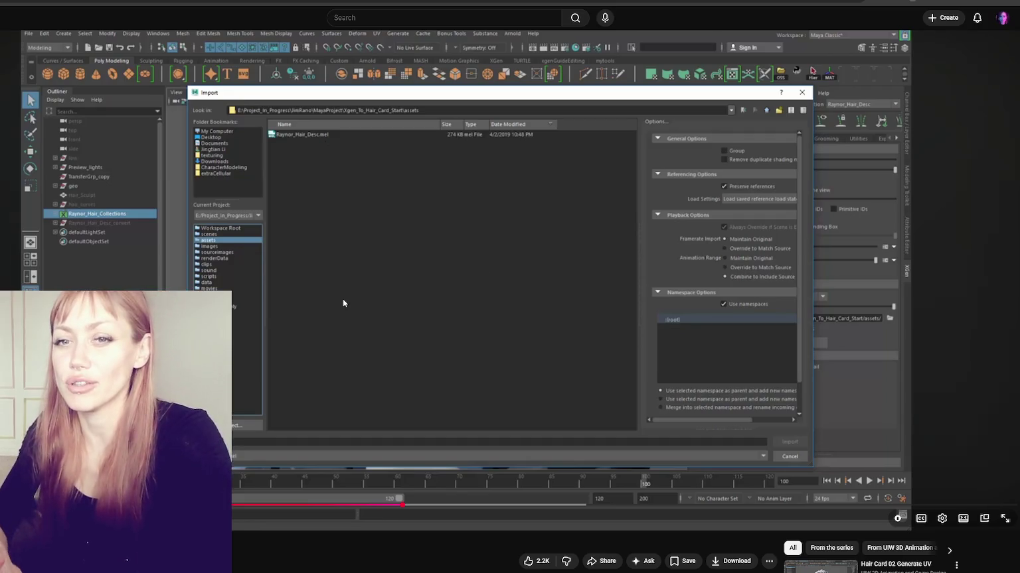
Play the tutorial until the .mel file is chosen in Maya's Import dialog, then pause.
left_click(355, 270)
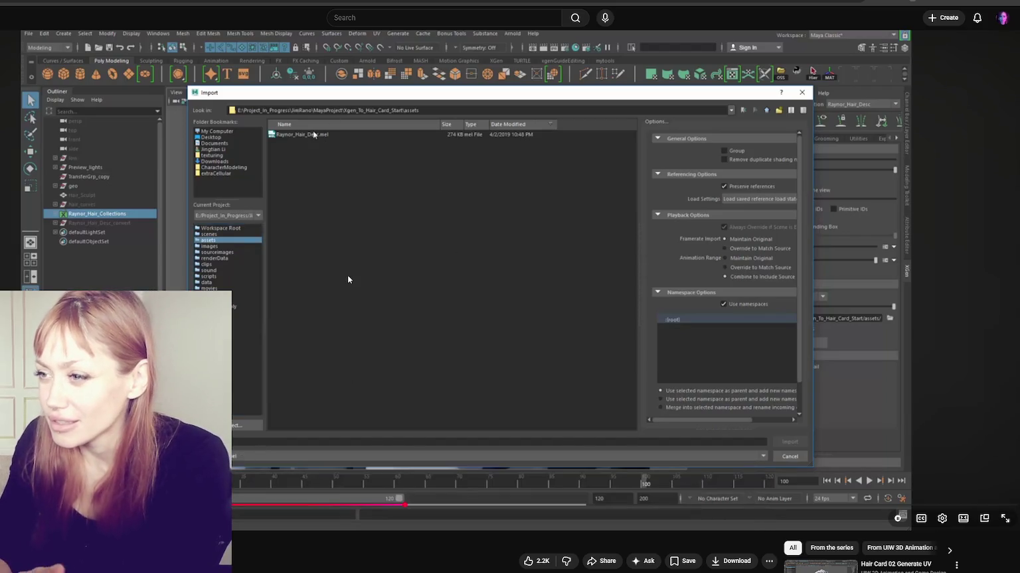
left_click(396, 218)
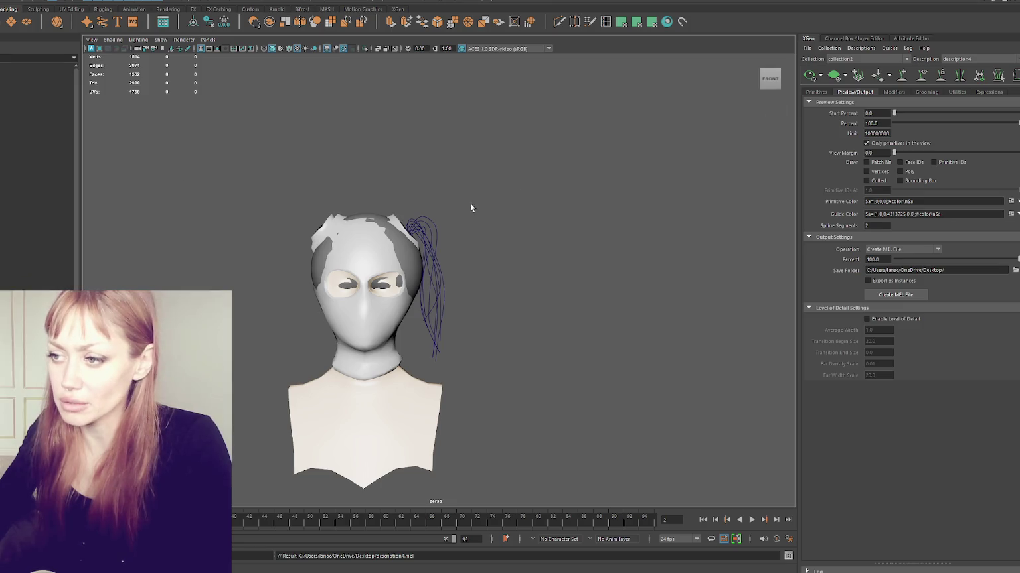
Orbit to the head's right side, select the ponytail curves, then advance the tutorial to the ribbon cards.
mouse_move(542, 245)
left_mouse_down("alt")
mouse_move(433, 273)
mouse_move(557, 256)
left_mouse_up("alt")
left_click(433, 272)
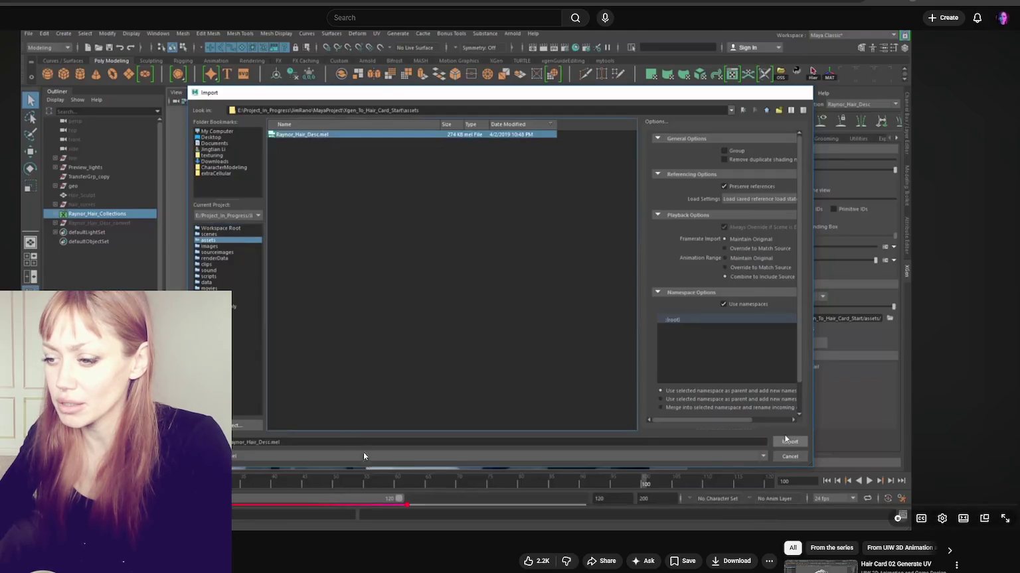
left_click(416, 505)
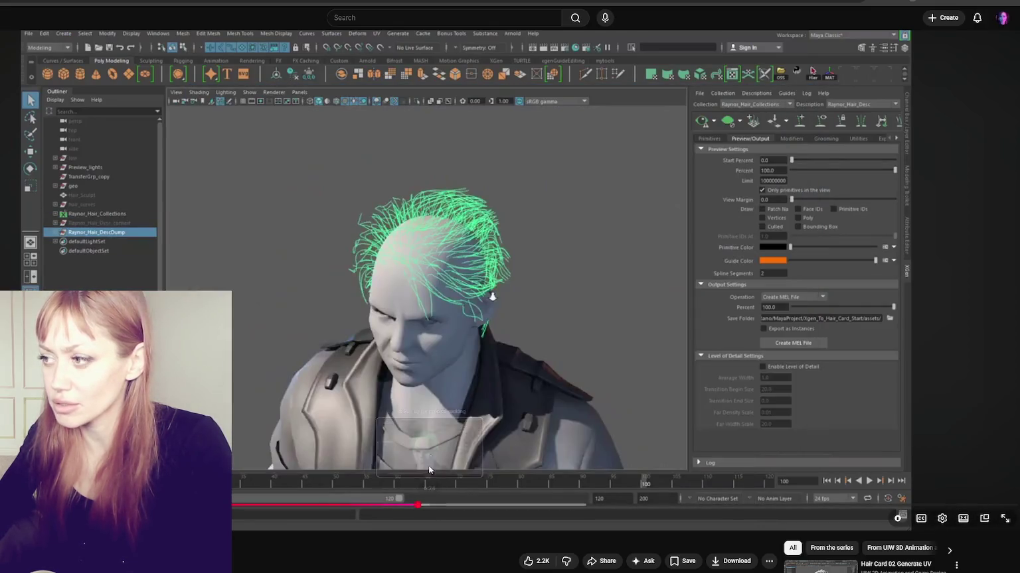
left_click(494, 352)
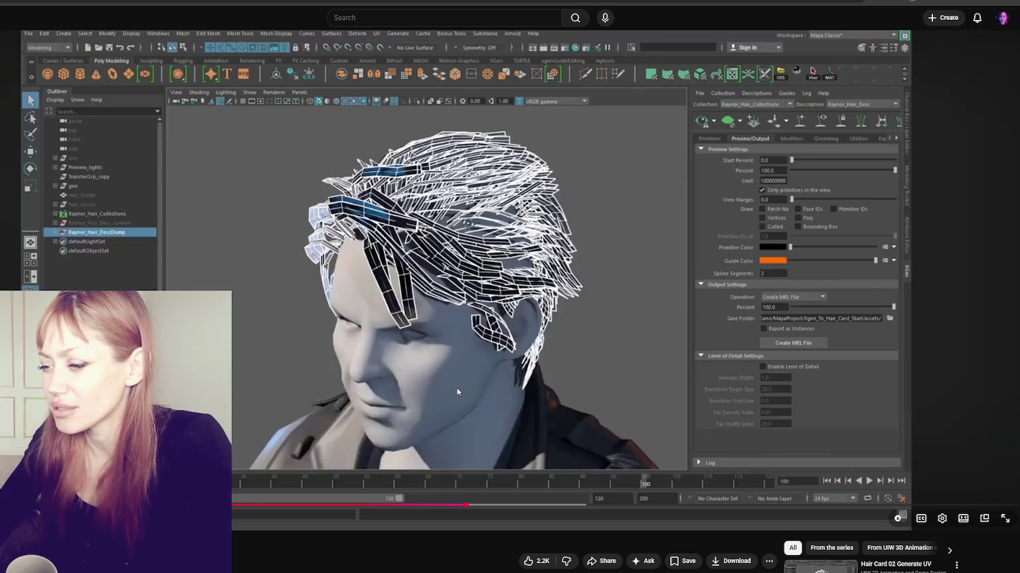
Pause the tutorial on the wireframe hair cards and open Maya's creation tools menu.
left_click(456, 388)
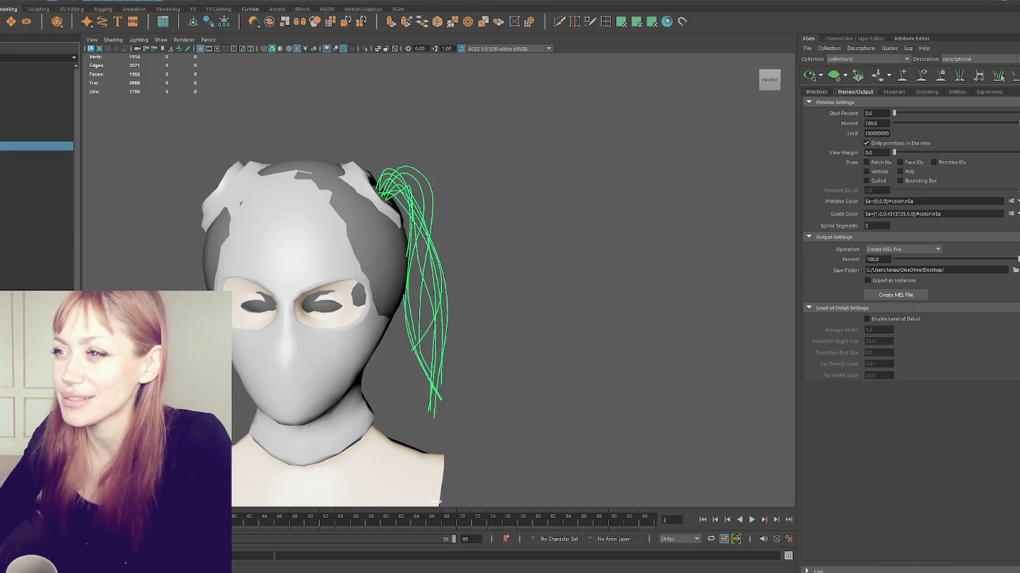
left_click(369, 2)
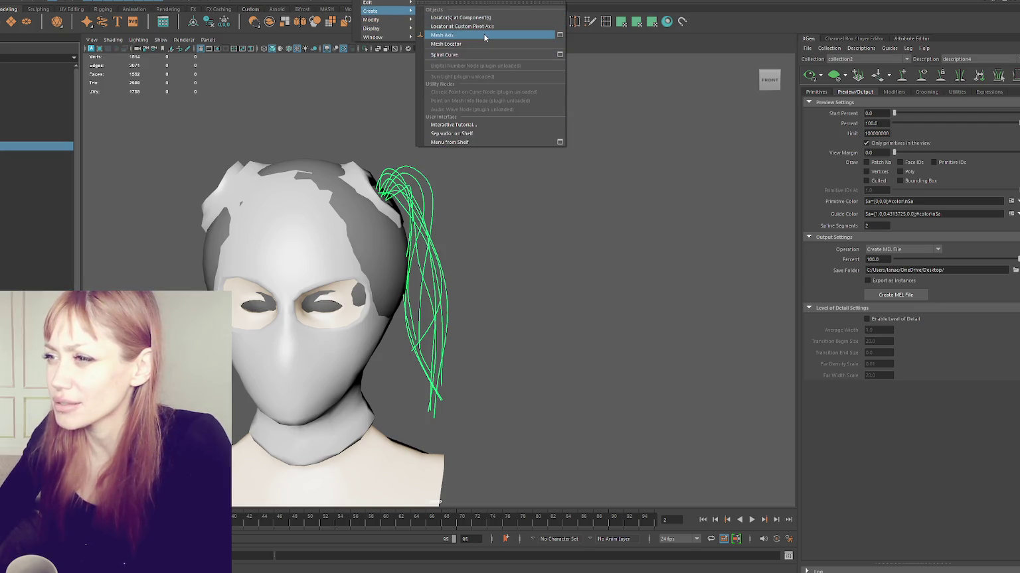
Scrub the tutorial, close the Spiral Curve options without a spiral, and browse the Modify menu.
mouse_move(375, 29)
key("Escape")
left_click_drag(443, 506, 458, 506)
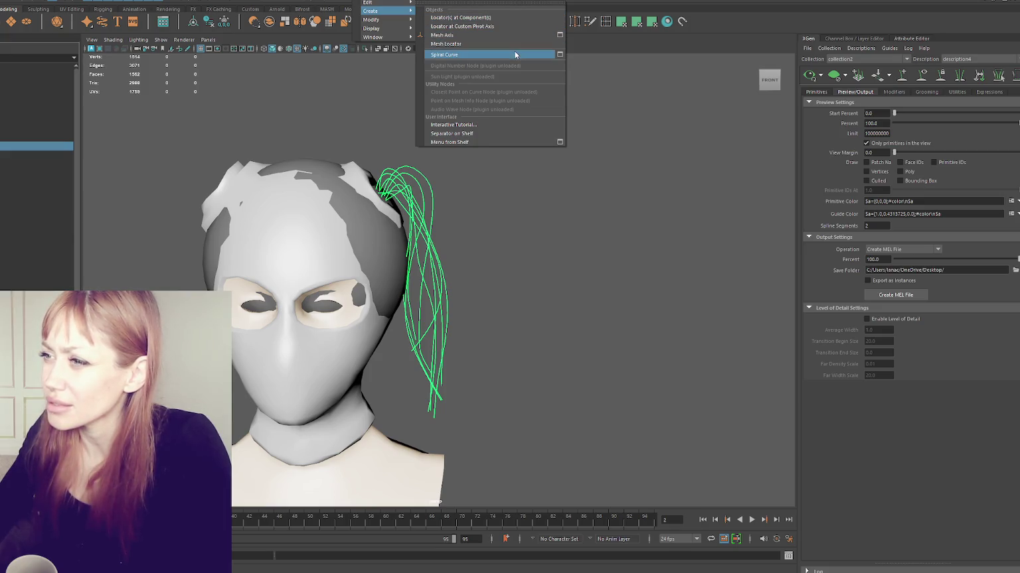
left_click(558, 54)
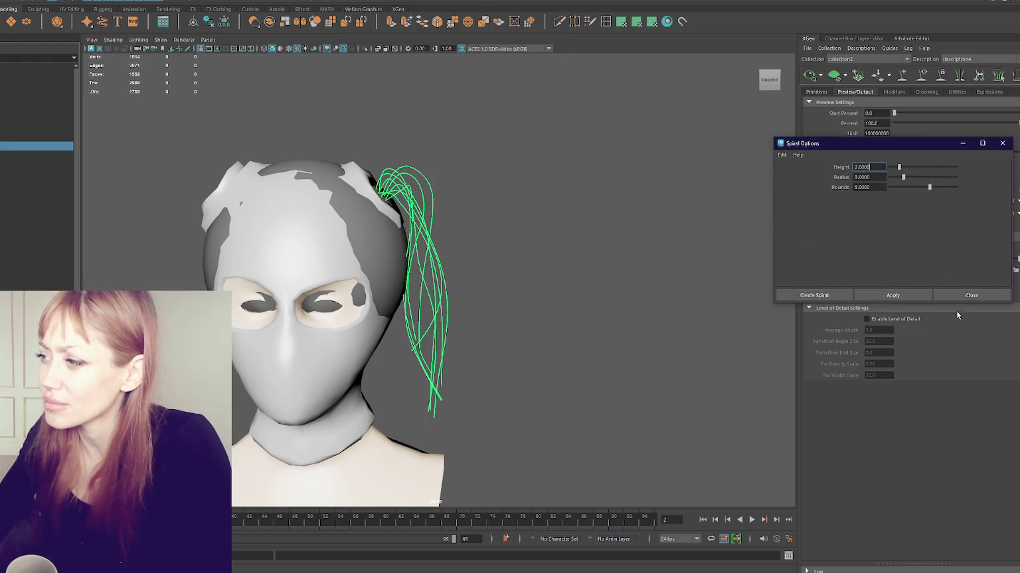
left_click(971, 296)
left_click(381, 3)
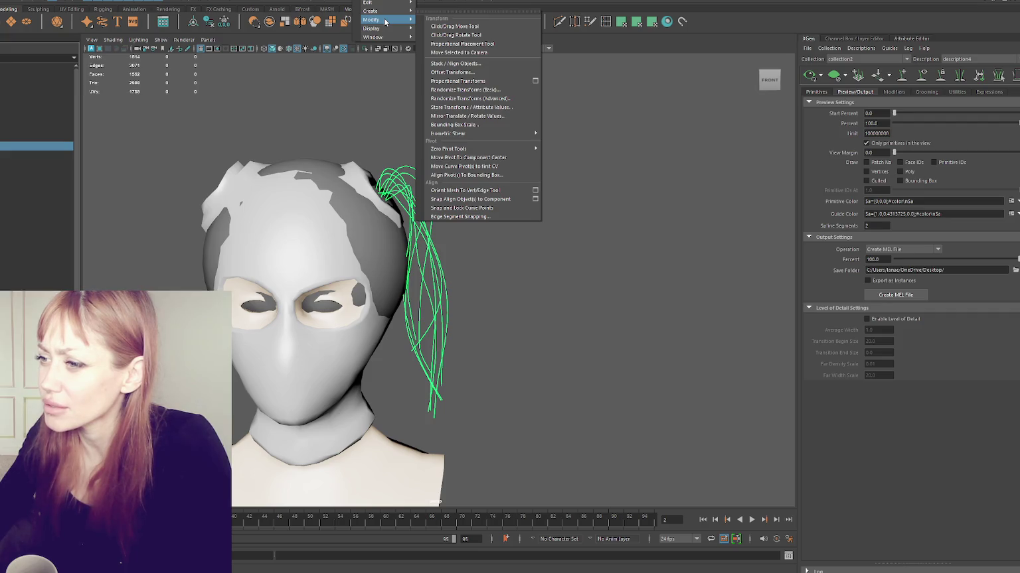
key("Escape")
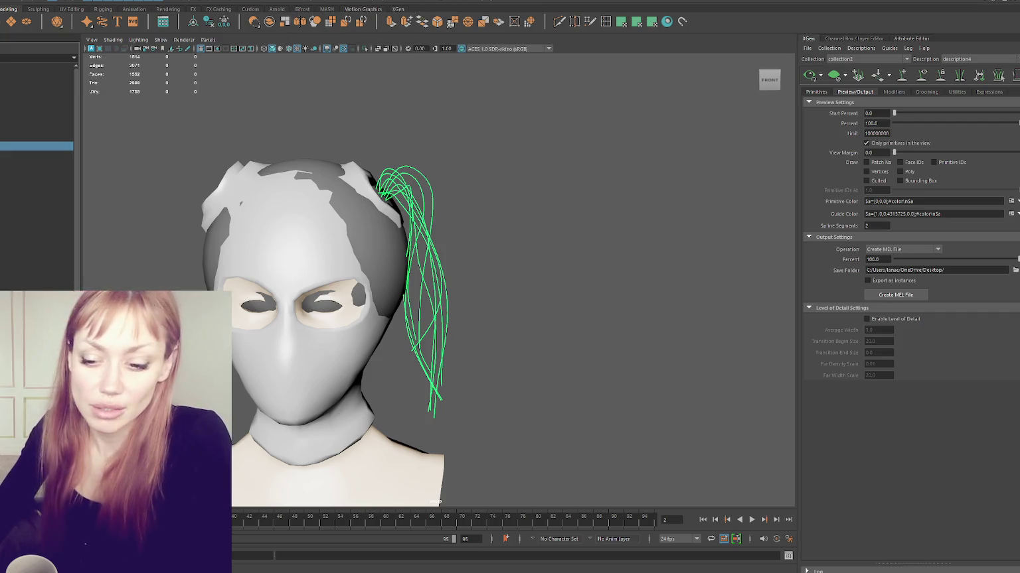
key("alt+Tab")
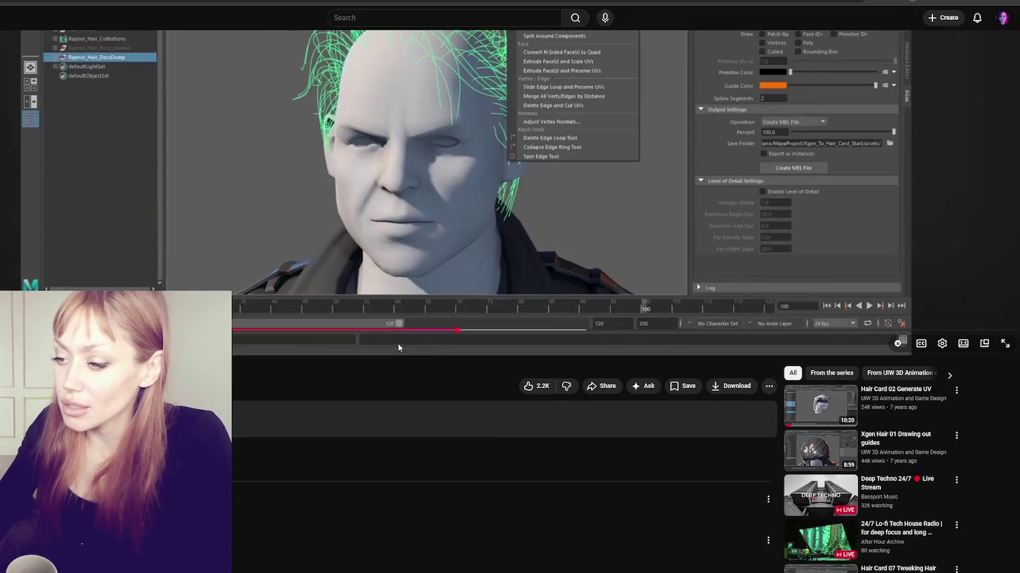
Scroll the tutorial page down and back up while the video plays.
scroll(388, 392, "down", 3)
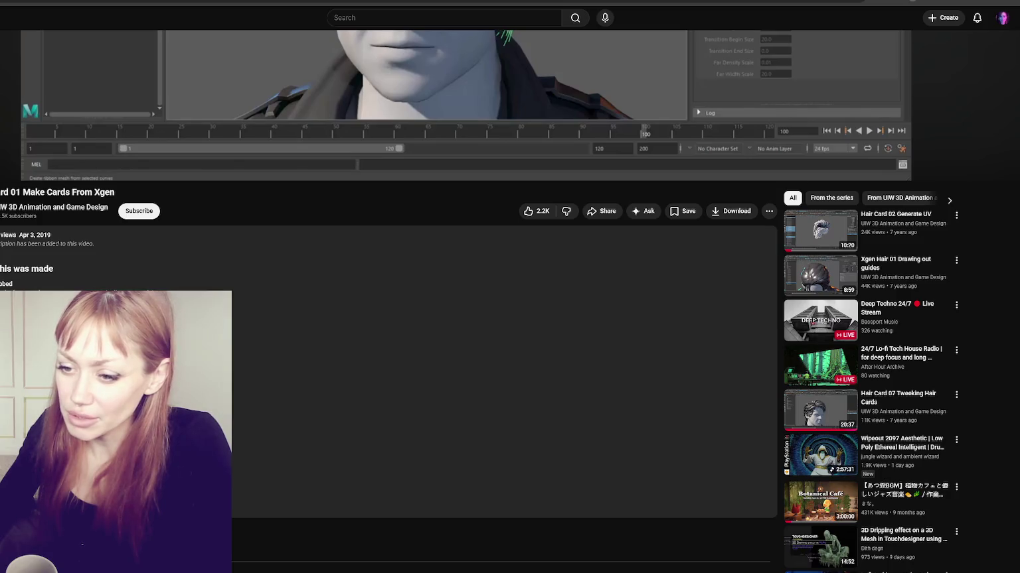
scroll(426, 341, "up", 5)
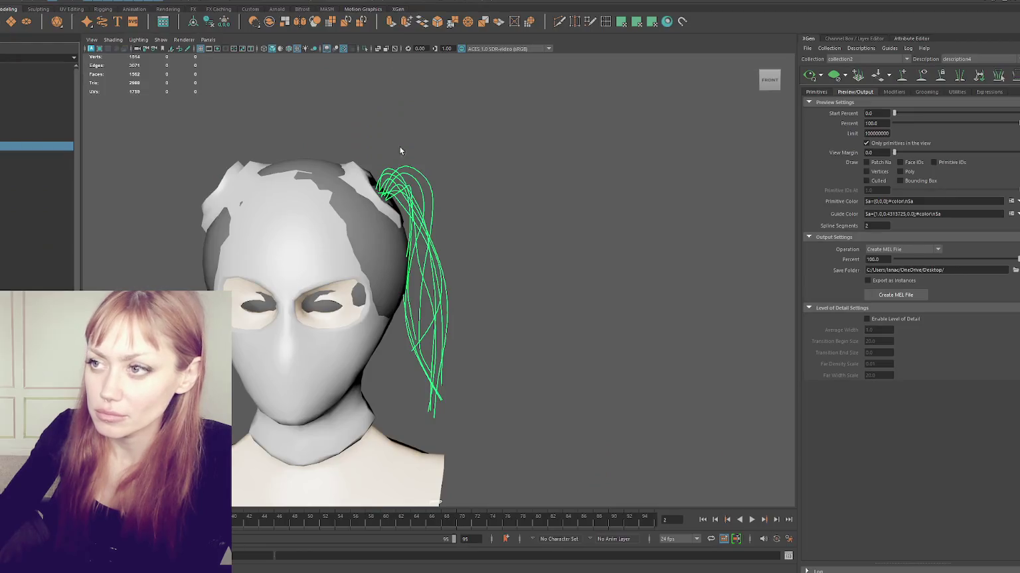
Open the Plug-in Manager and filter the plug-ins by 'curve', then by 'tool'.
left_click(77, 1)
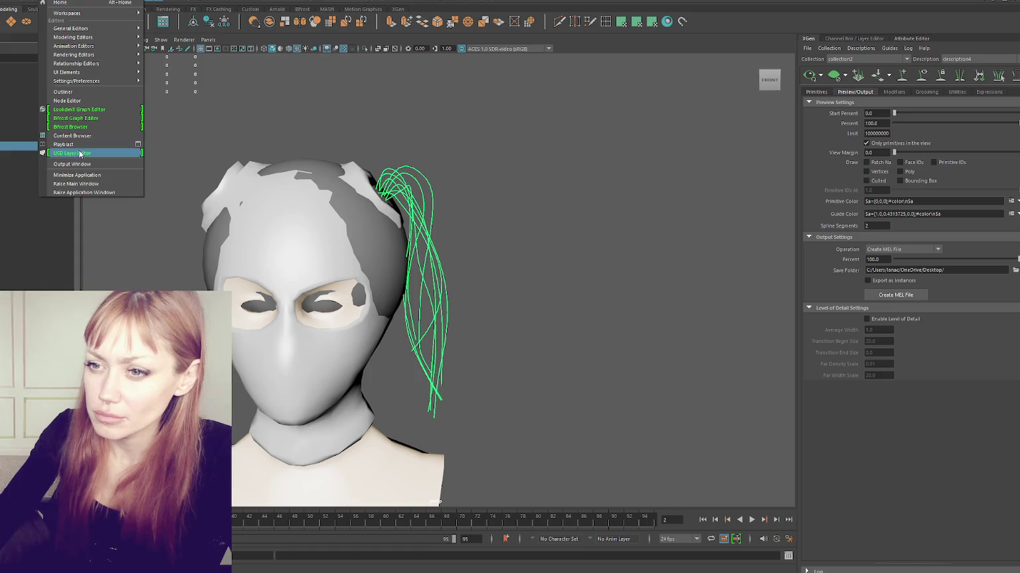
left_click(189, 145)
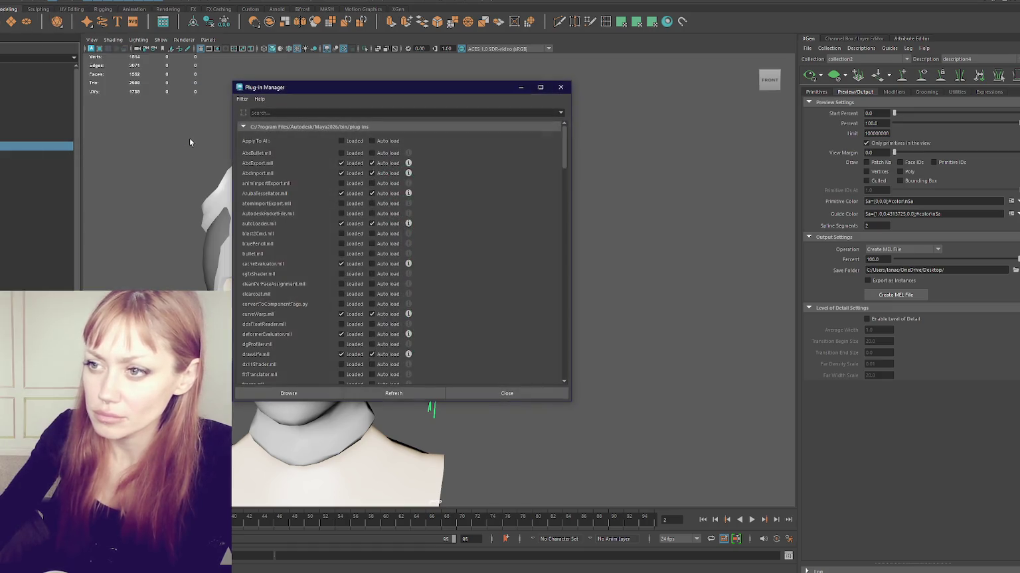
left_click(283, 111)
type("curve")
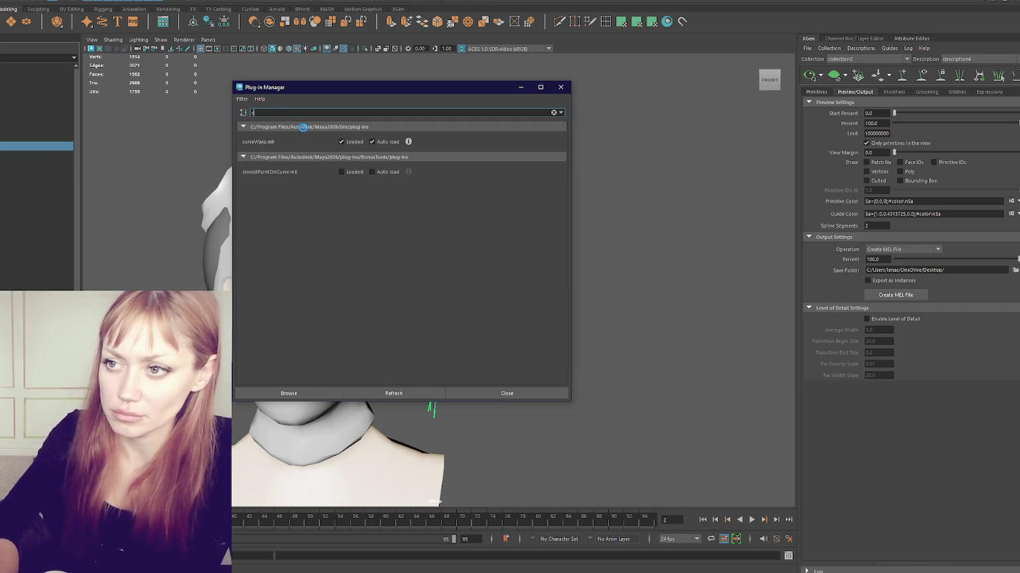
key("BackSpace")
key("BackSpace")
key("BackSpace")
type("tool")
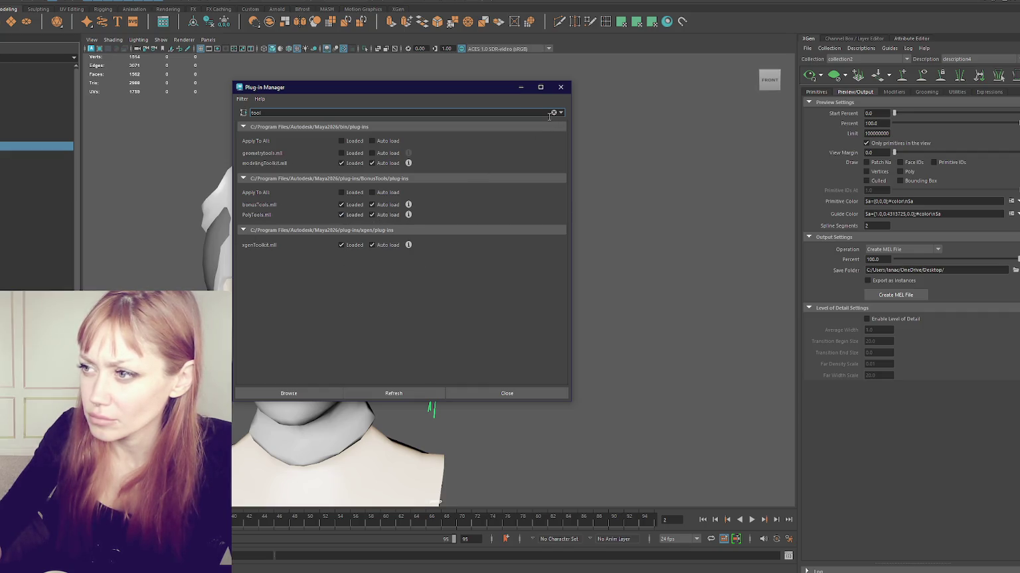
Clear the filter, scroll through every plug-in, then seek the tutorial to the card-conversion part.
key("BackSpace")
key("BackSpace")
key("BackSpace")
scroll(446, 192, "down", 1)
scroll(446, 192, "down", 3)
scroll(459, 219, "down", 5)
scroll(468, 249, "down", 5)
scroll(474, 261, "down", 3)
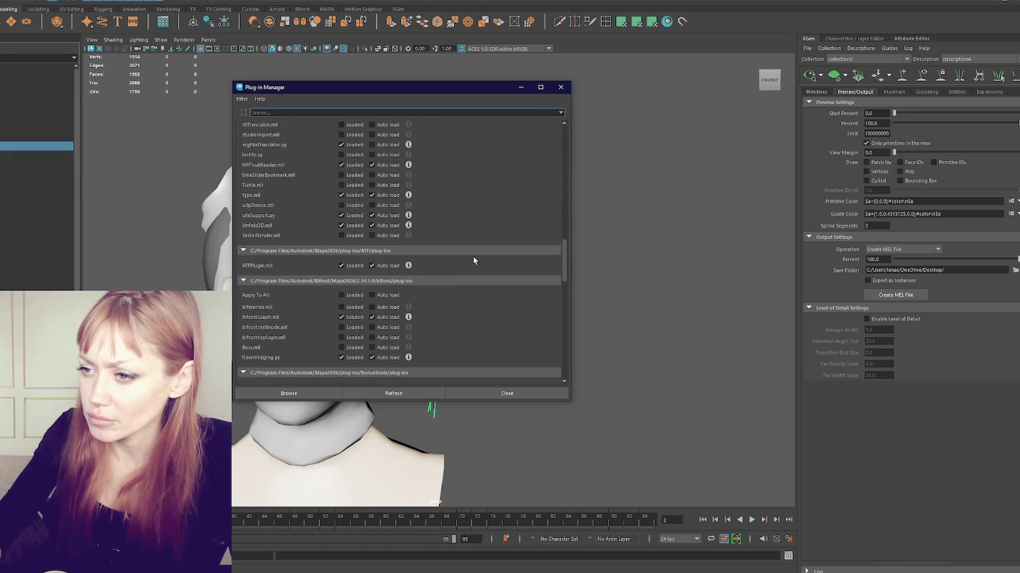
scroll(474, 261, "down", 4)
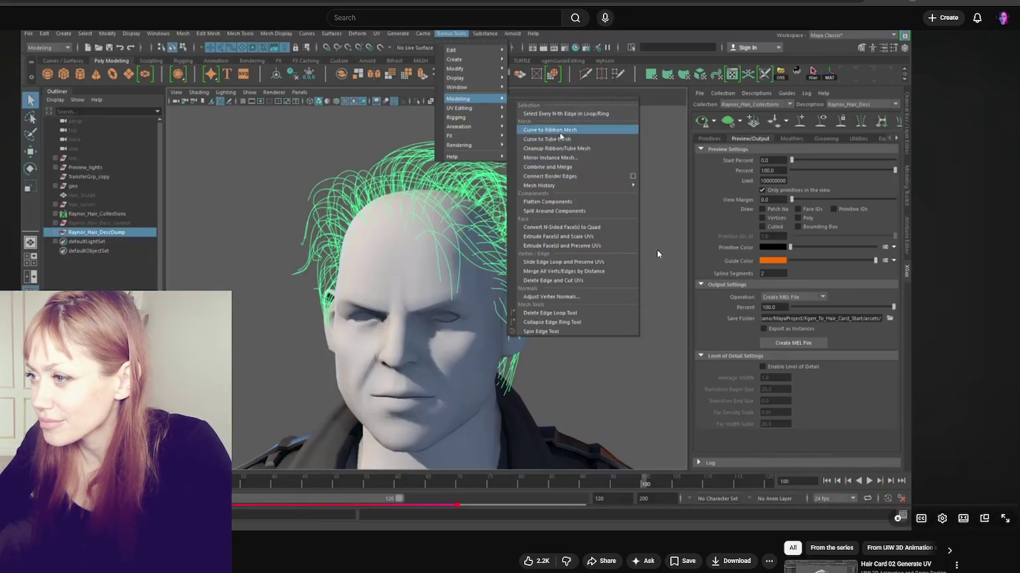
left_click(668, 229)
left_click_drag(464, 506, 474, 508)
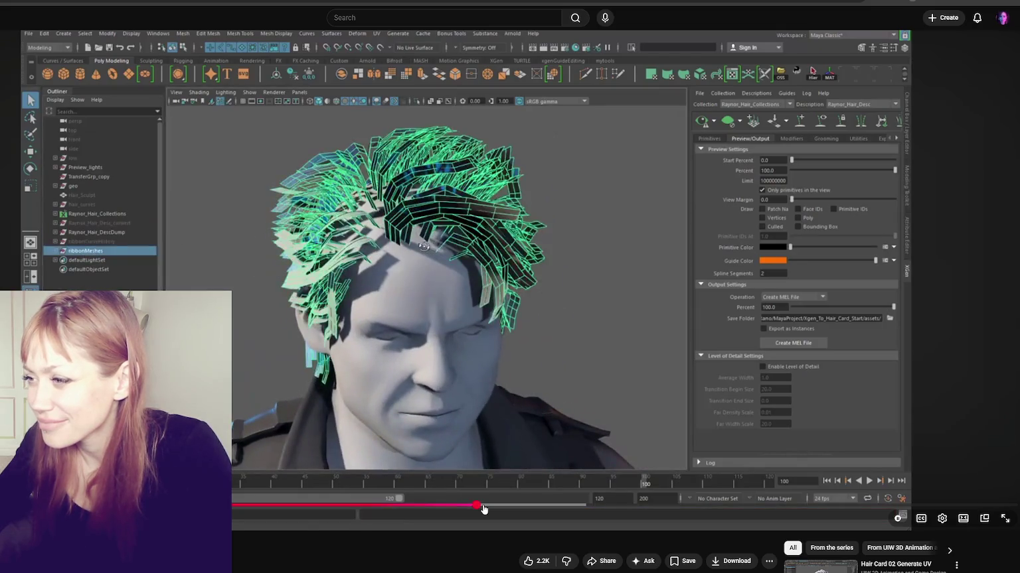
Scrub the tutorial to the ribbon-mesh hair cards on the head and pause it.
left_click_drag(483, 510, 483, 509)
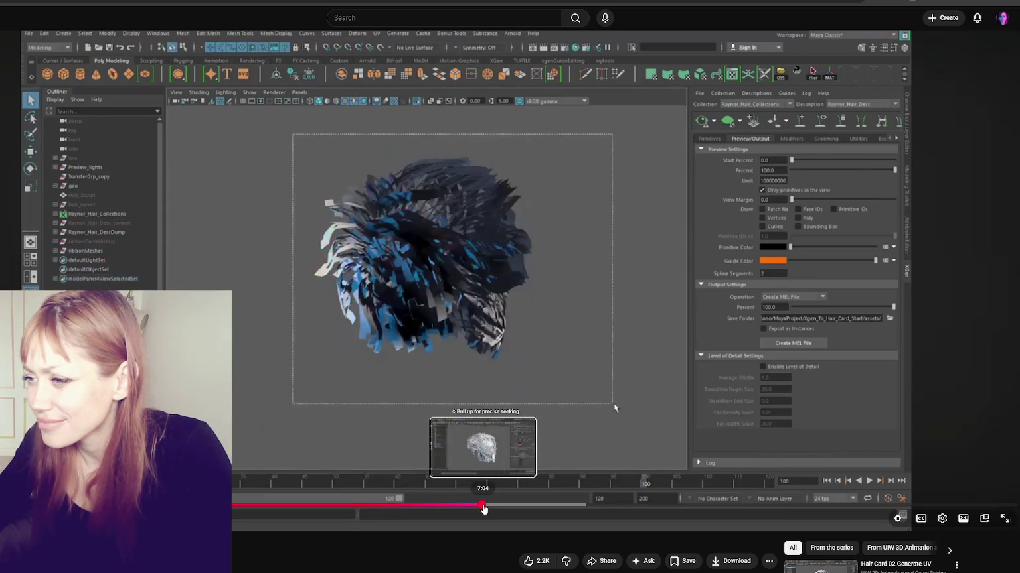
left_click_drag(483, 509, 485, 509)
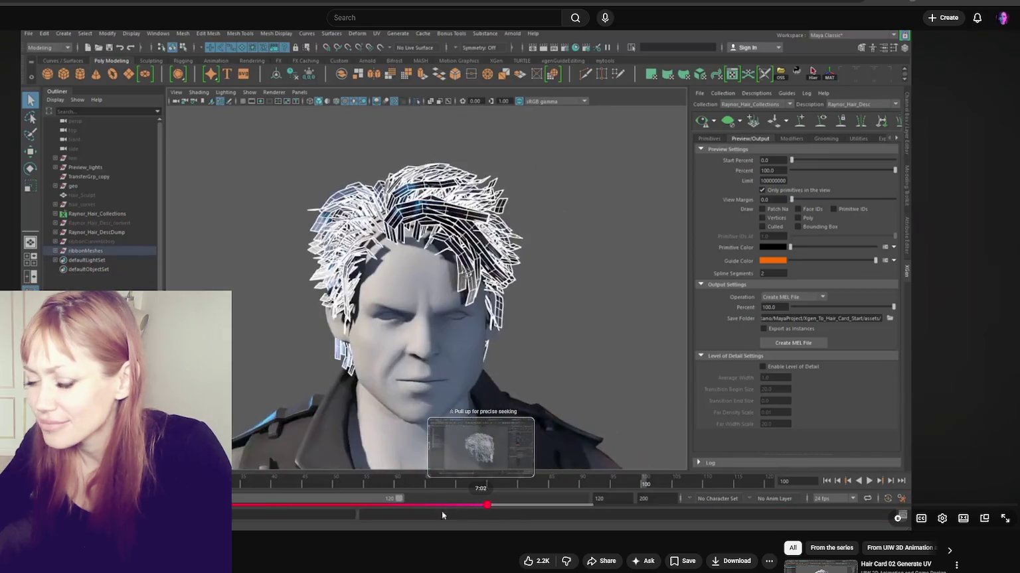
left_click_drag(484, 509, 561, 508)
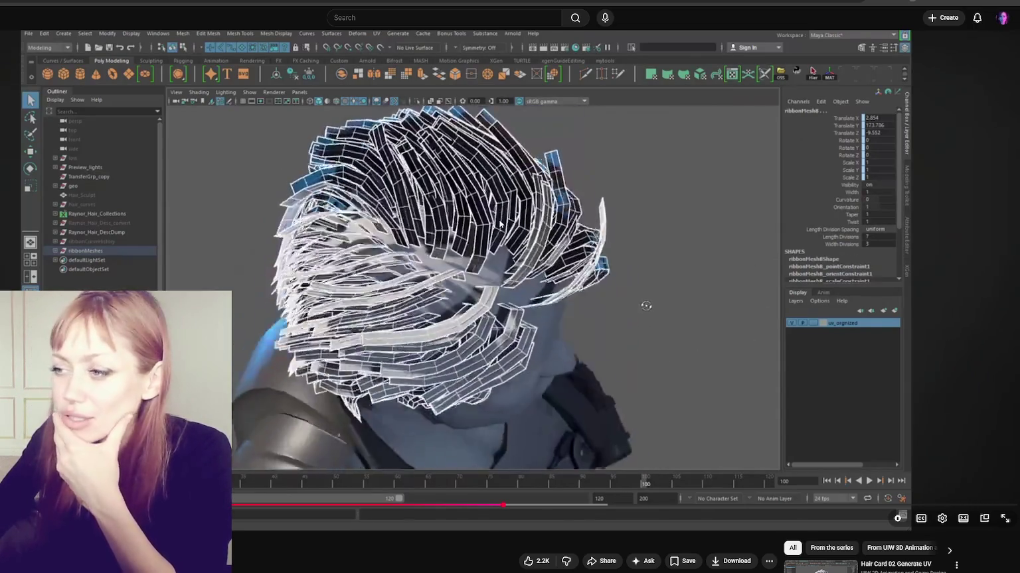
key("space")
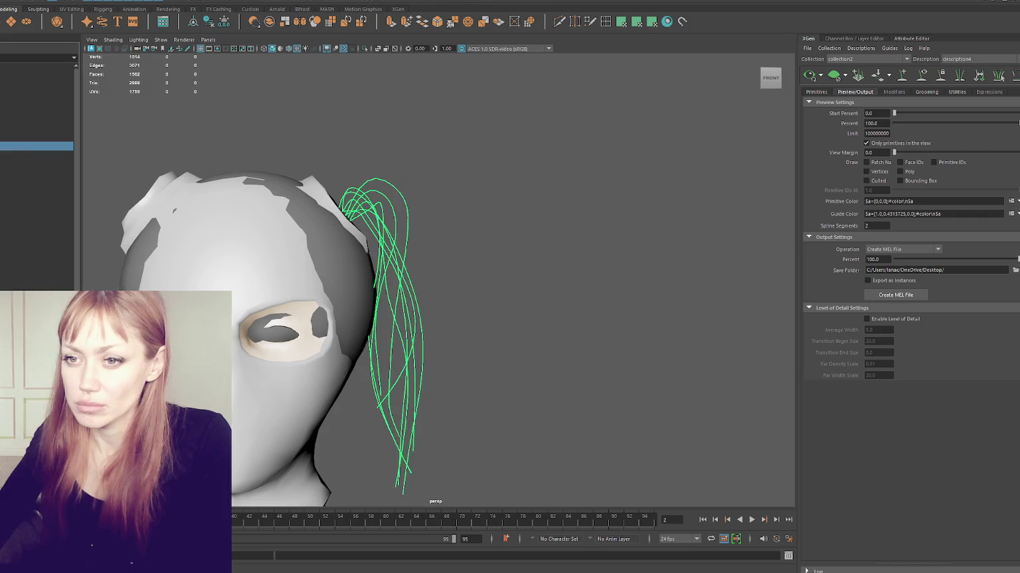
Hide the ponytail guides, preview the shaded hair from several angles, and activate the XGen selection brush.
key("h")
left_click(2, 138)
left_click(9, 128)
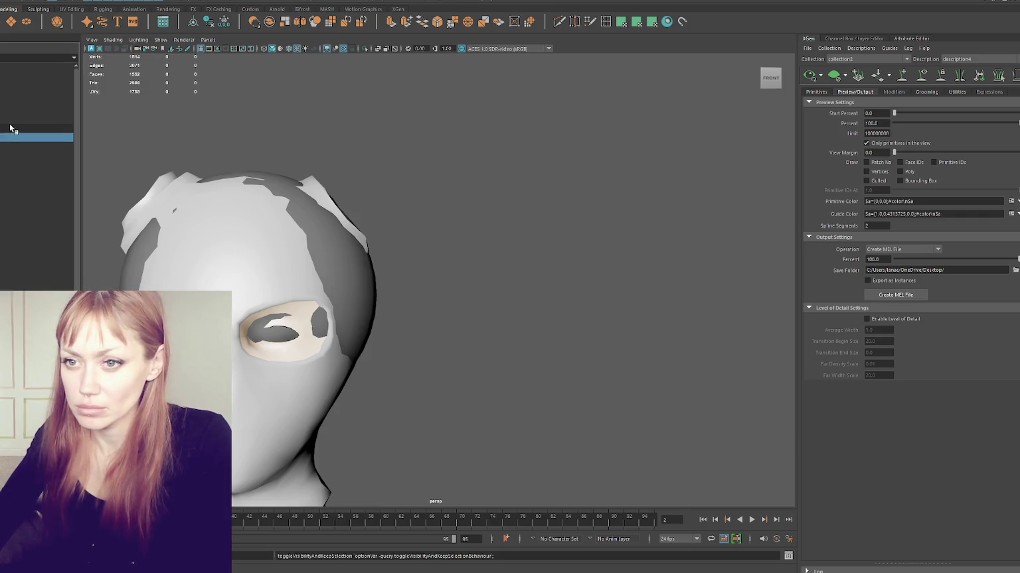
left_click(388, 228)
mouse_move(455, 254)
left_mouse_down("alt")
mouse_move(339, 282)
mouse_move(485, 263)
left_mouse_up("alt")
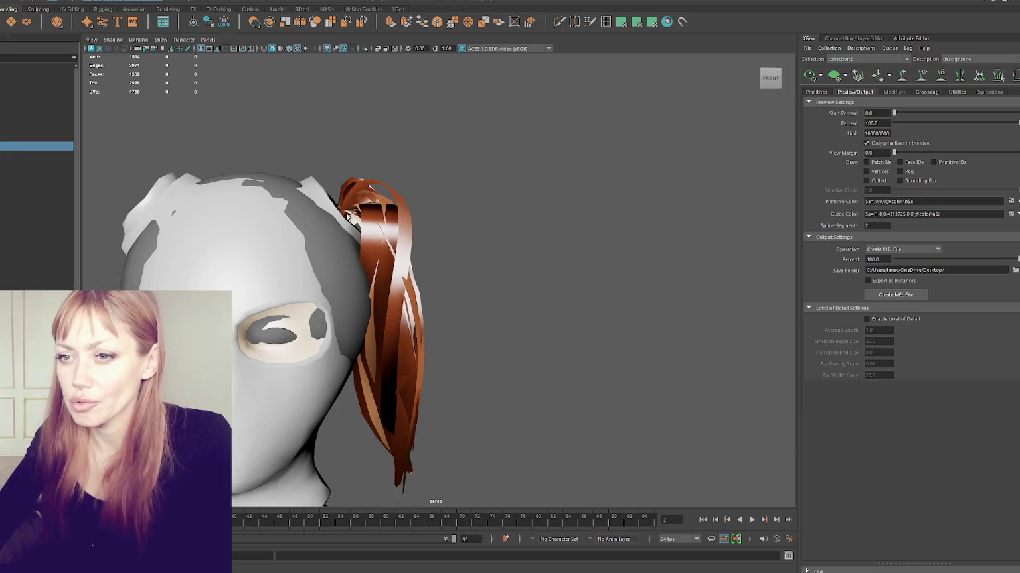
right_click_drag(480, 187, 618, 175, "alt")
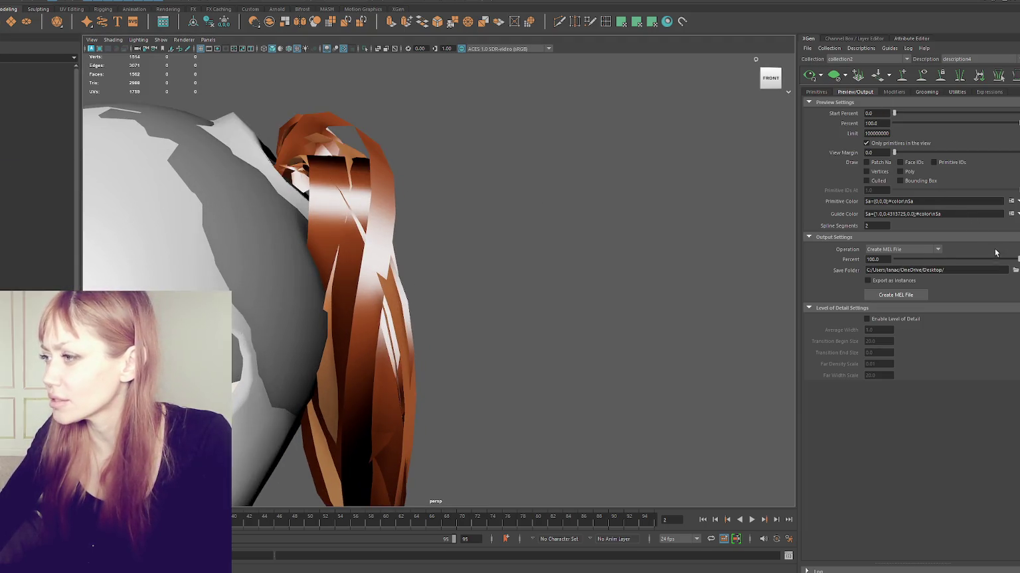
mouse_move(597, 193)
left_mouse_down("alt")
mouse_move(303, 198)
mouse_move(341, 211)
left_mouse_up("alt")
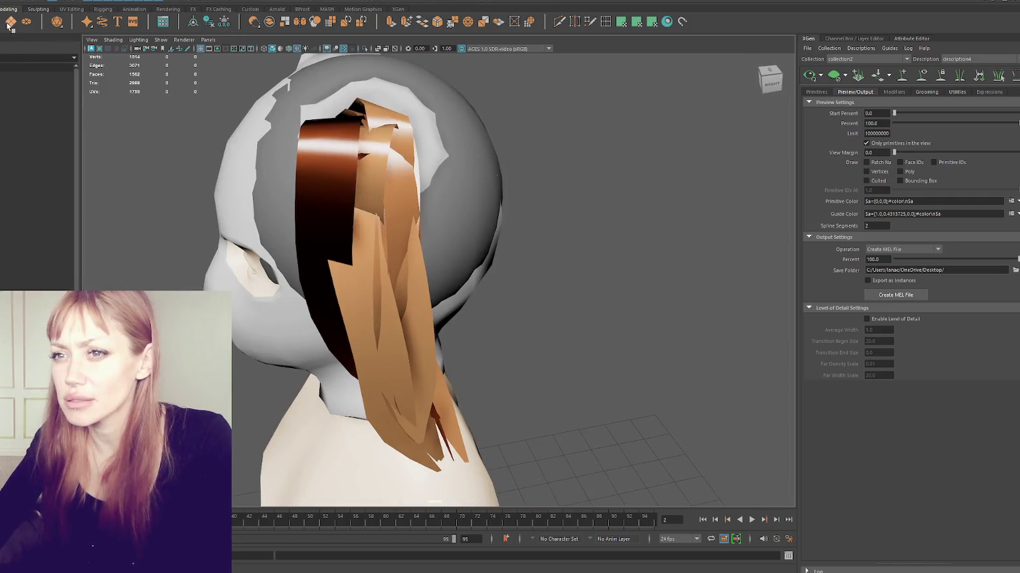
left_click(399, 10)
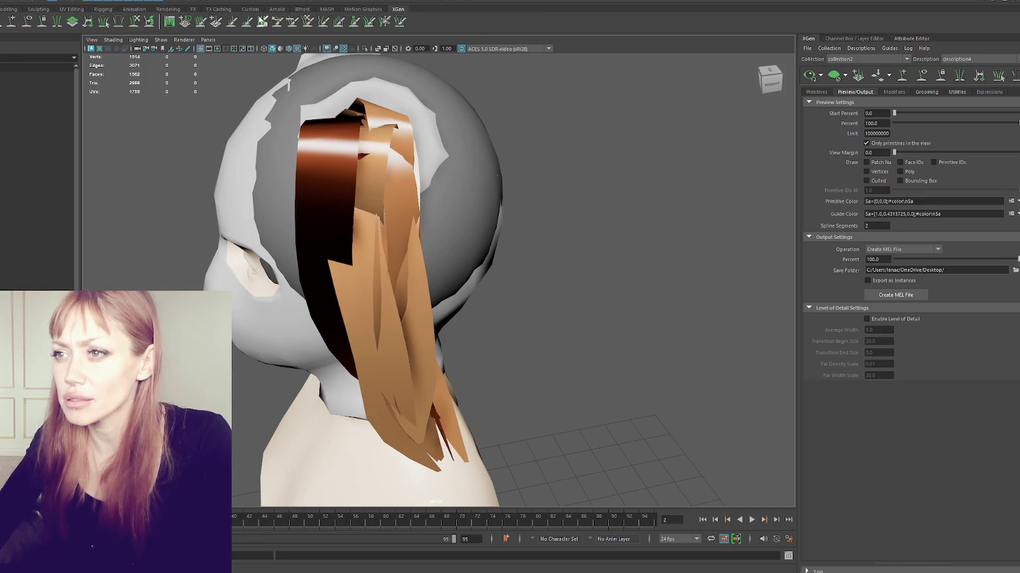
left_click(400, 22)
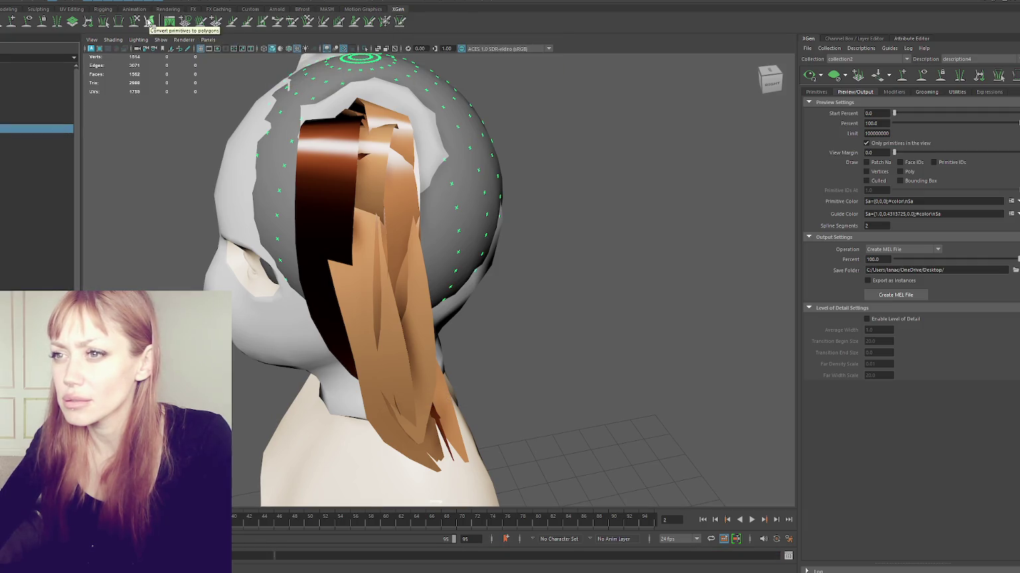
Convert the ponytail hair primitives into polygon cards and inspect the new mesh.
left_click(265, 238)
left_click_drag(171, 217, 44, 202, "alt")
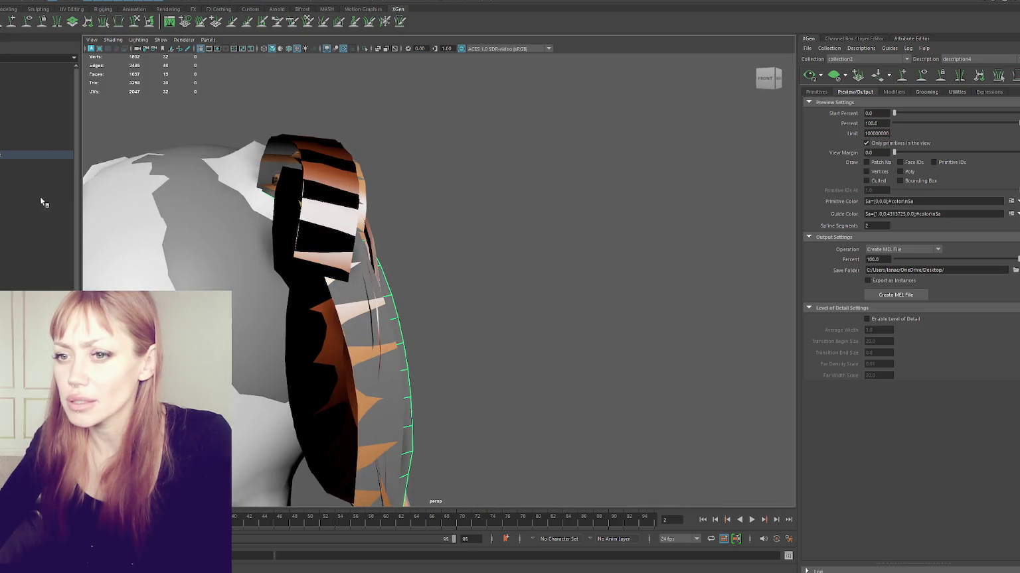
left_click(6, 129)
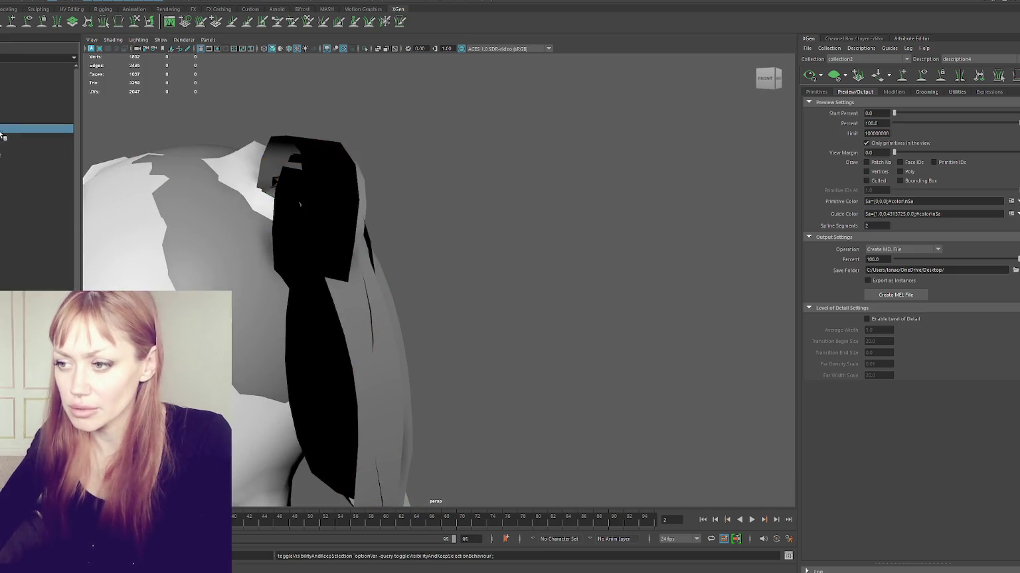
mouse_move(386, 245)
left_mouse_down("alt")
mouse_move(434, 246)
mouse_move(408, 227)
mouse_move(403, 234)
mouse_move(458, 247)
left_mouse_up("alt")
left_click(408, 226)
left_click(415, 252)
right_click_drag(430, 175, 308, 205, "alt")
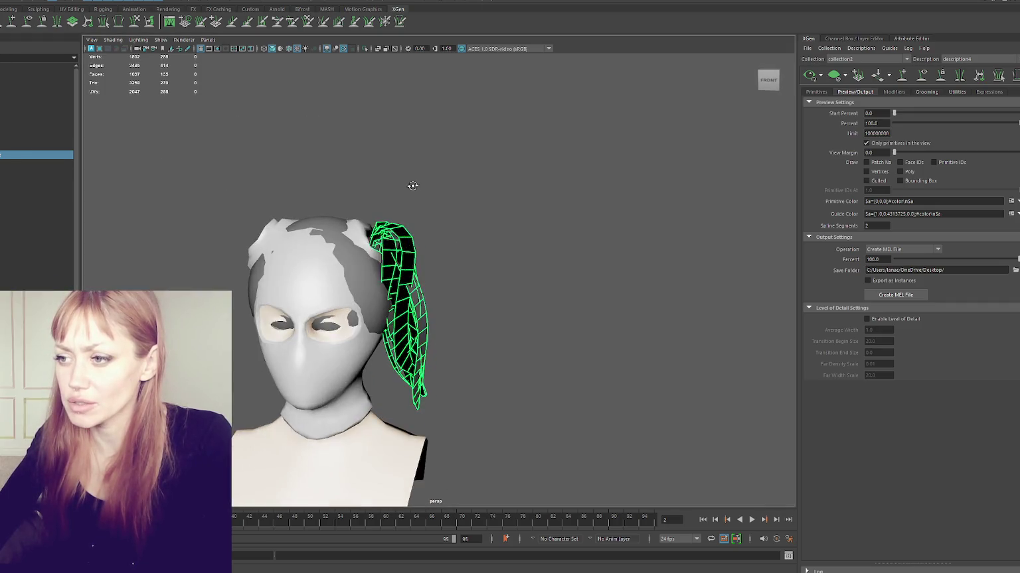
right_click_drag(223, 223, 354, 250, "alt")
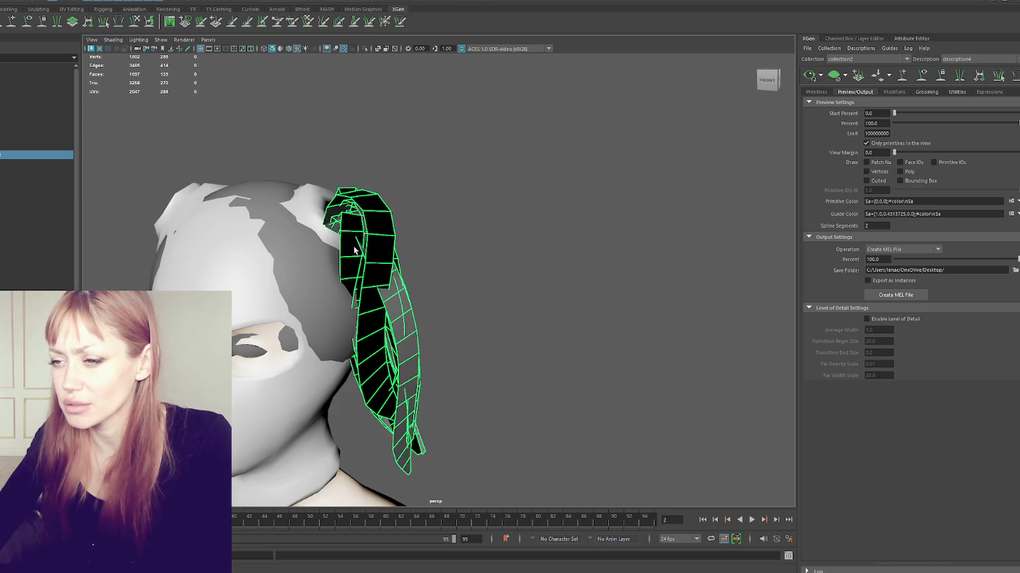
mouse_move(87, 202)
left_mouse_down("alt")
mouse_move(251, 261)
mouse_move(370, 263)
left_mouse_up("alt")
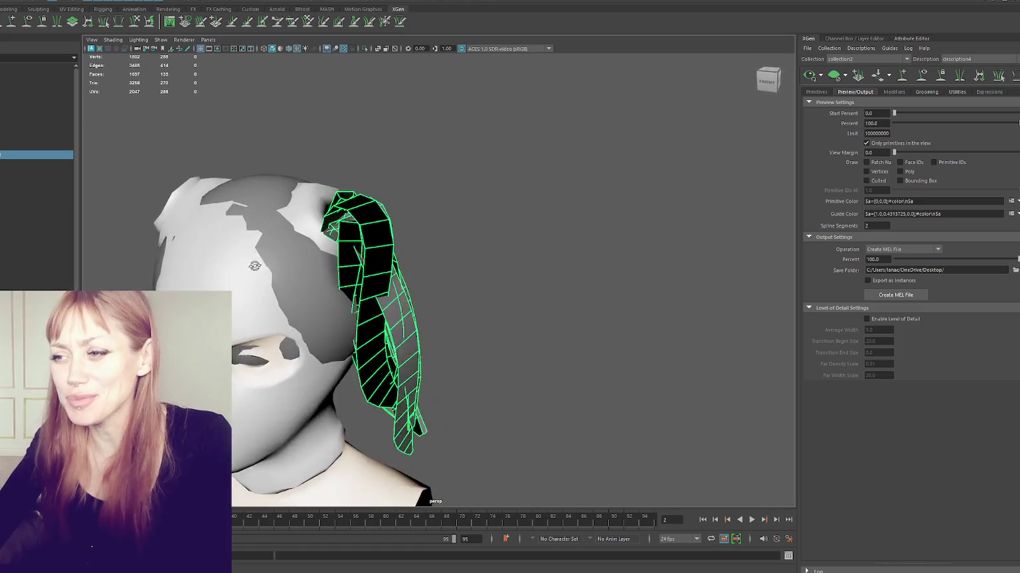
Select a single hair card strip and view its UVs in the UV Editor.
left_click(469, 276)
mouse_move(469, 276)
left_mouse_down("alt")
mouse_move(503, 276)
mouse_move(353, 247)
mouse_move(319, 127)
left_mouse_up("alt")
left_click(354, 247)
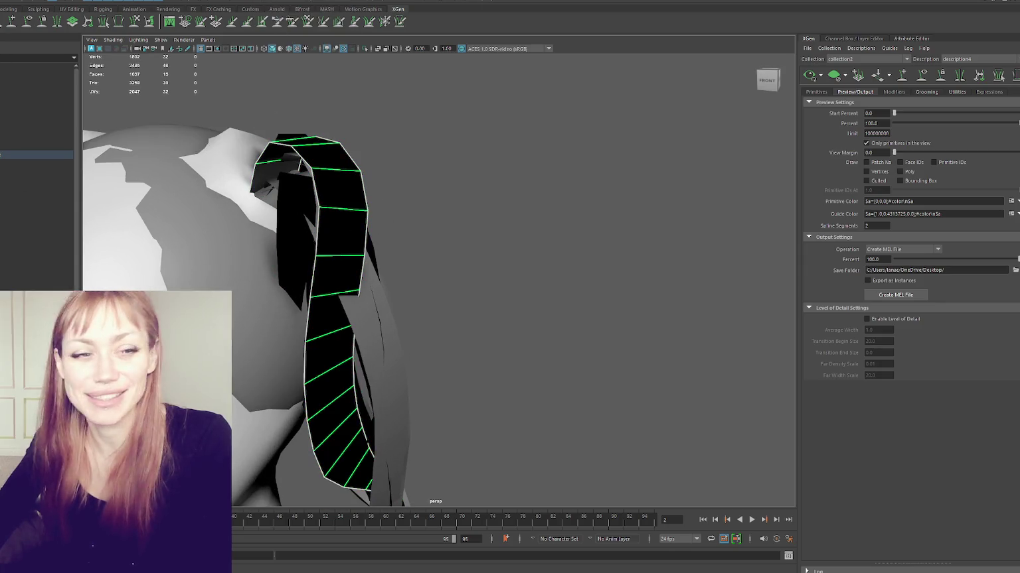
left_click_drag(721, 114, 707, 86)
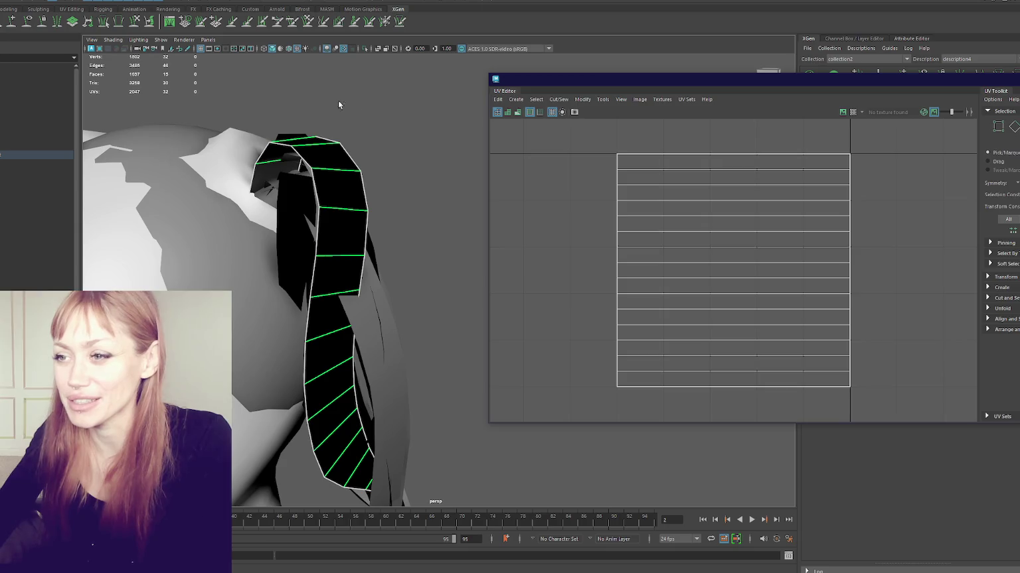
Select the range of hair card objects, select all their UVs, and squeeze the shell narrower in U.
left_click(36, 164)
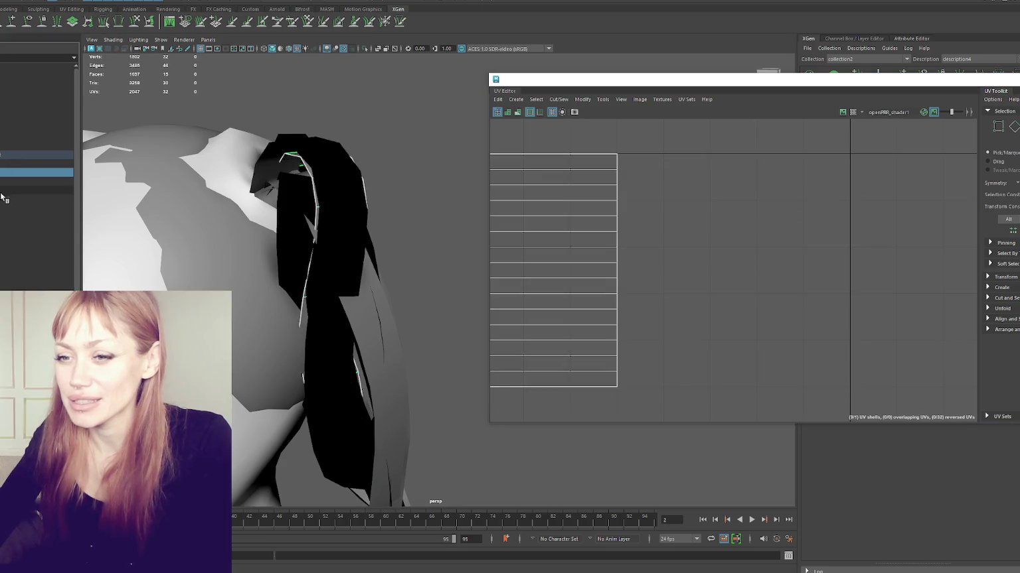
left_click(27, 234, "shift")
key("f")
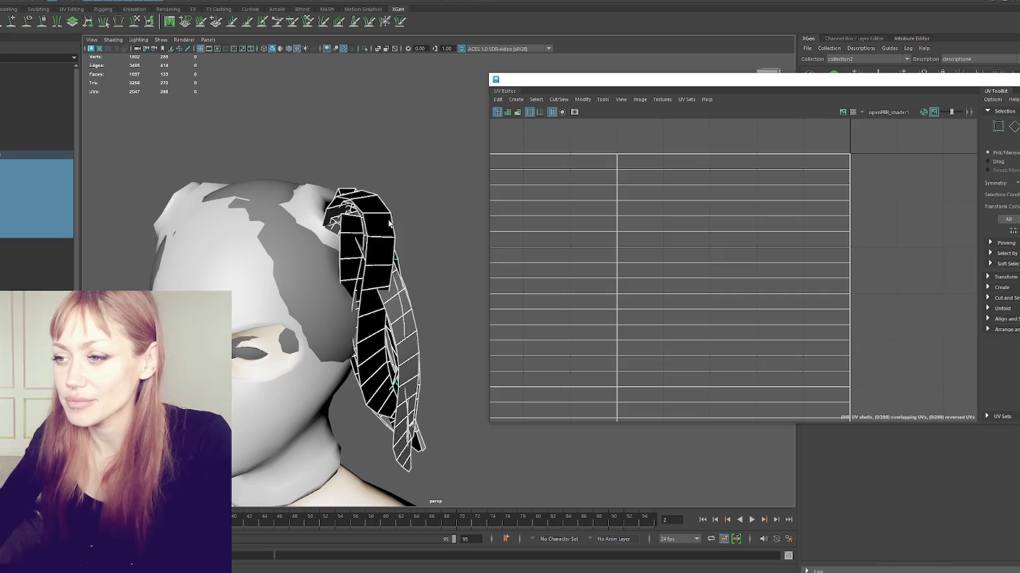
right_click_drag(681, 211, 687, 206)
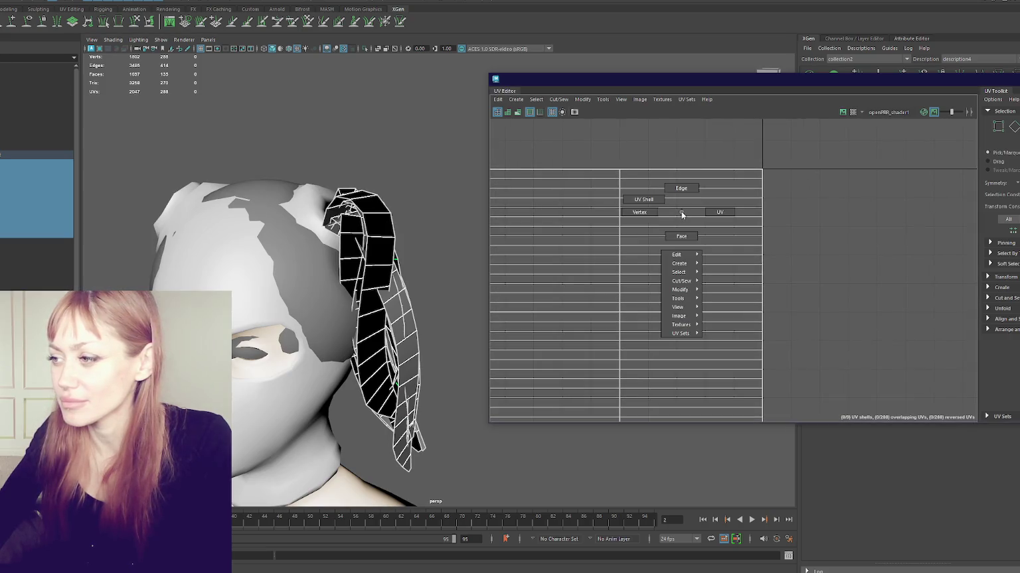
scroll(687, 206, "down", 2)
left_click_drag(755, 160, 545, 355)
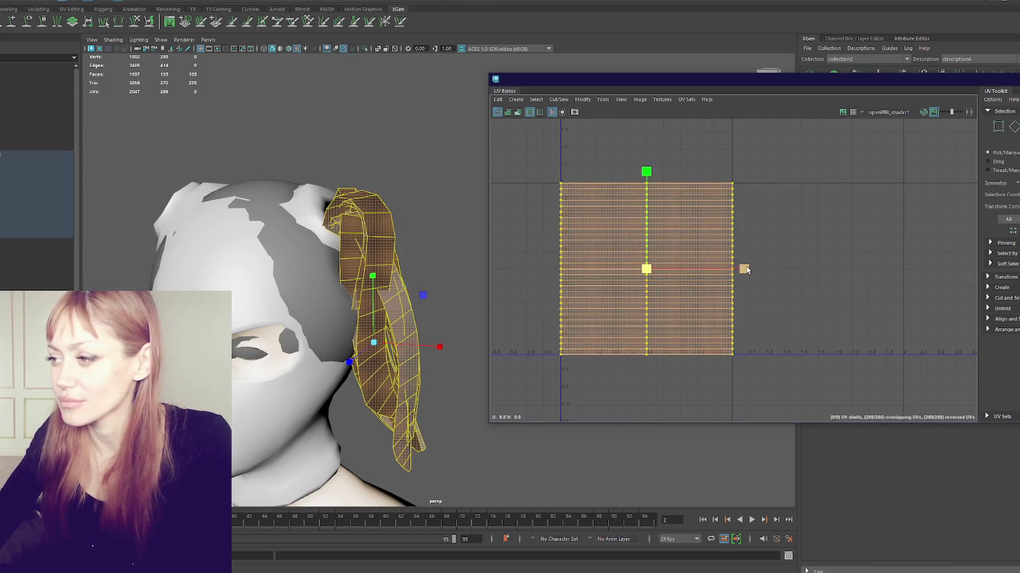
left_click_drag(745, 269, 654, 275)
Adjust the UV strip selection and reselect the block of hair card objects.
right_click_drag(654, 275, 666, 263)
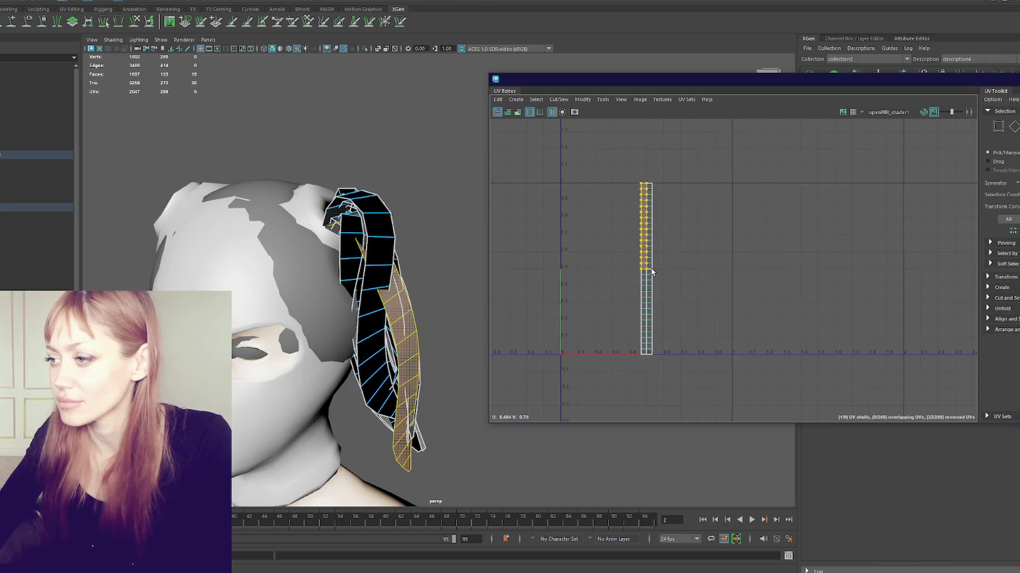
left_click_drag(651, 271, 637, 359)
right_click_drag(660, 268, 675, 257)
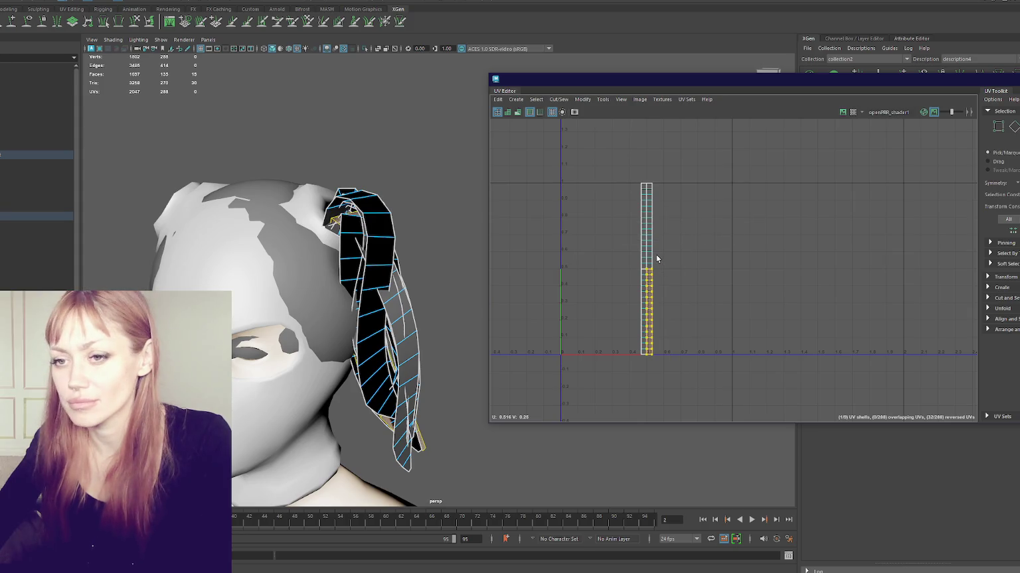
left_click(23, 166)
left_click(11, 237, "shift")
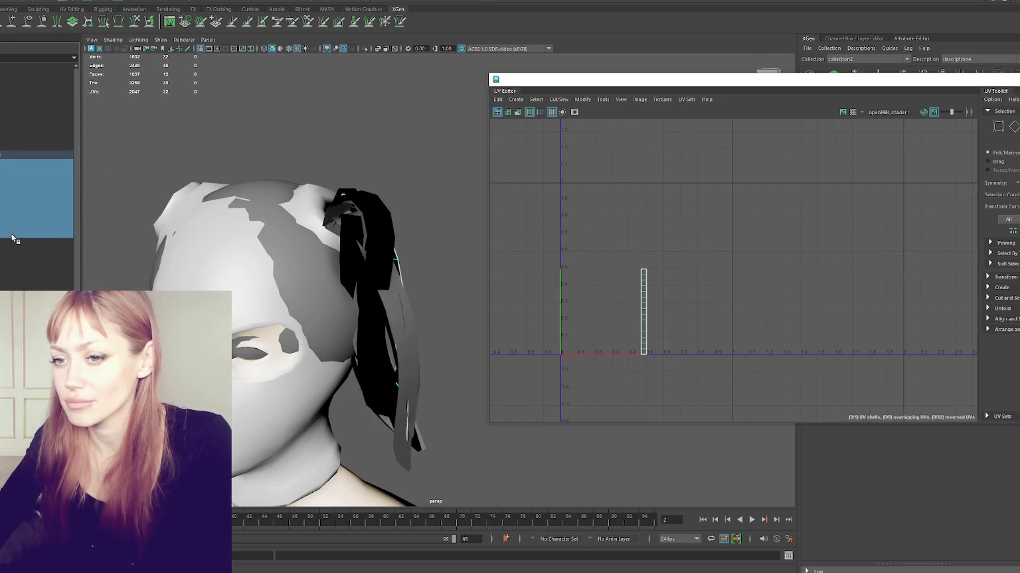
left_click_drag(746, 89, 758, 155)
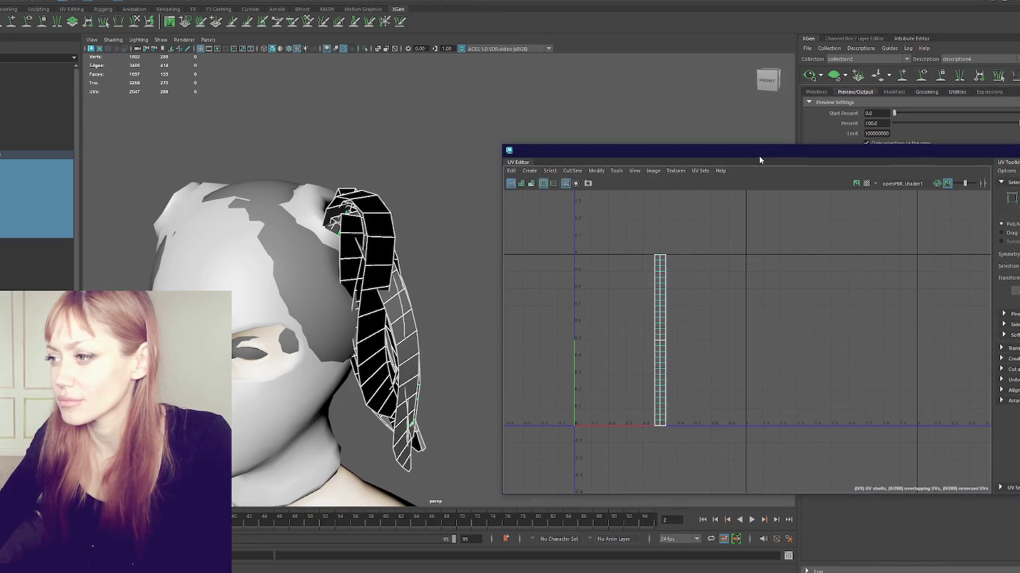
Stack and orient all the hair cards' UV shells into a single column.
left_click_drag(690, 335, 637, 438)
left_click_drag(736, 158, 592, 10)
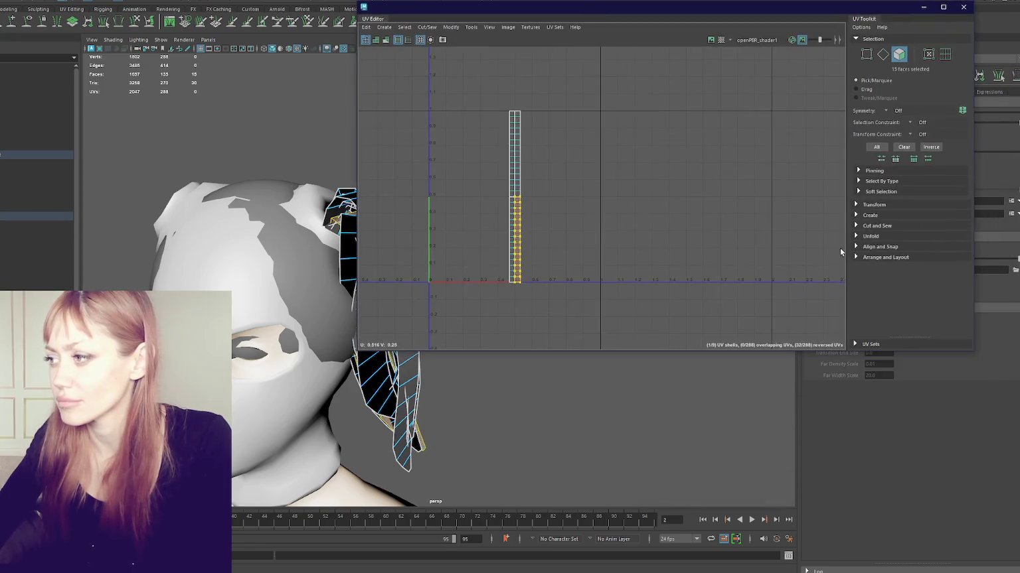
left_click(885, 257)
scroll(875, 231, "down", 2)
left_click(882, 276)
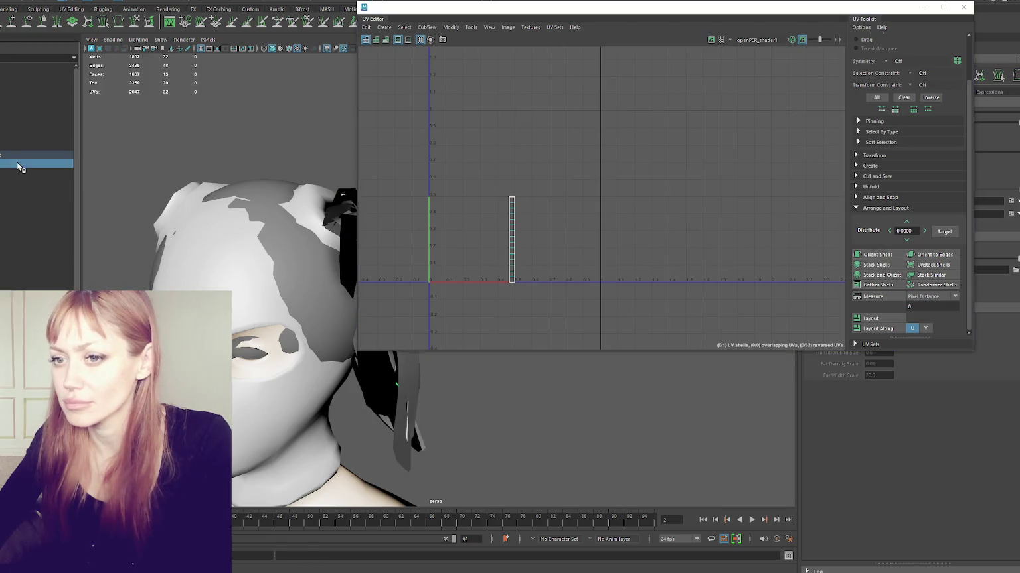
left_click(551, 140)
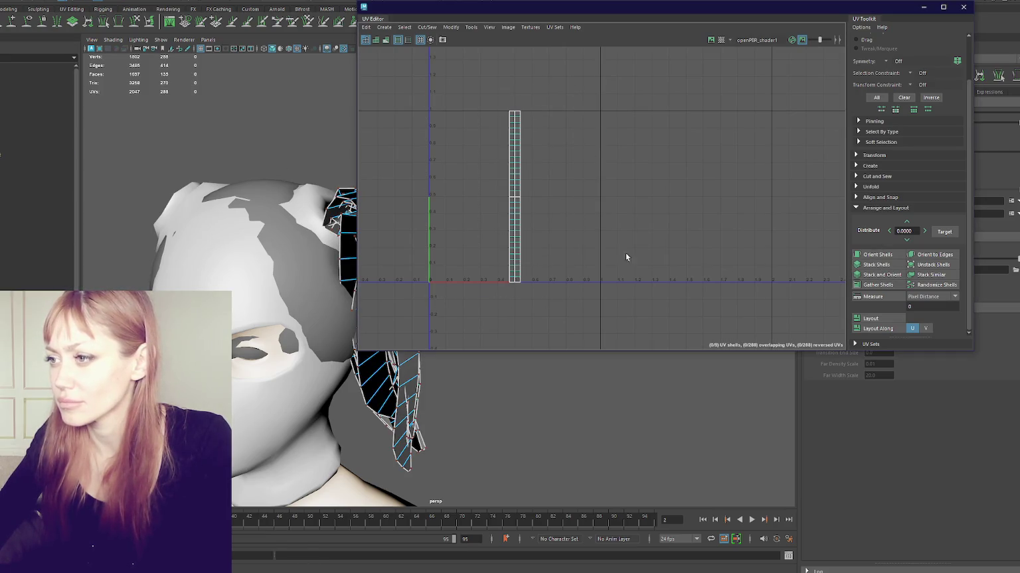
left_click_drag(571, 90, 467, 290)
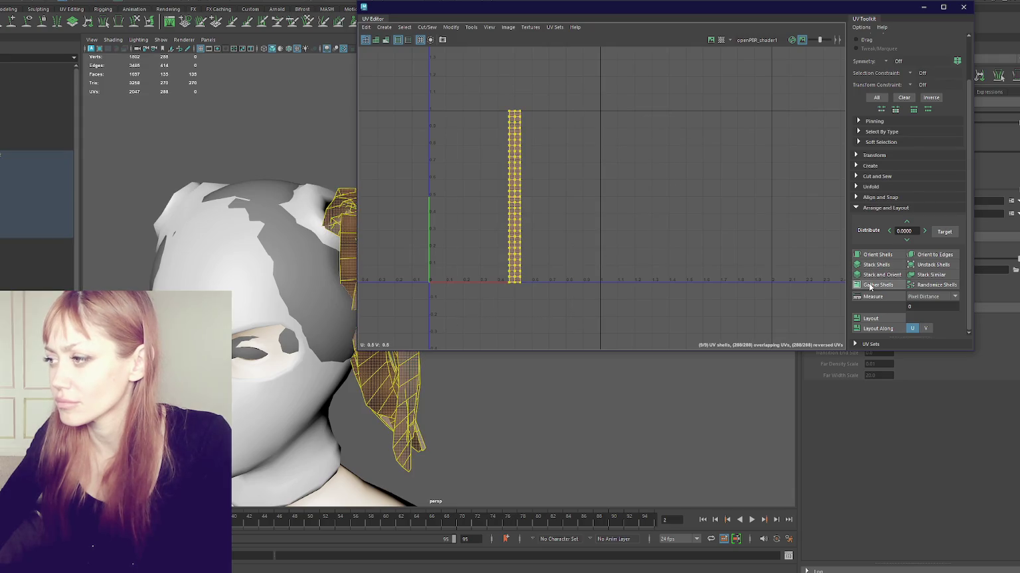
left_click(888, 279)
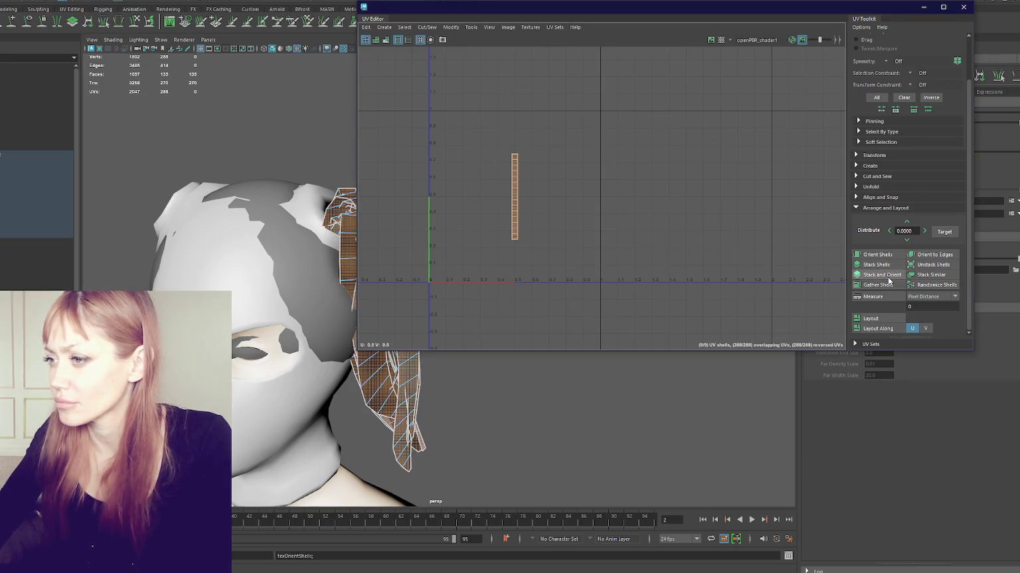
Scale the shell column up and slide it right to about U 0.9.
key("r")
left_click_drag(514, 196, 607, 188)
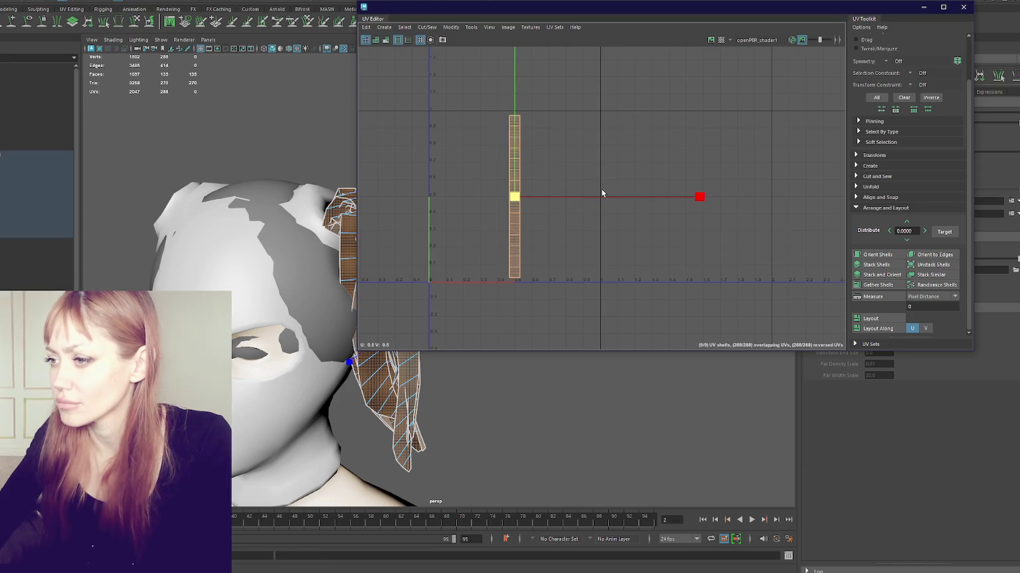
key("w")
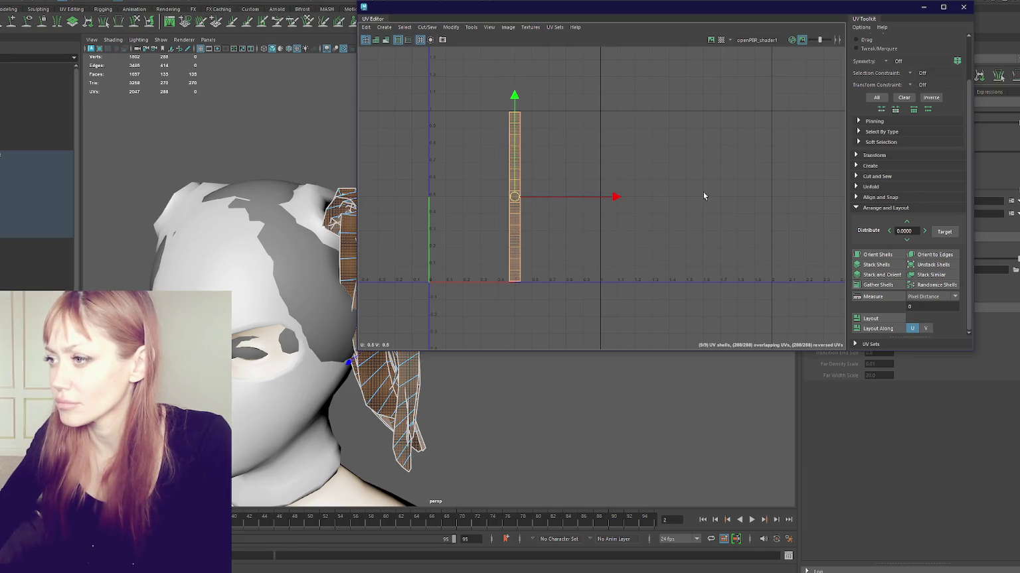
mouse_move(617, 199)
left_mouse_down()
mouse_move(695, 197)
mouse_move(668, 199)
left_mouse_up()
Pick through the stacked UV shells, undo a misplaced move, and expand the Align and Snap options.
left_click(584, 237)
left_click(596, 227)
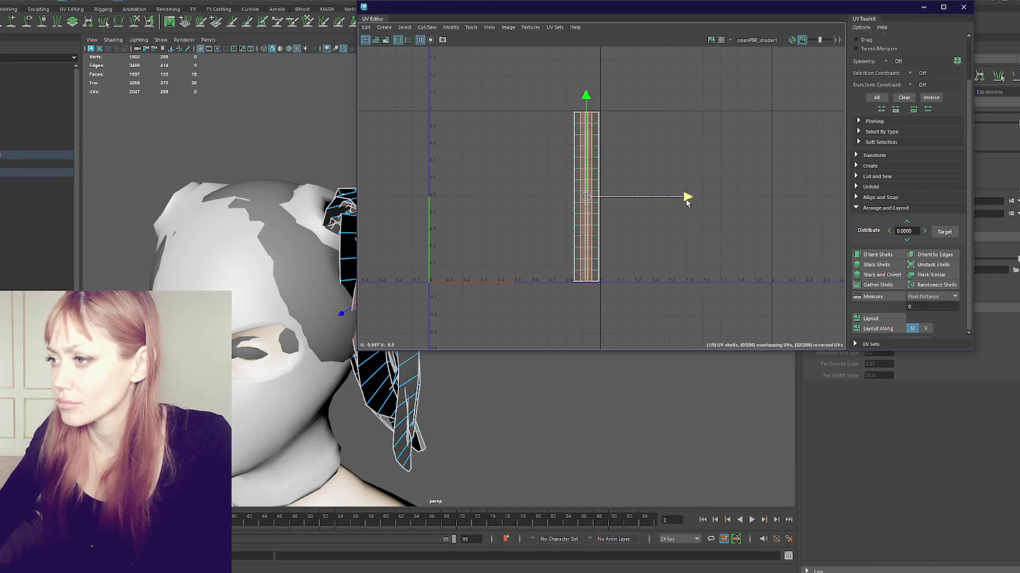
left_click(583, 231)
left_click(595, 243)
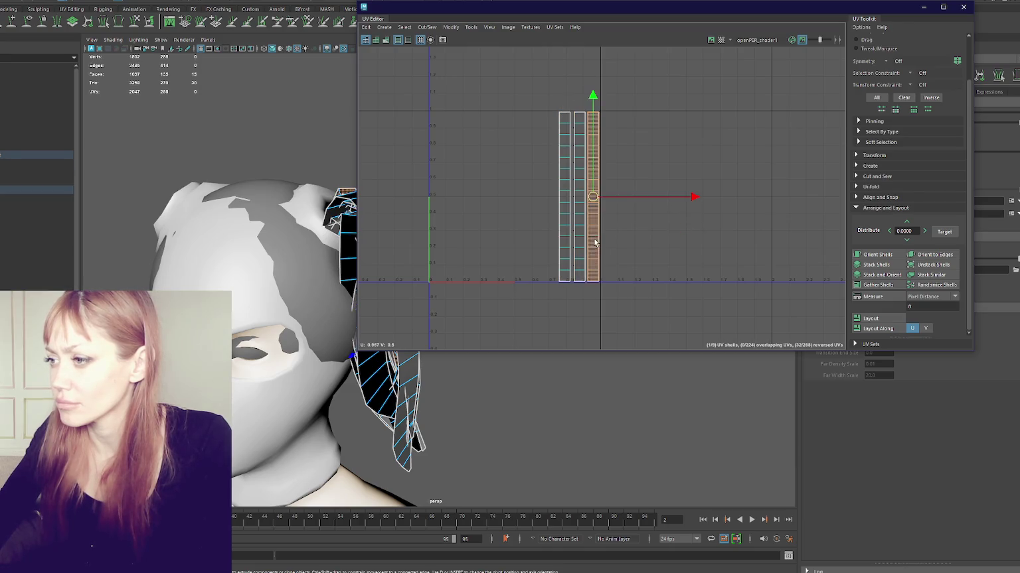
mouse_move(691, 198)
left_mouse_down()
mouse_move(646, 207)
mouse_move(625, 197)
left_mouse_up()
key("ctrl+z")
left_click(579, 229)
left_click(595, 224)
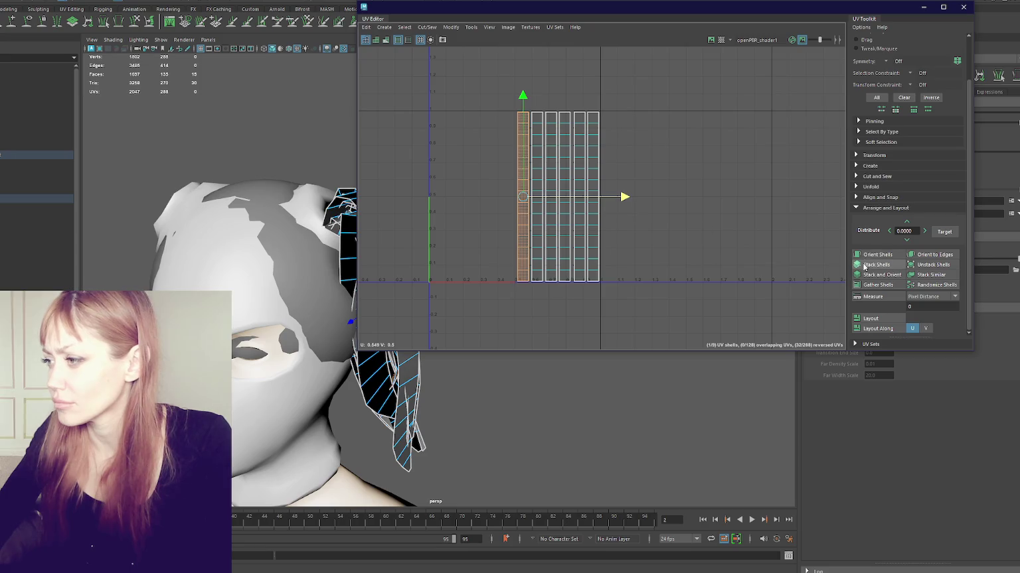
left_click(897, 208)
left_click(878, 246)
scroll(895, 246, "down", 2)
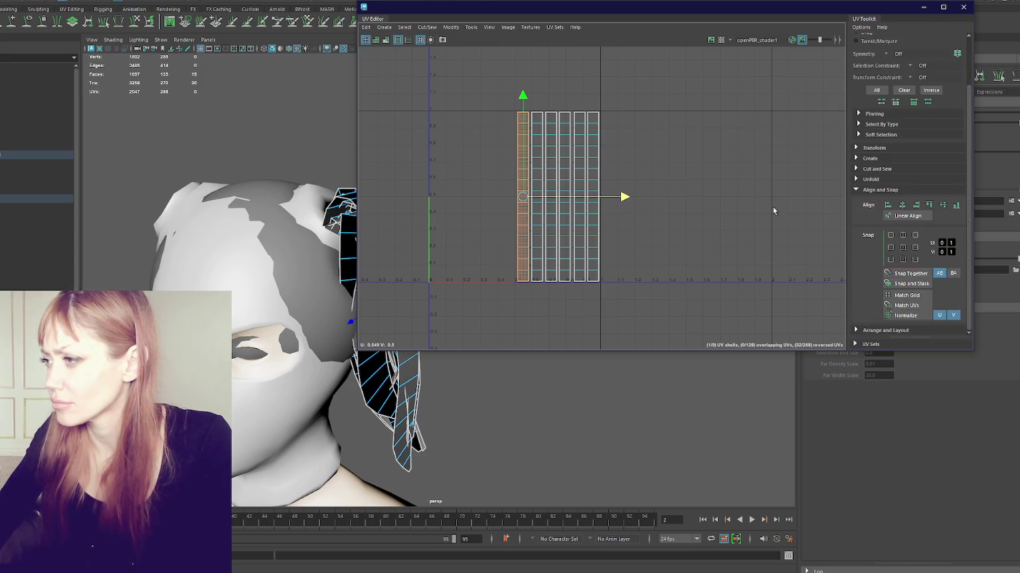
Move each overlapping shell left into its own free column, then close the UV Editor.
left_click_drag(773, 210, 426, 291)
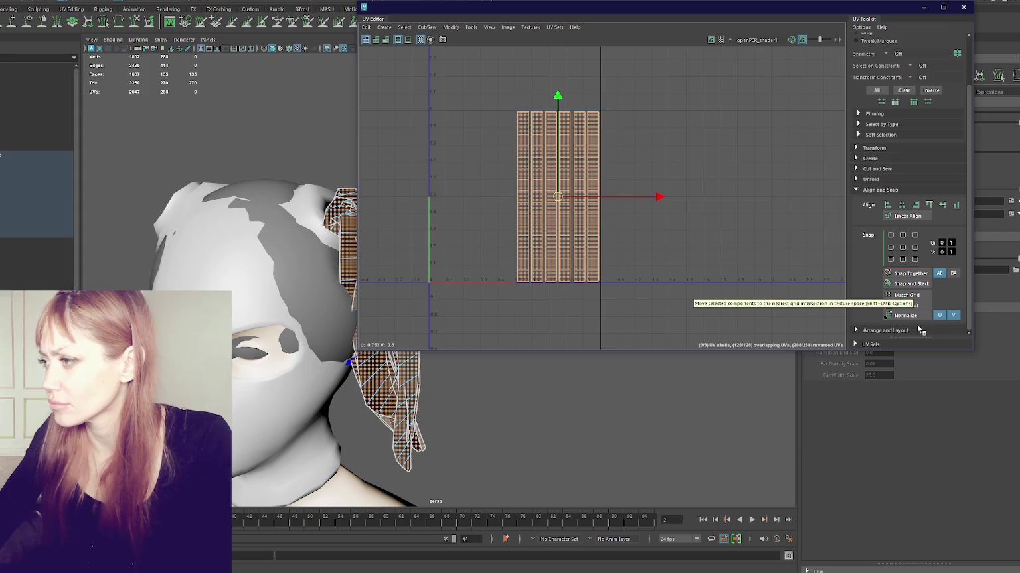
left_click(596, 220)
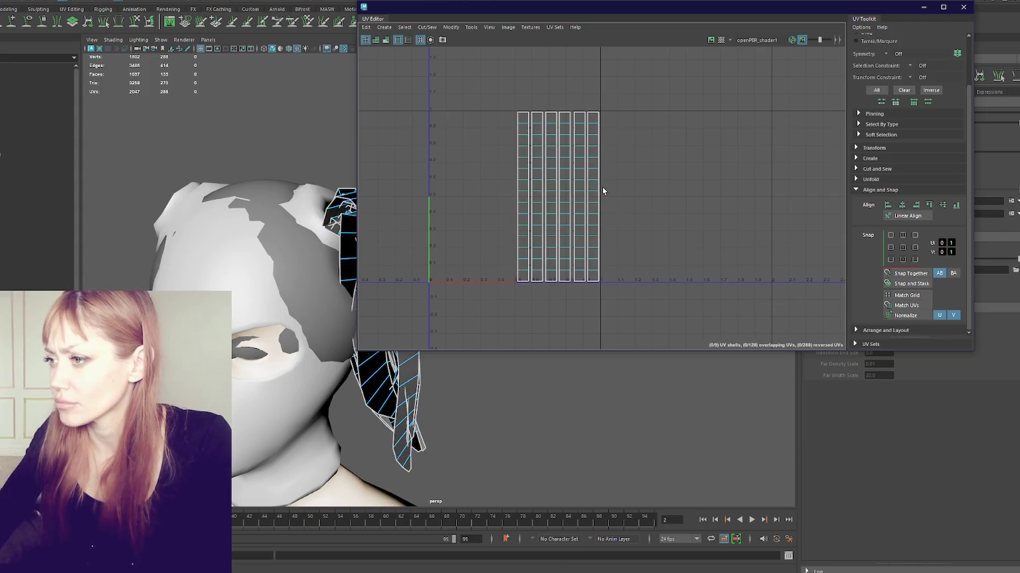
left_click(595, 187)
left_click_drag(693, 210, 605, 212)
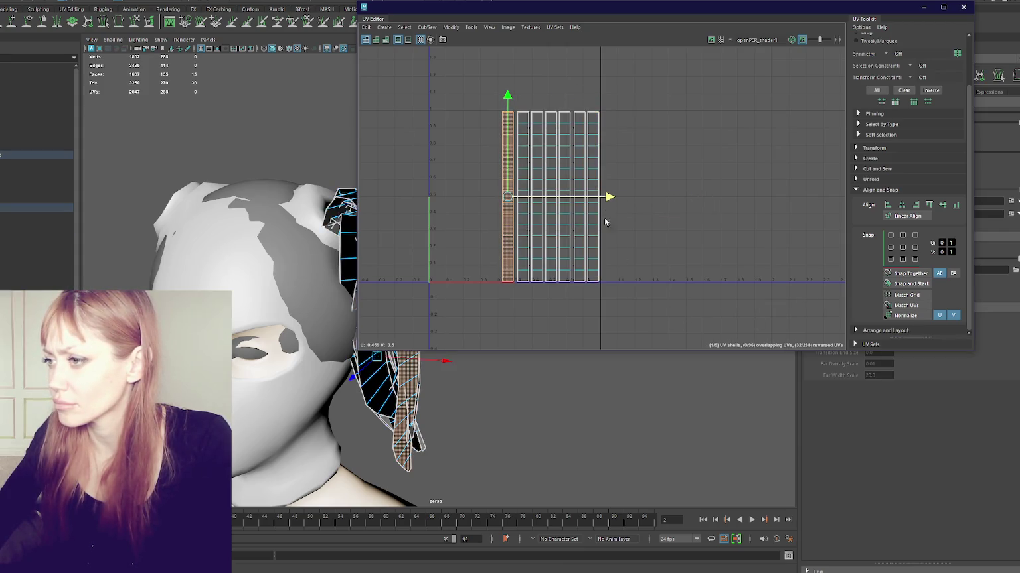
left_click(595, 212)
left_click_drag(694, 196, 592, 208)
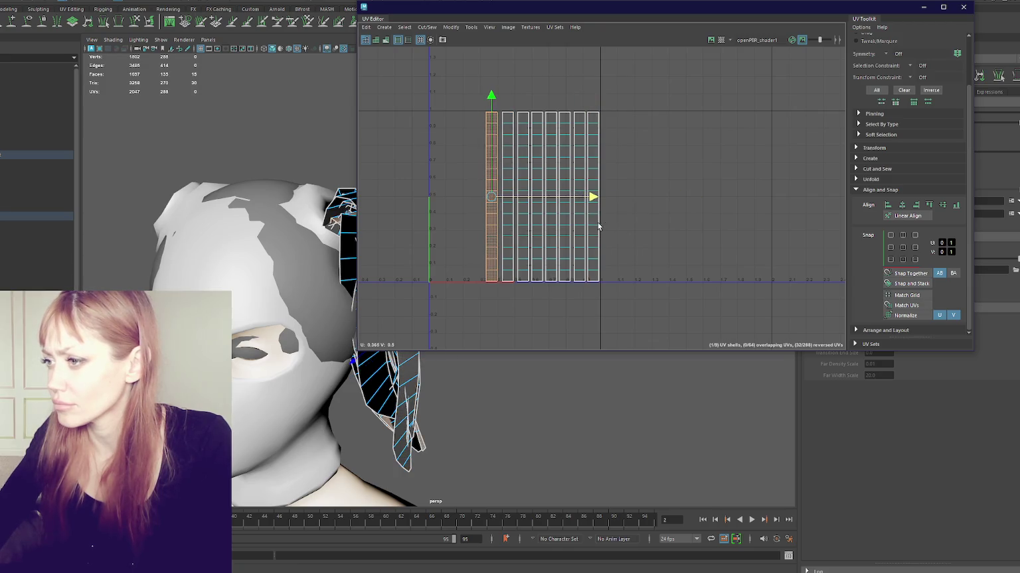
left_click(597, 226)
mouse_move(694, 196)
left_mouse_down()
mouse_move(587, 201)
mouse_move(577, 214)
left_mouse_up()
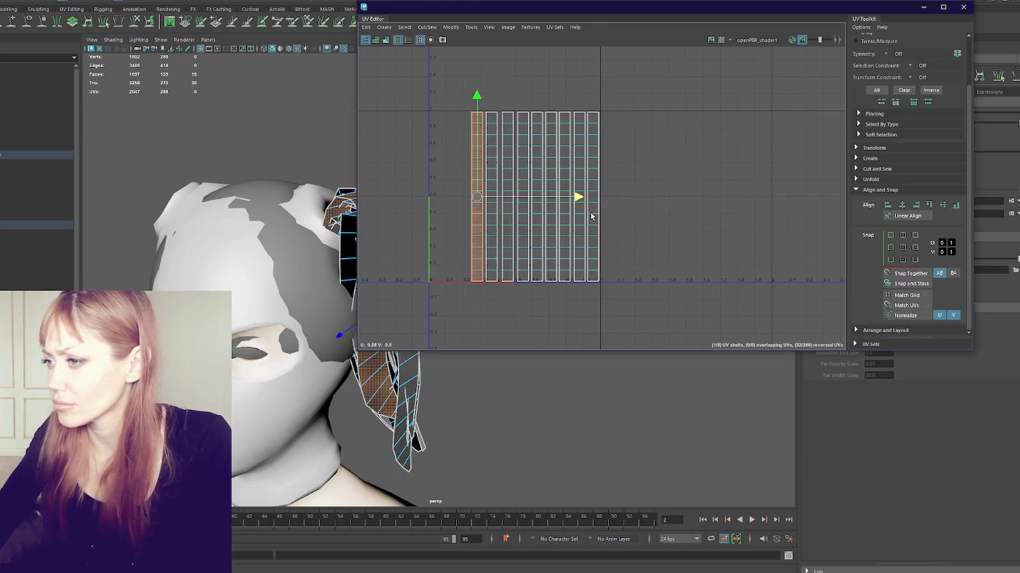
left_click(591, 216)
left_click_drag(691, 196, 558, 209)
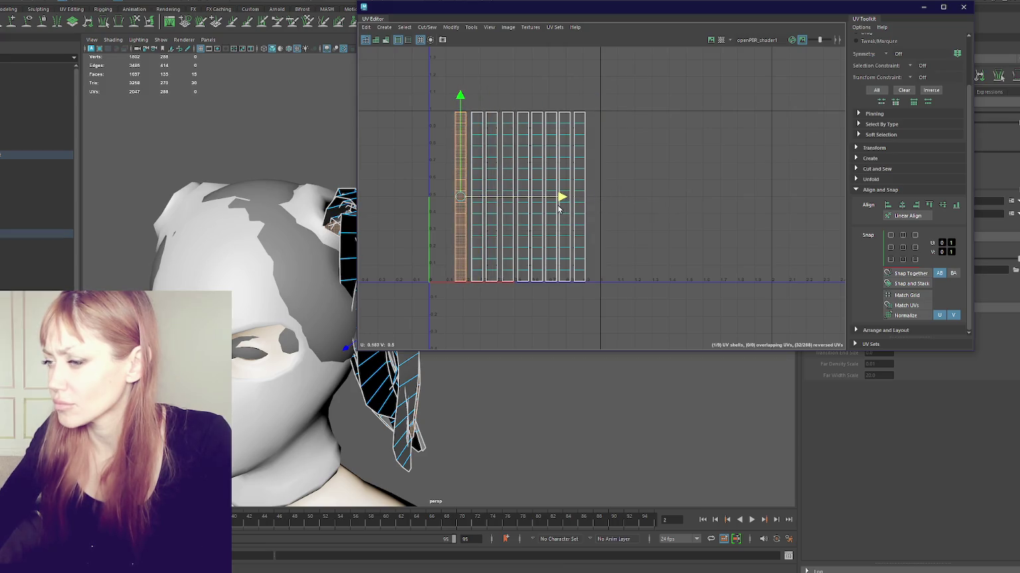
left_click(963, 7)
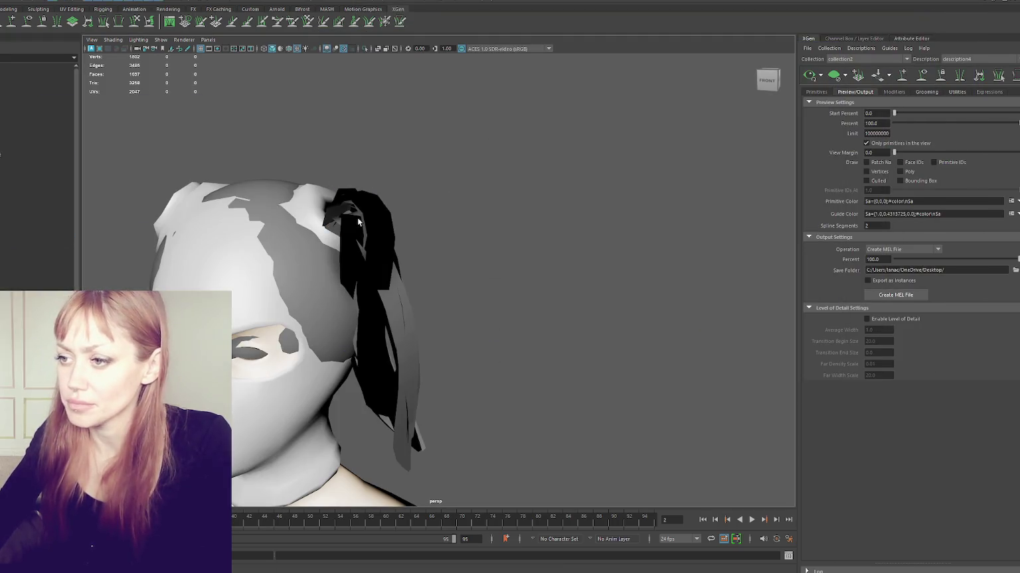
left_click(13, 181)
left_click(28, 155)
left_click(79, 1)
left_click(91, 17)
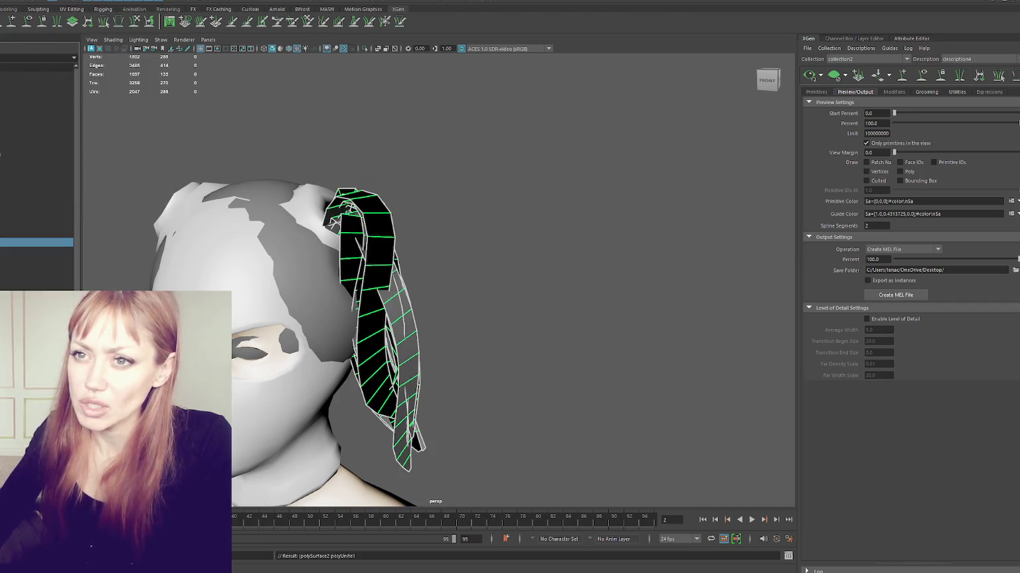
left_click(9, 9)
left_click(379, 126)
left_click_drag(524, 232, 373, 230, "alt")
left_click(373, 231)
right_click_drag(504, 185, 505, 201)
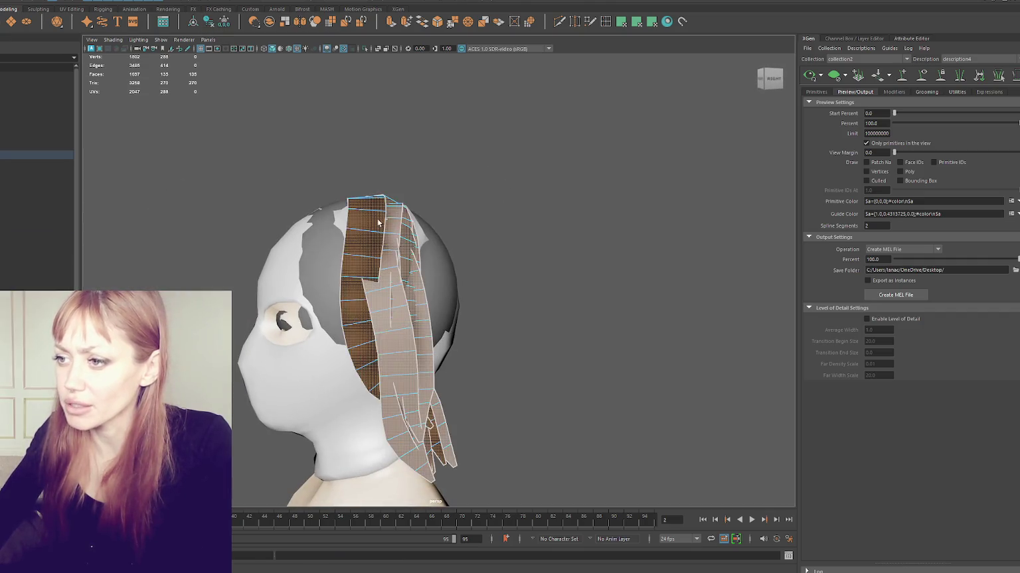
left_click(159, 1)
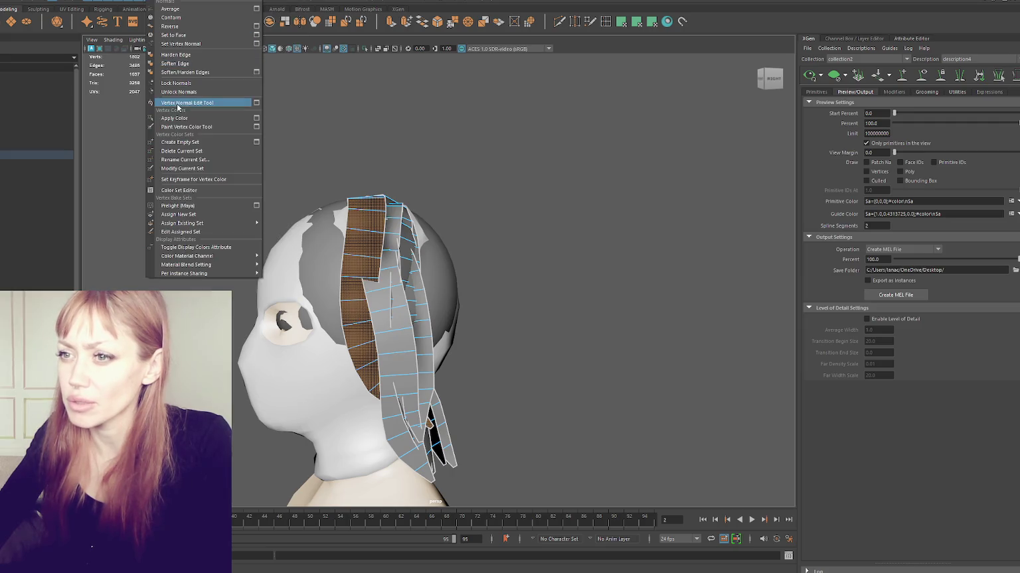
left_click(163, 1)
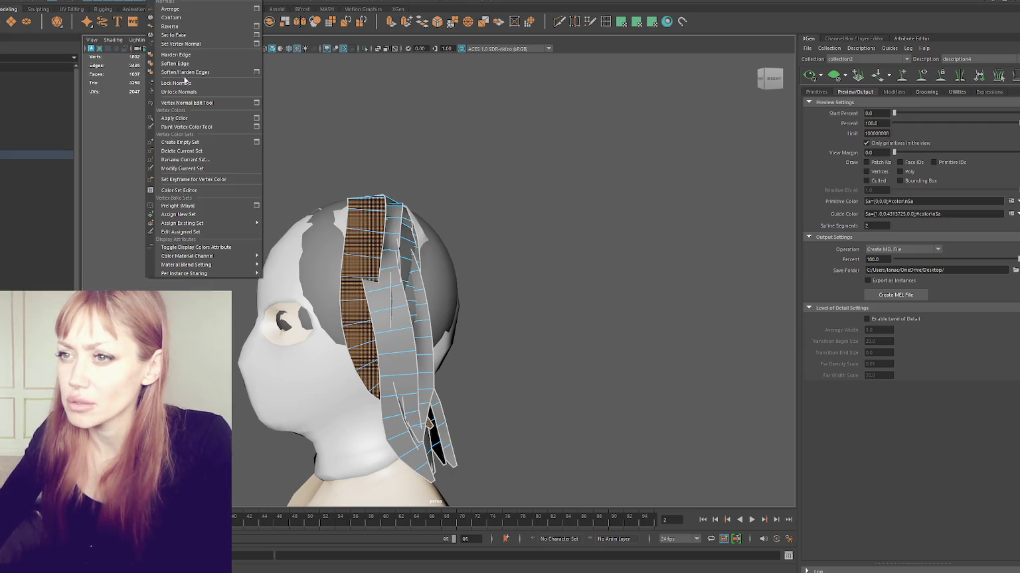
left_click(179, 28)
left_click_drag(421, 178, 455, 221, "alt")
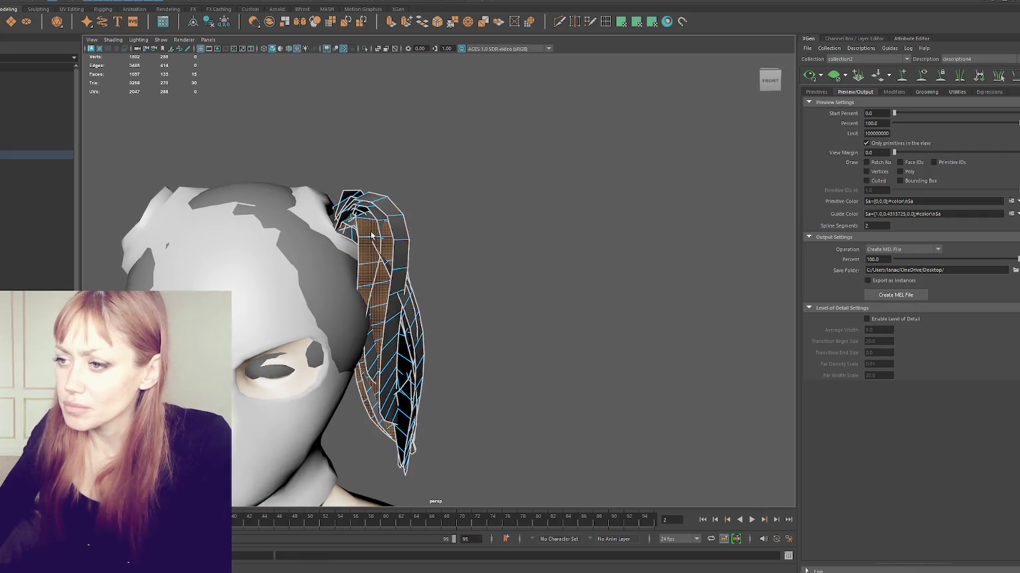
left_click(506, 241)
Nudge a hair card's faces slightly, then undo back to the 15-face selection.
mouse_move(507, 240)
left_mouse_down("alt")
mouse_move(376, 234)
mouse_move(364, 255)
mouse_move(434, 206)
mouse_move(465, 239)
mouse_move(519, 228)
mouse_move(537, 200)
mouse_move(624, 153)
mouse_move(628, 132)
mouse_move(596, 126)
mouse_move(385, 158)
left_mouse_up("alt")
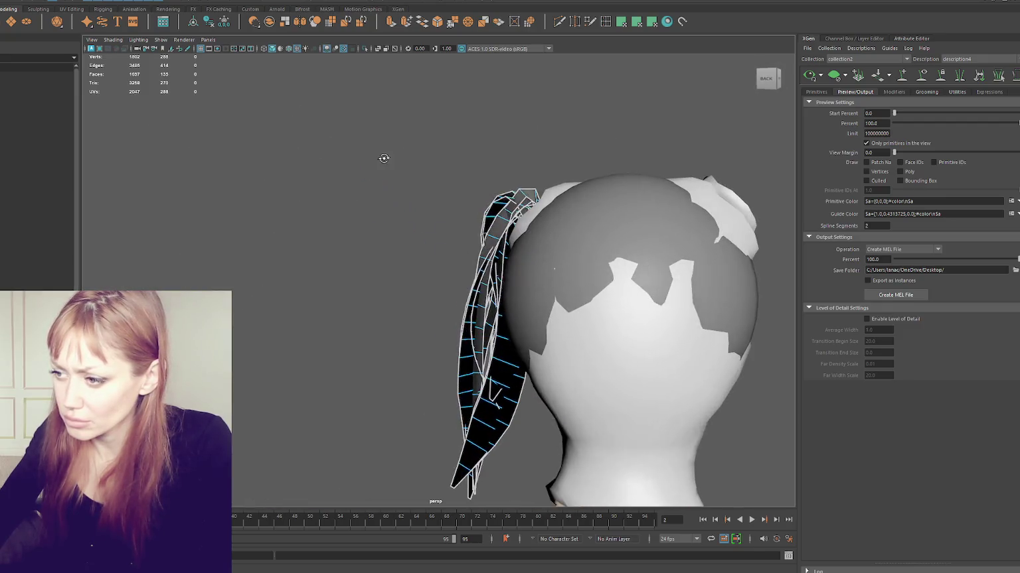
left_click(509, 369)
left_click(513, 394)
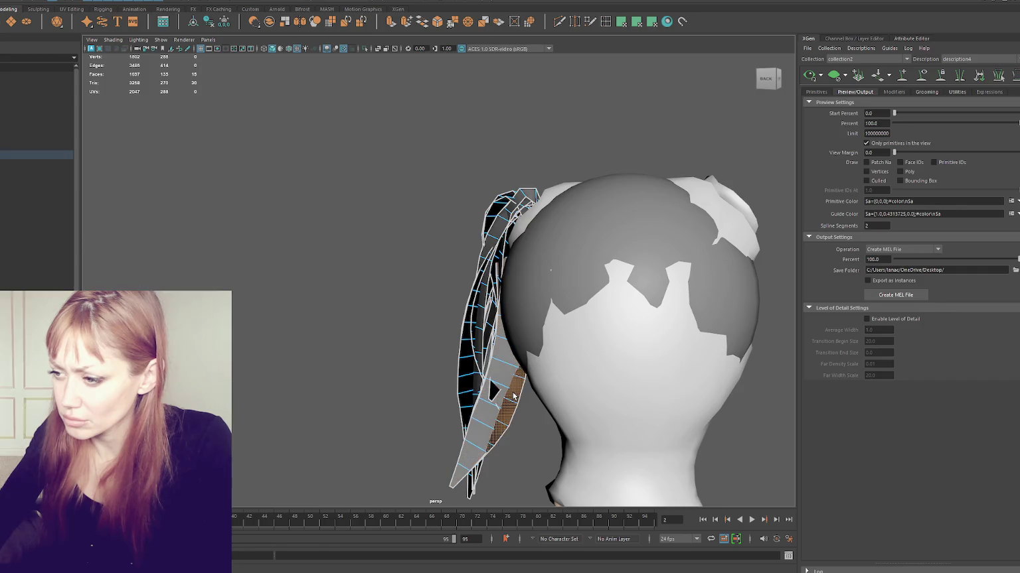
left_click_drag(514, 394, 509, 367, "alt")
left_click_drag(433, 327, 514, 293)
left_click(402, 357)
left_click_drag(520, 336, 362, 340, "alt")
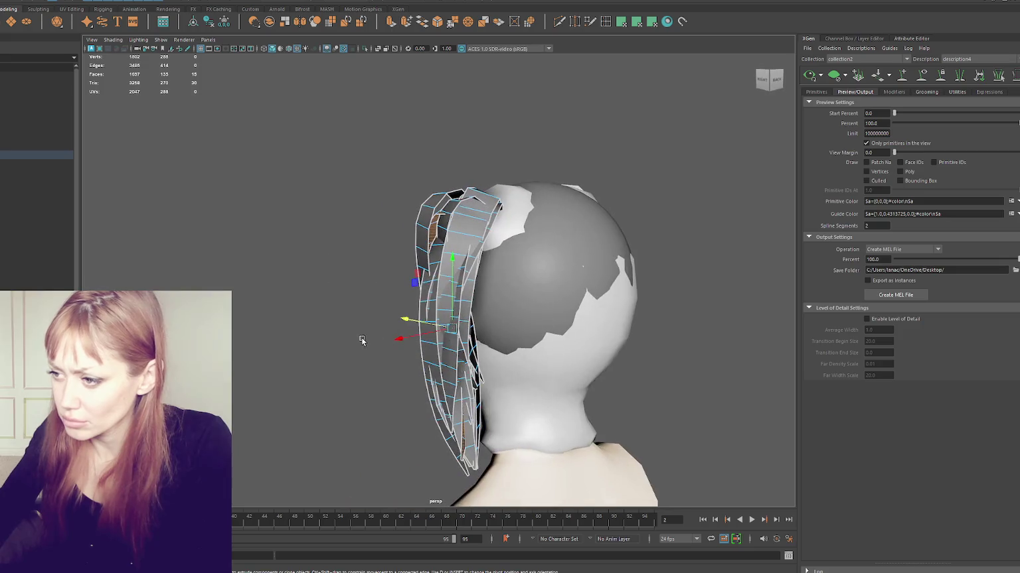
mouse_move(473, 340)
left_mouse_down("alt")
mouse_move(437, 321)
mouse_move(466, 364)
left_mouse_up("alt")
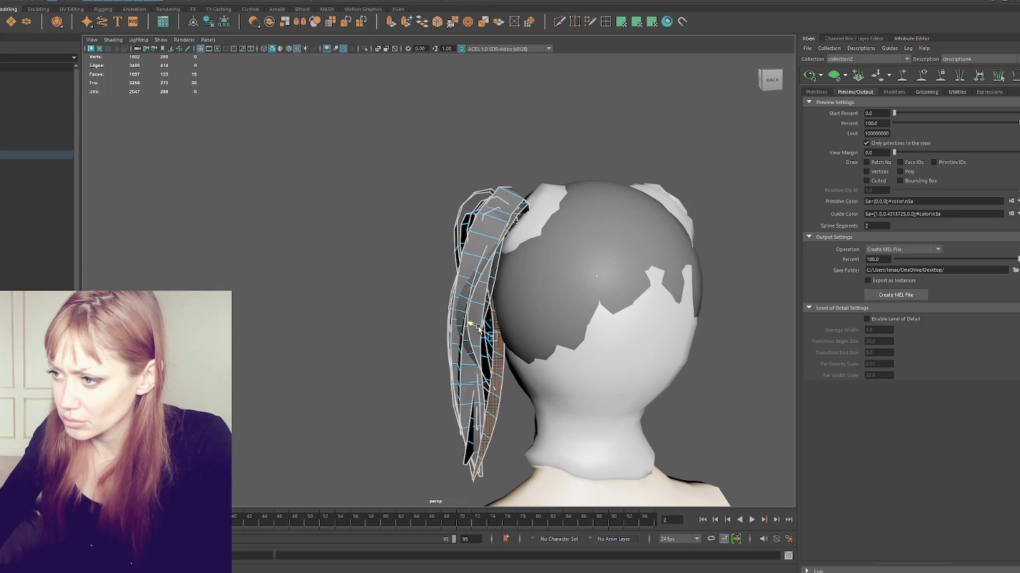
mouse_move(495, 310)
left_mouse_down("alt")
mouse_move(626, 284)
mouse_move(511, 196)
left_mouse_up("alt")
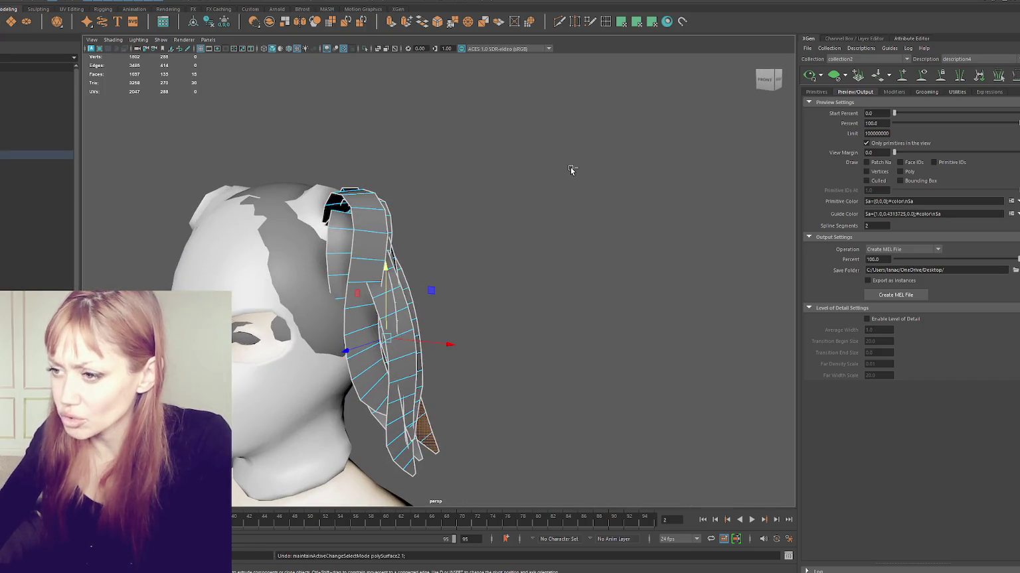
key("ctrl+z")
key("ctrl+z")
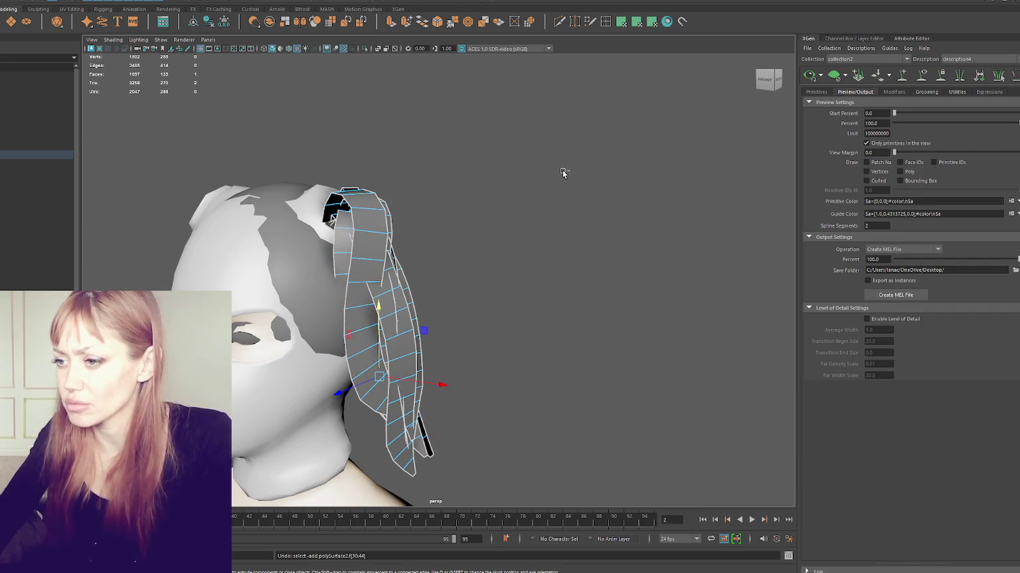
left_click_drag(563, 170, 531, 268, "alt")
key("ctrl+z")
key("ctrl+z")
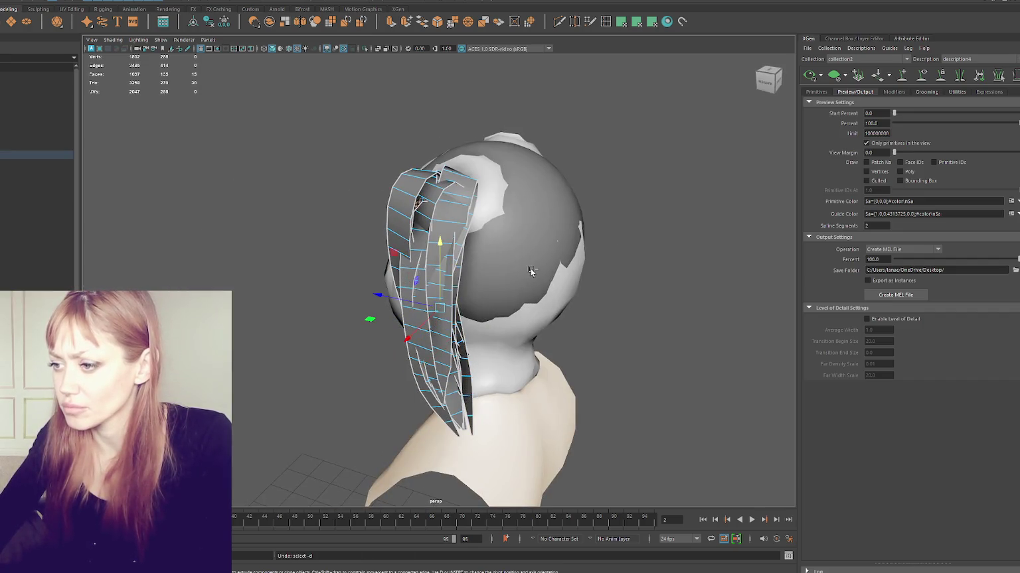
key("ctrl+z")
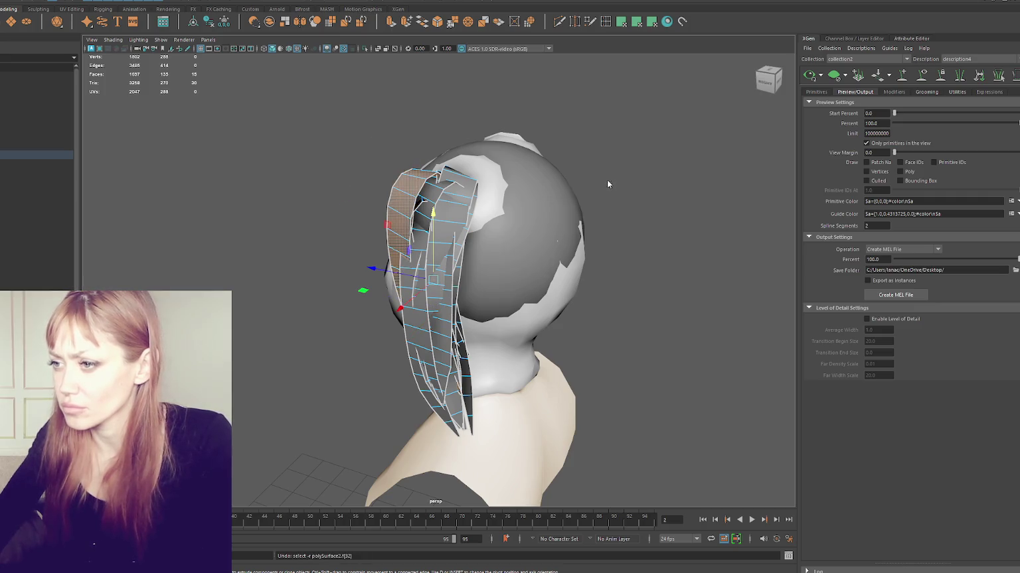
left_click_drag(607, 185, 650, 187, "alt")
Select 15-face hair strips, delete one, then undo to restore it.
left_click(352, 221)
double_click(353, 234, "shift")
left_click_drag(425, 219, 454, 213, "alt")
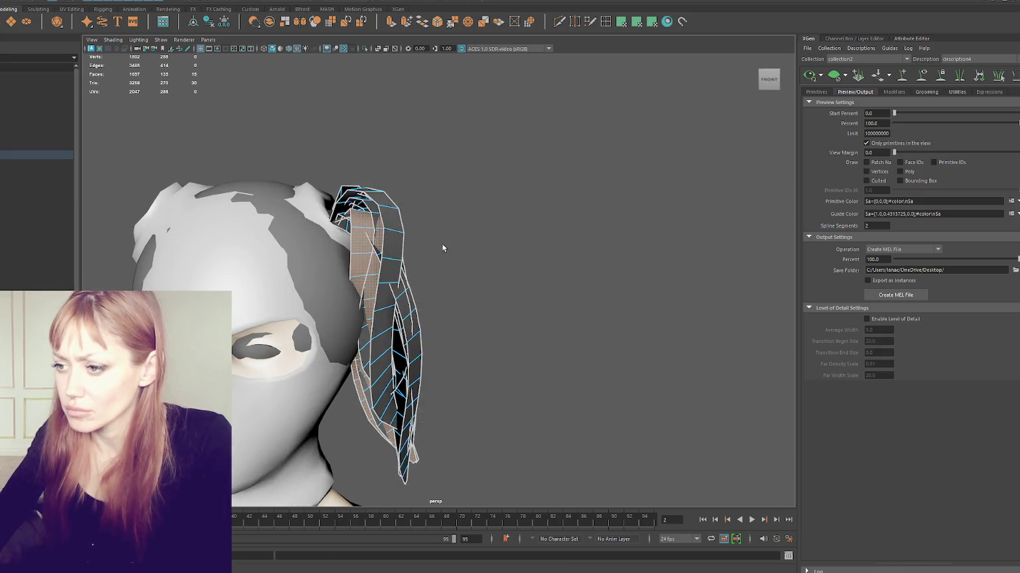
left_click_drag(443, 249, 418, 278, "alt")
double_click(408, 334)
mouse_move(500, 307)
left_mouse_down("alt")
mouse_move(519, 323)
mouse_move(515, 353)
mouse_move(415, 307)
mouse_move(532, 300)
left_mouse_up("alt")
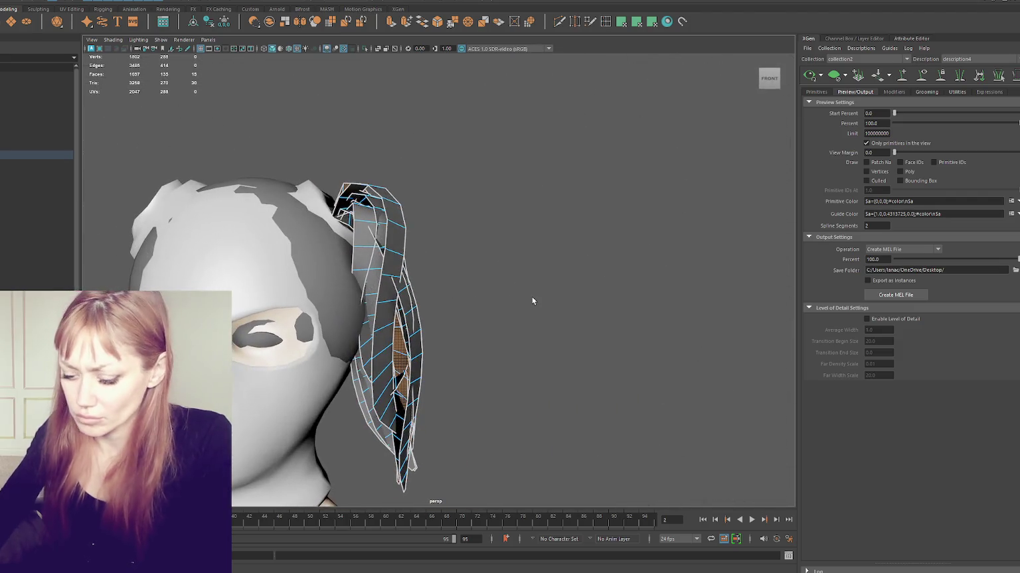
key("Delete")
key("ctrl+z")
key("ctrl+z")
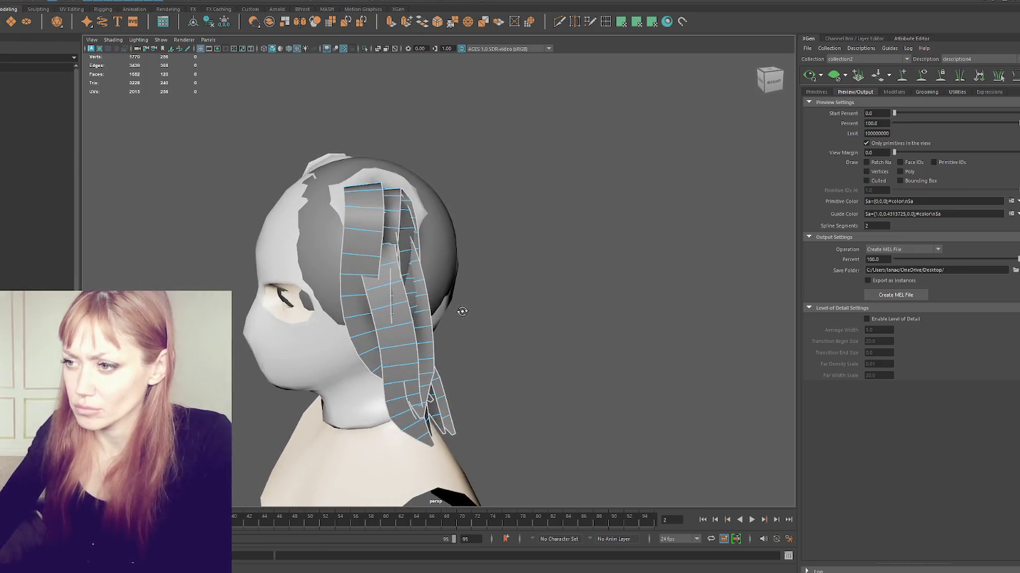
key("ctrl+z")
key("ctrl+z")
key("ctrl+z")
key("ctrl+z")
mouse_move(596, 394)
left_mouse_down("alt")
mouse_move(429, 406)
mouse_move(528, 418)
left_mouse_up("alt")
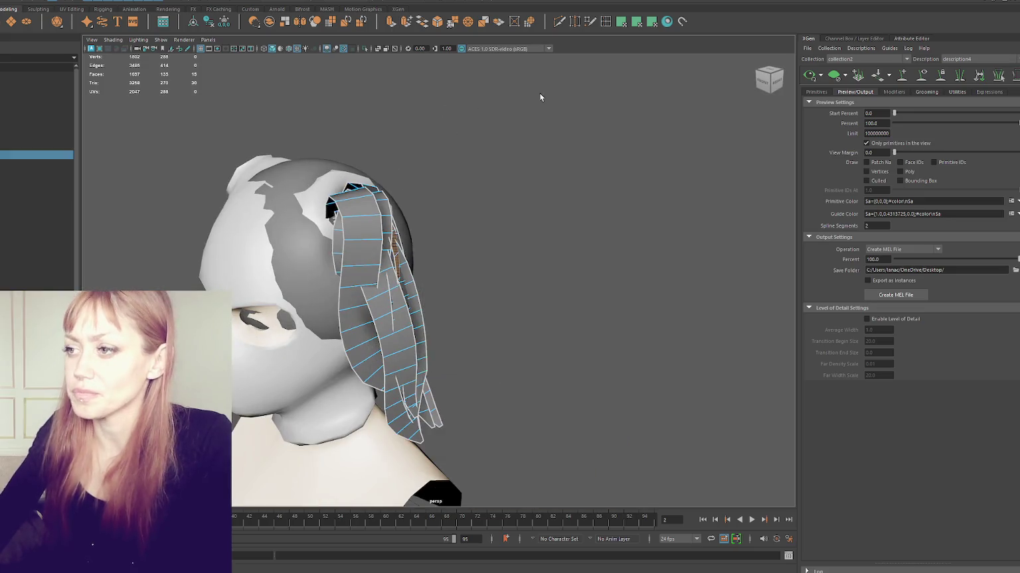
key("ctrl+z")
key("ctrl+z")
key("ctrl+z")
Rename the hair card mesh to 'HiarLow' in the Outliner.
left_click(426, 316)
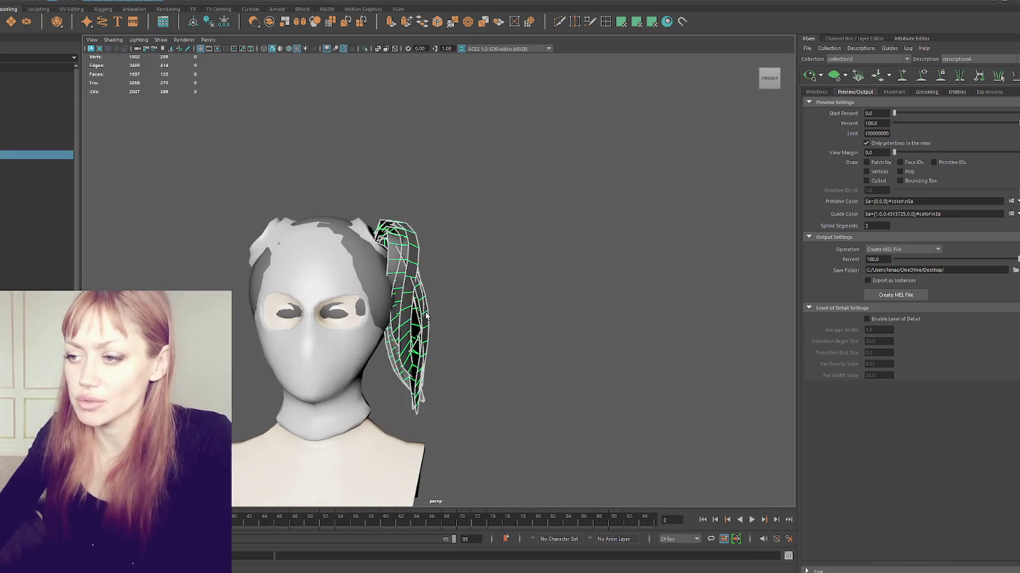
left_click(3, 155)
double_click(2, 155)
type("HiarLow")
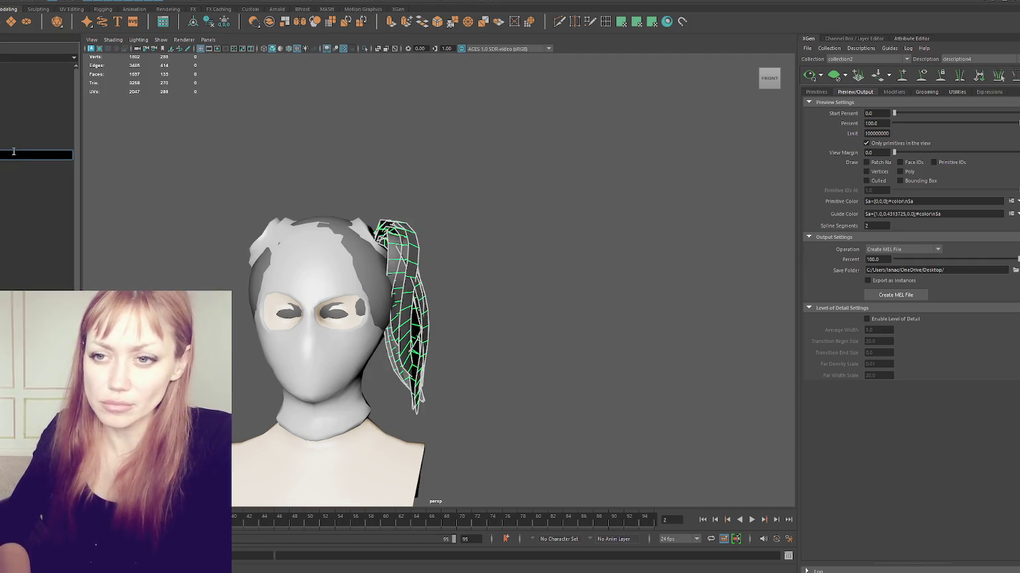
key("Return")
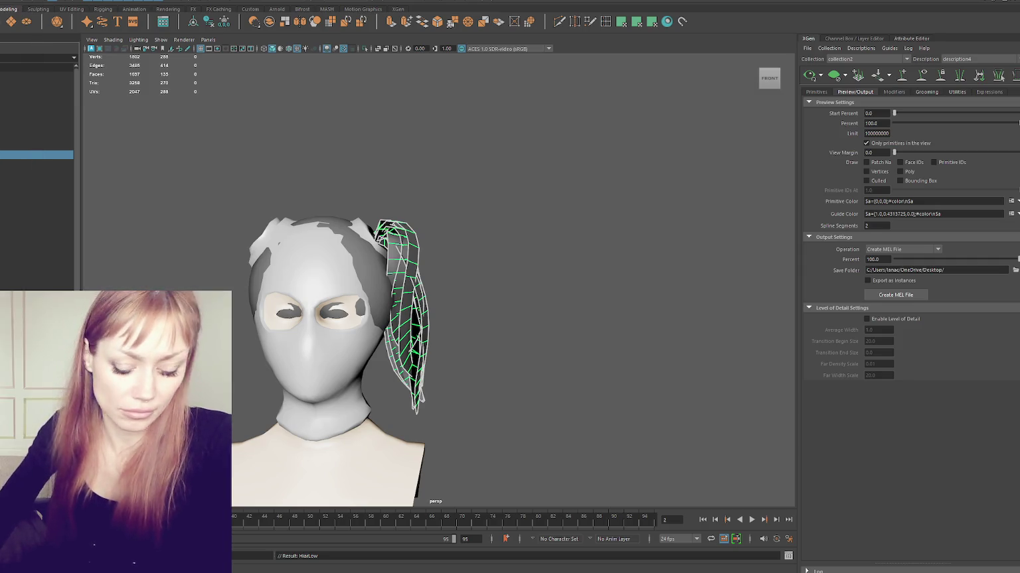
Hide the hair card mesh and green curves, then soften the ponytail mesh's edges.
left_click(10, 147)
key("h")
key("h")
left_click(3, 136)
key("h")
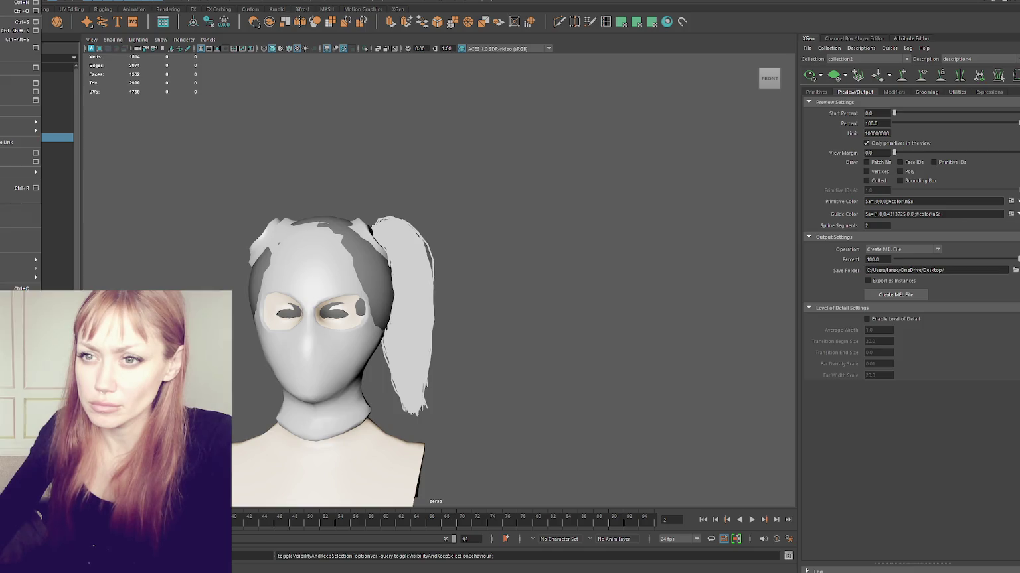
right_click_drag(451, 142, 592, 186, "shift")
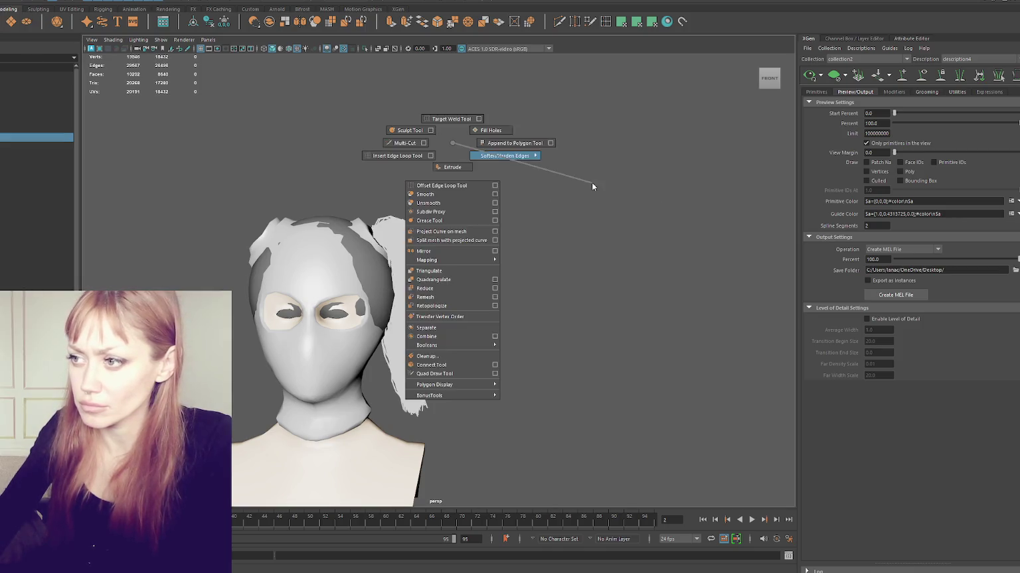
left_click(657, 154)
left_click(413, 270)
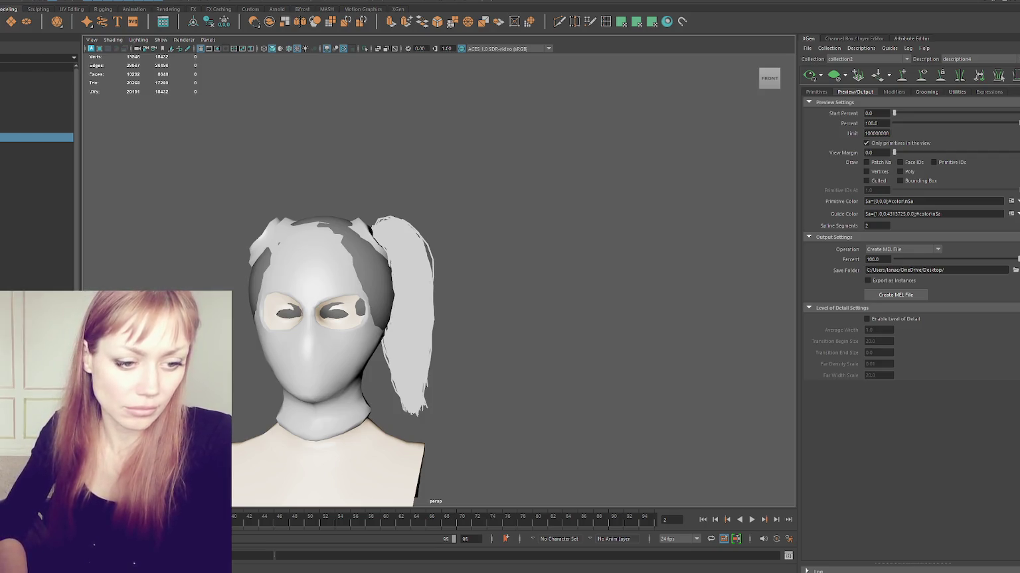
Reselect the XGen hair object and show its green guides again.
left_click(8, 155)
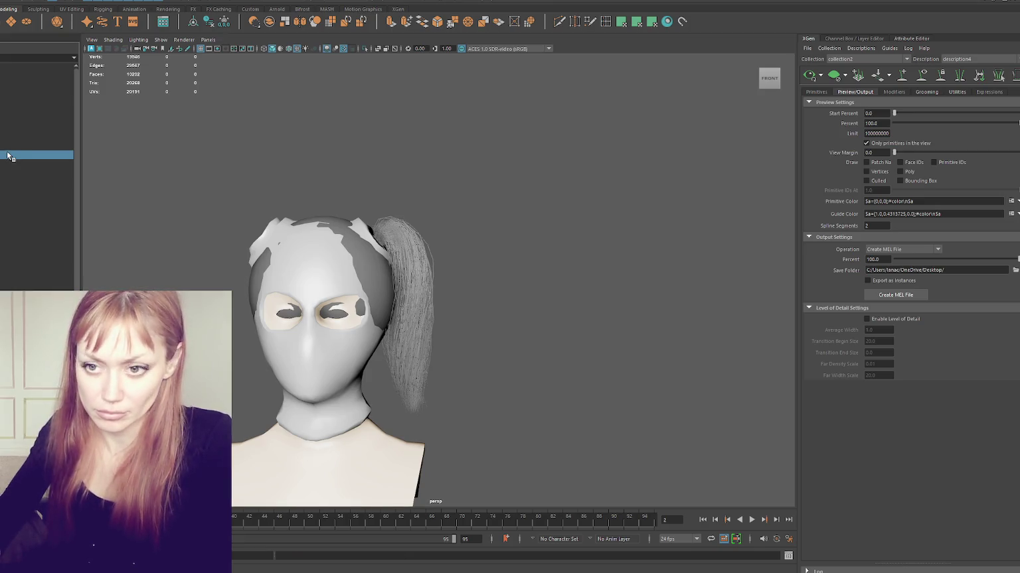
key("h")
left_click(10, 1)
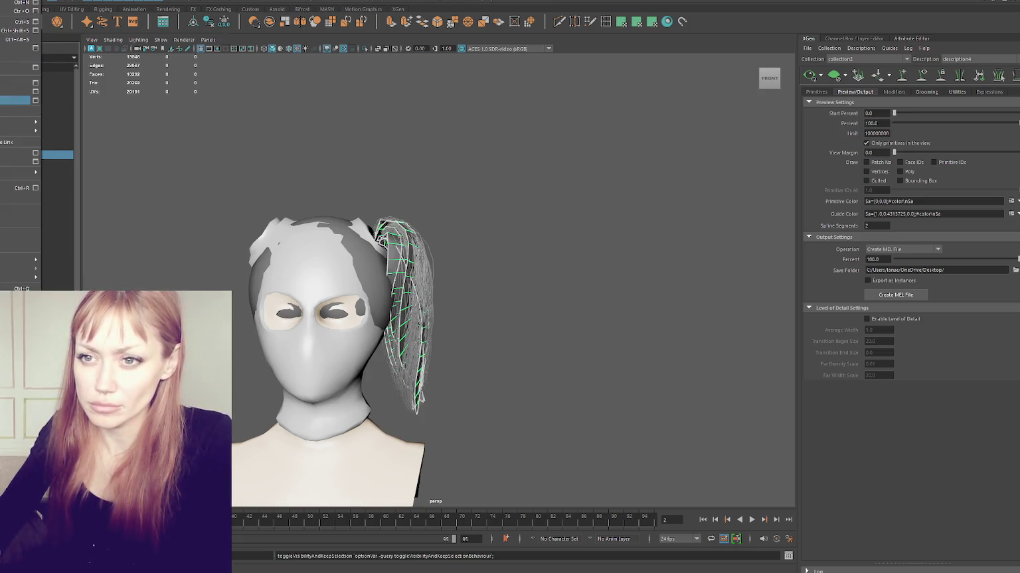
key("Escape")
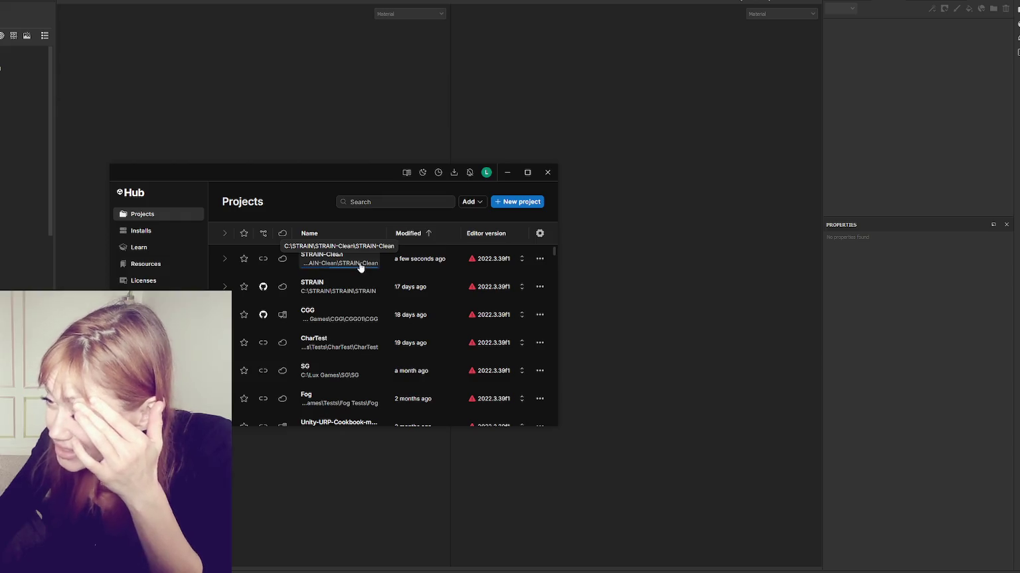
Close the Unity Hub window and start a new Substance Painter project with Ctrl+N.
left_click(360, 263)
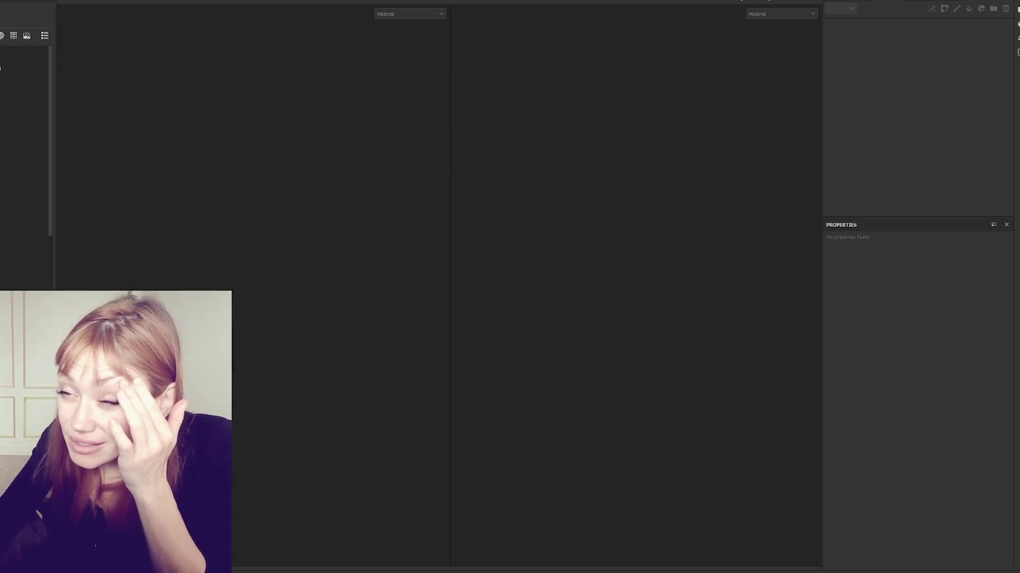
key("ctrl+n")
Start a new project with the hair-Low mesh, then switch to 3D-only view and Baking mode.
left_click(544, 181)
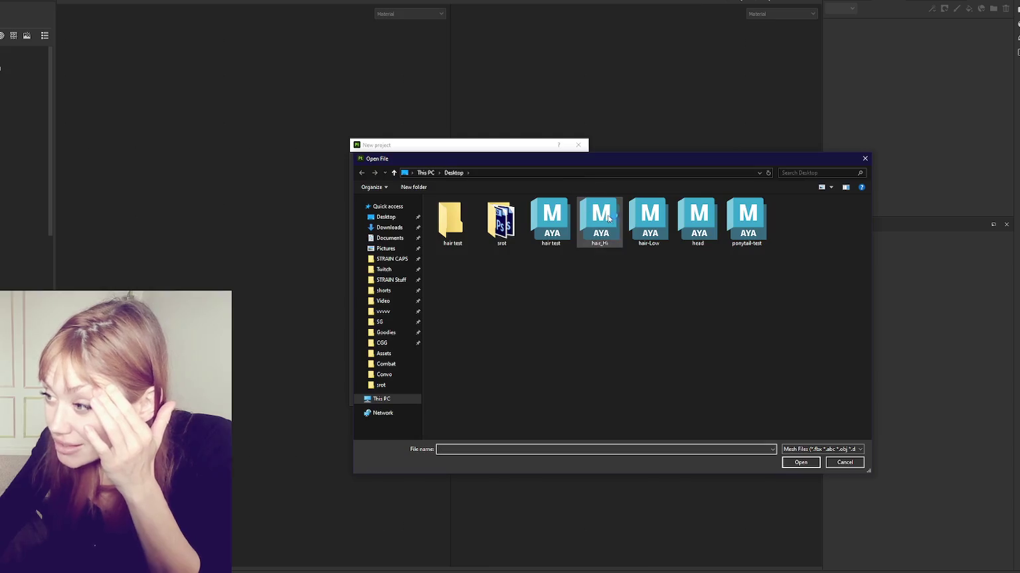
double_click(647, 226)
left_click(521, 392)
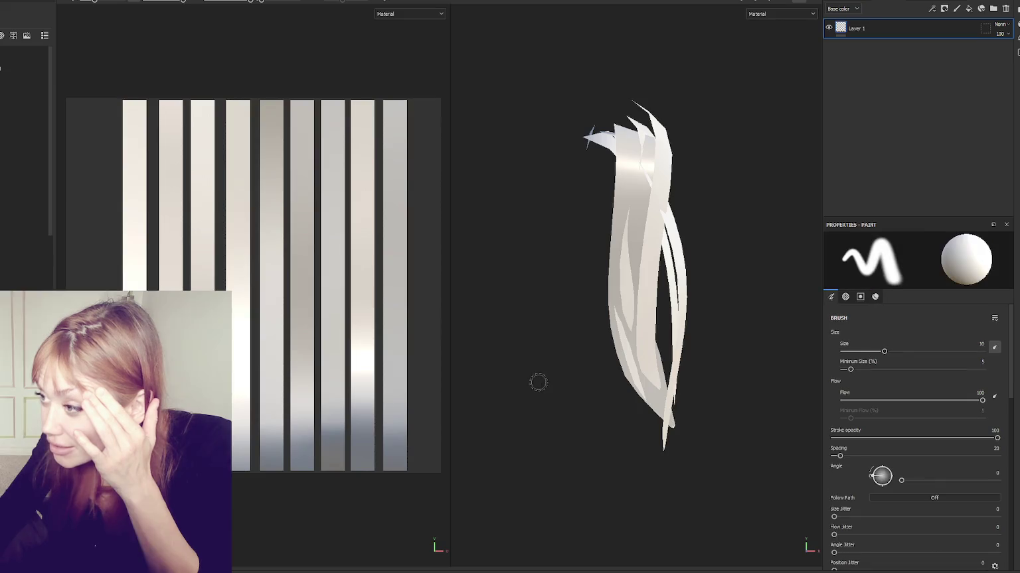
key("F2")
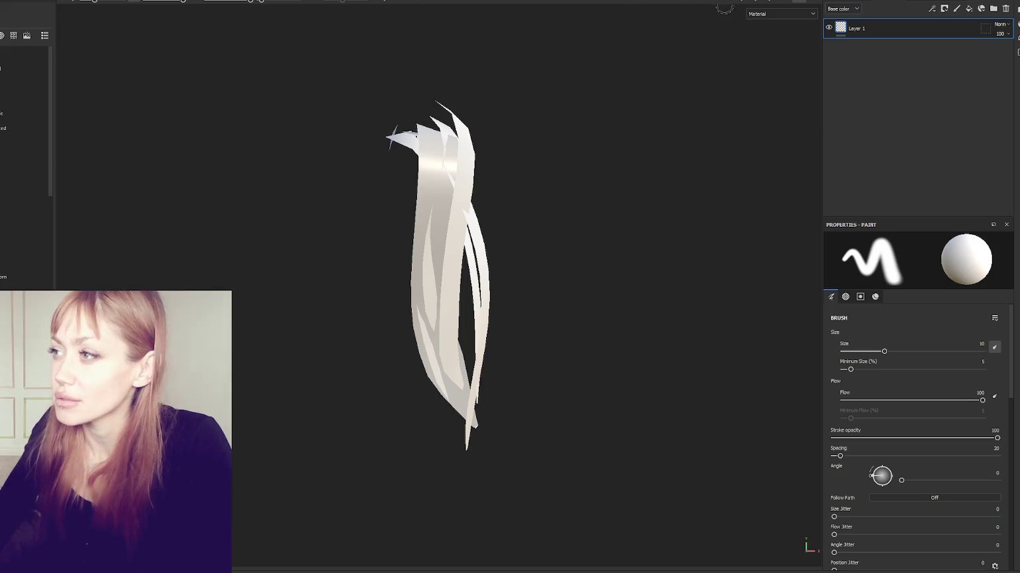
key("ctrl+shift+b")
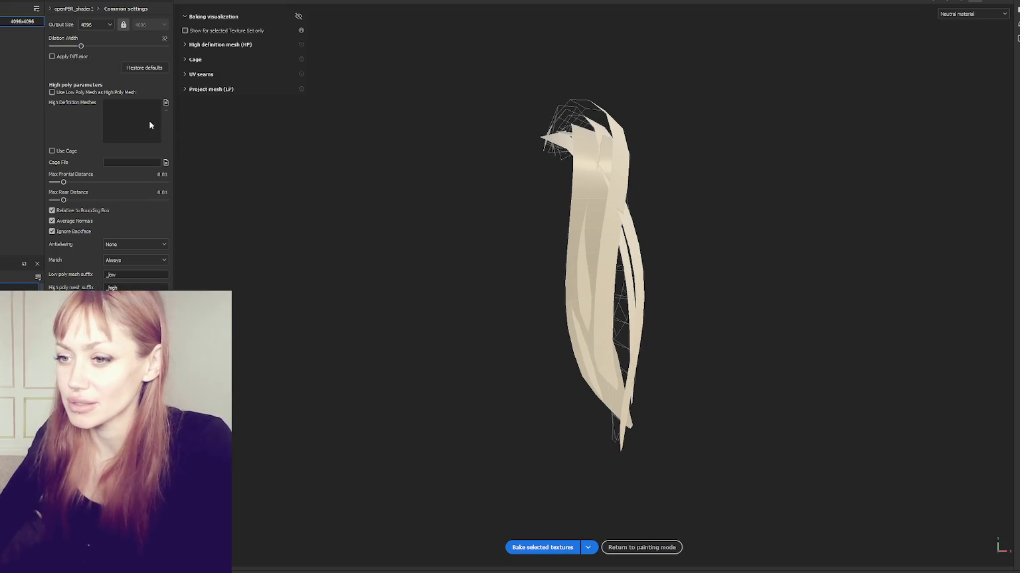
Load hair_Hi as the high-poly mesh and set max frontal and rear distances to 0.0376.
left_click(165, 102)
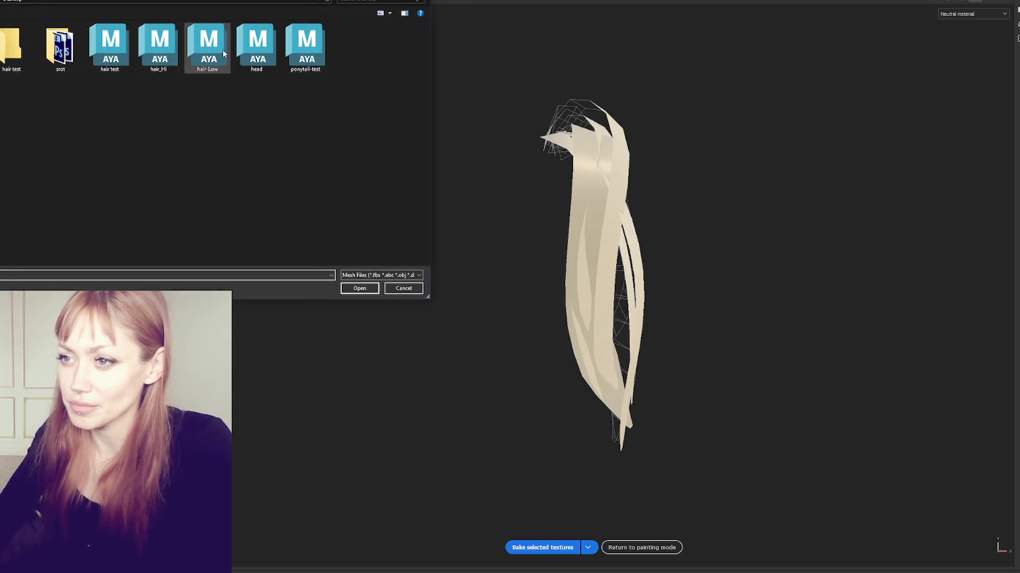
double_click(166, 47)
mouse_move(63, 182)
left_mouse_down()
mouse_move(84, 182)
mouse_move(63, 182)
mouse_move(72, 183)
left_mouse_up()
mouse_move(532, 237)
left_mouse_down("alt")
mouse_move(823, 277)
mouse_move(346, 257)
mouse_move(321, 269)
left_mouse_up("alt")
left_click_drag(72, 184, 74, 199)
mouse_move(531, 220)
left_mouse_down("alt")
mouse_move(717, 209)
mouse_move(228, 221)
mouse_move(798, 232)
mouse_move(363, 202)
mouse_move(291, 216)
mouse_move(528, 239)
mouse_move(666, 207)
mouse_move(421, 196)
mouse_move(316, 203)
left_mouse_up("alt")
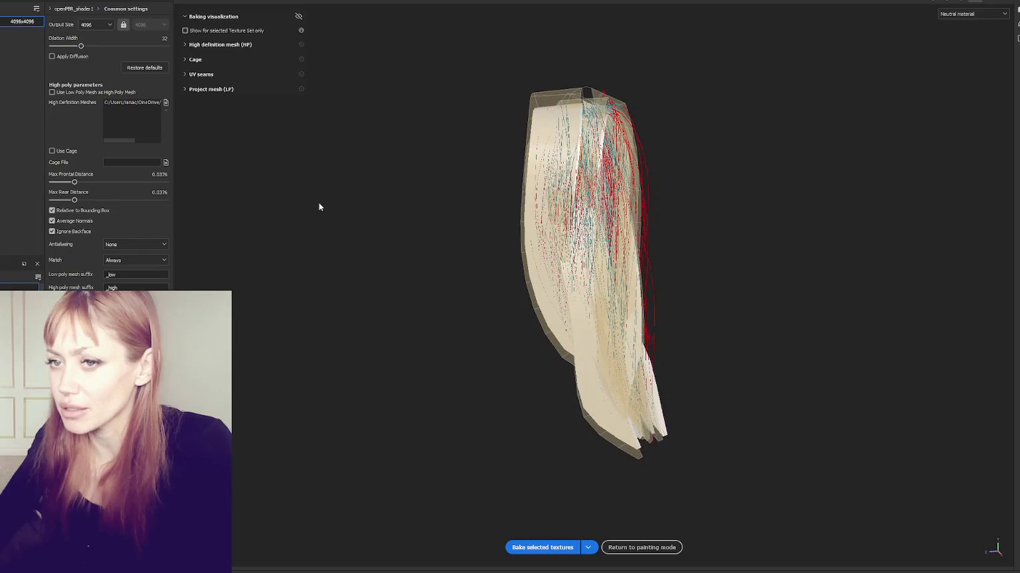
Bake the textures and inspect the baked strand detail on the hair card.
mouse_move(311, 296)
left_mouse_down("alt")
mouse_move(285, 280)
mouse_move(452, 512)
left_mouse_up("alt")
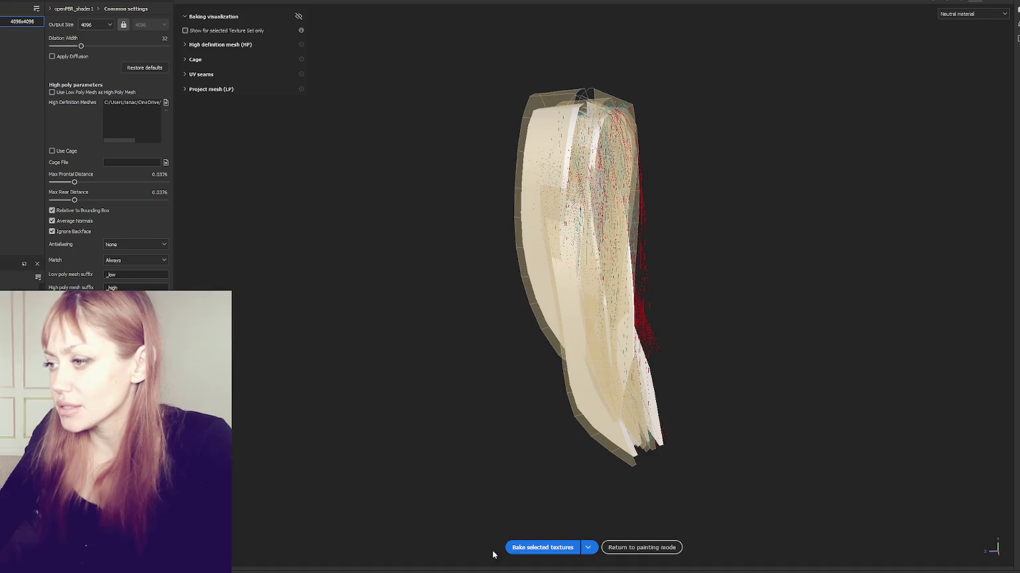
left_click(512, 547)
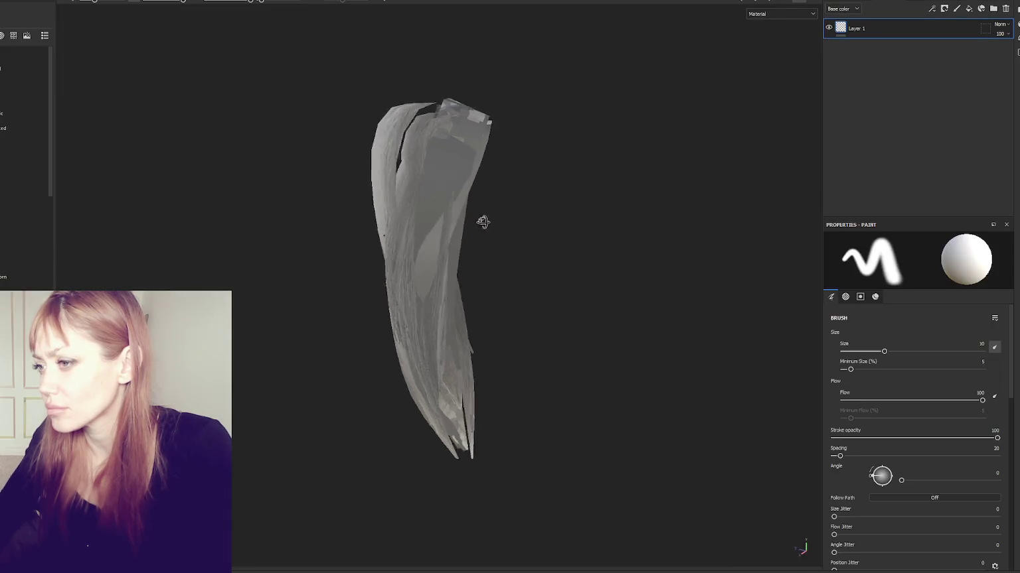
mouse_move(483, 221)
left_mouse_down("alt")
mouse_move(286, 208)
mouse_move(253, 218)
left_mouse_up("alt")
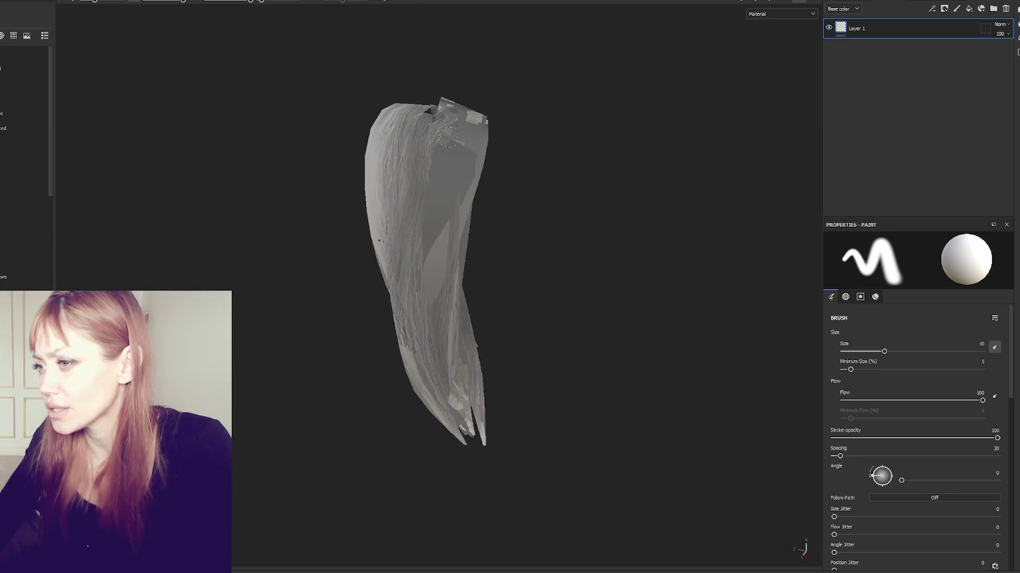
Inspect the hair card from other angles and look over the texture set's channel options.
mouse_move(511, 216)
left_mouse_down("alt")
mouse_move(527, 190)
mouse_move(758, 127)
left_mouse_up("alt")
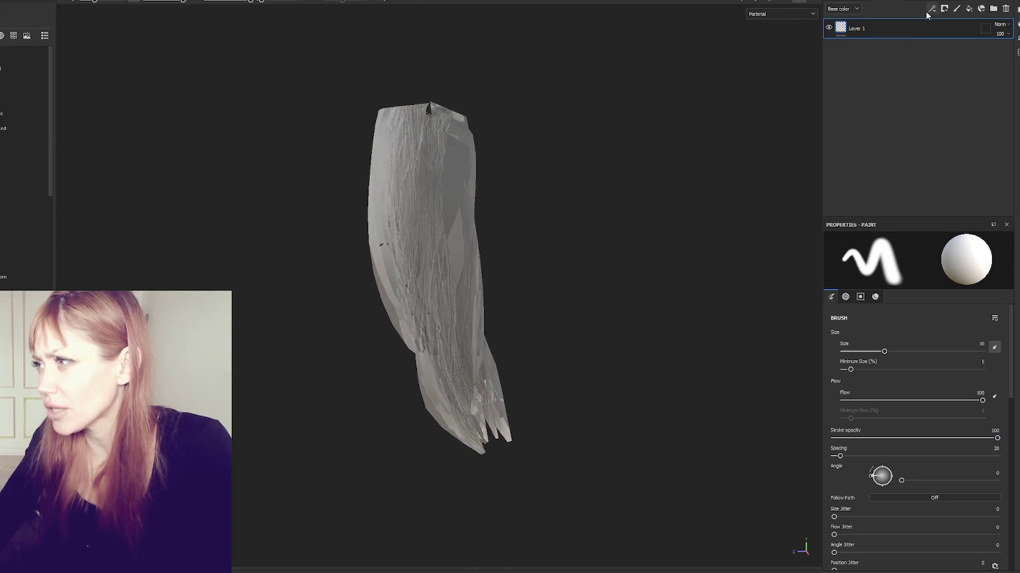
scroll(642, 182, "up", 2)
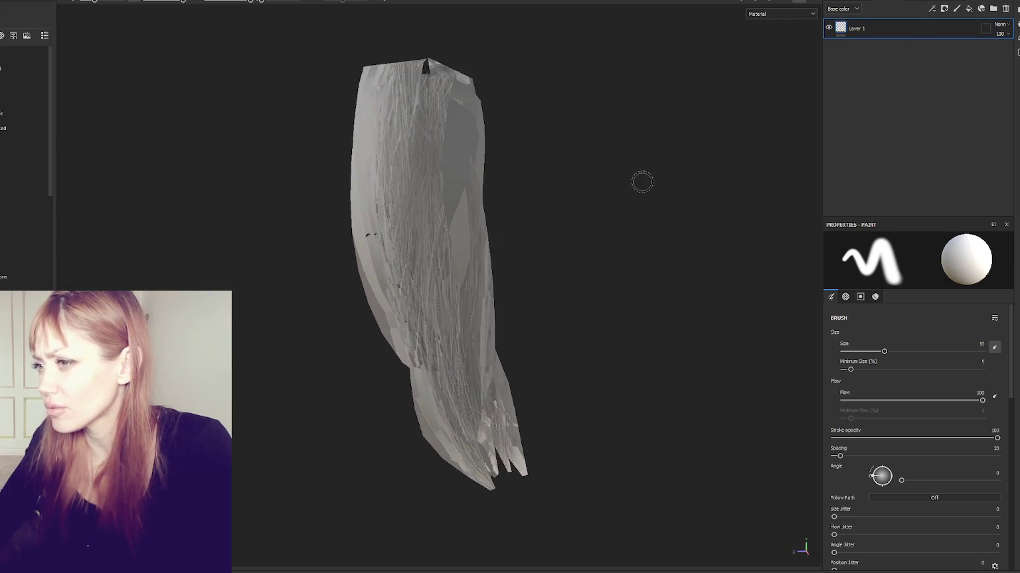
left_click(948, 7)
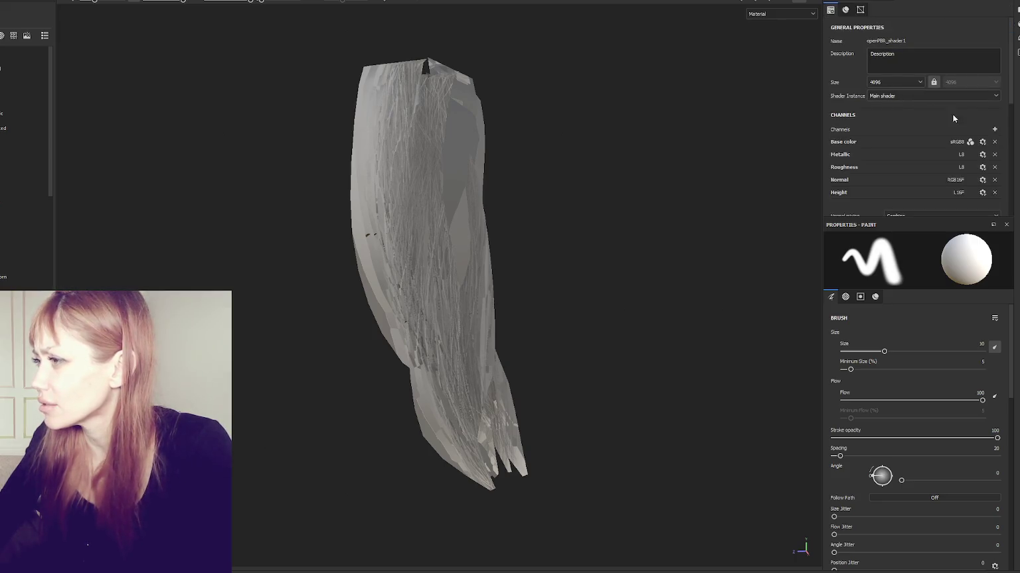
left_click(993, 129)
left_click(860, 9)
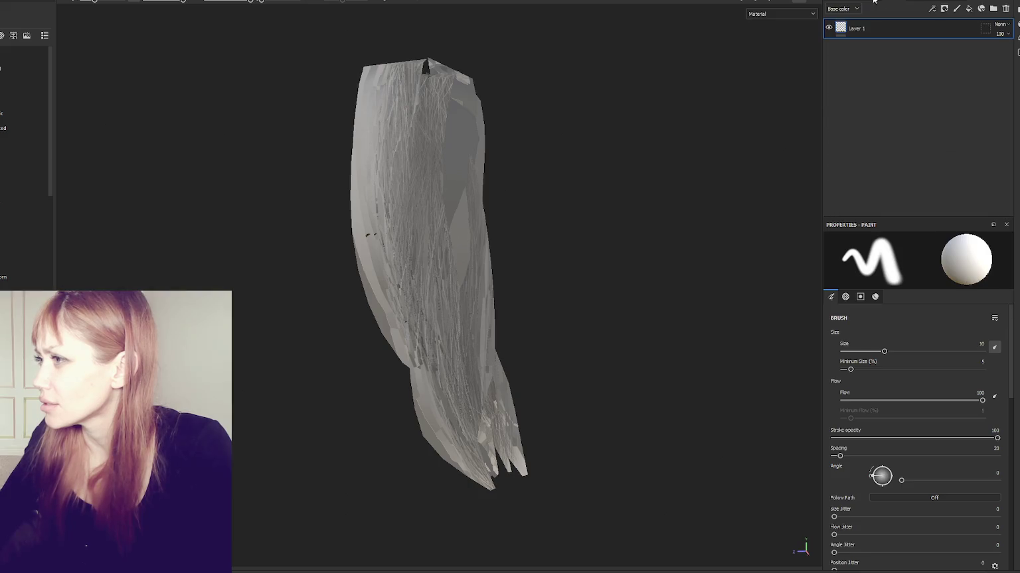
Change the shader to pbr-metal-rough-with-alpha-blending in Shader Settings.
left_click(1016, 20)
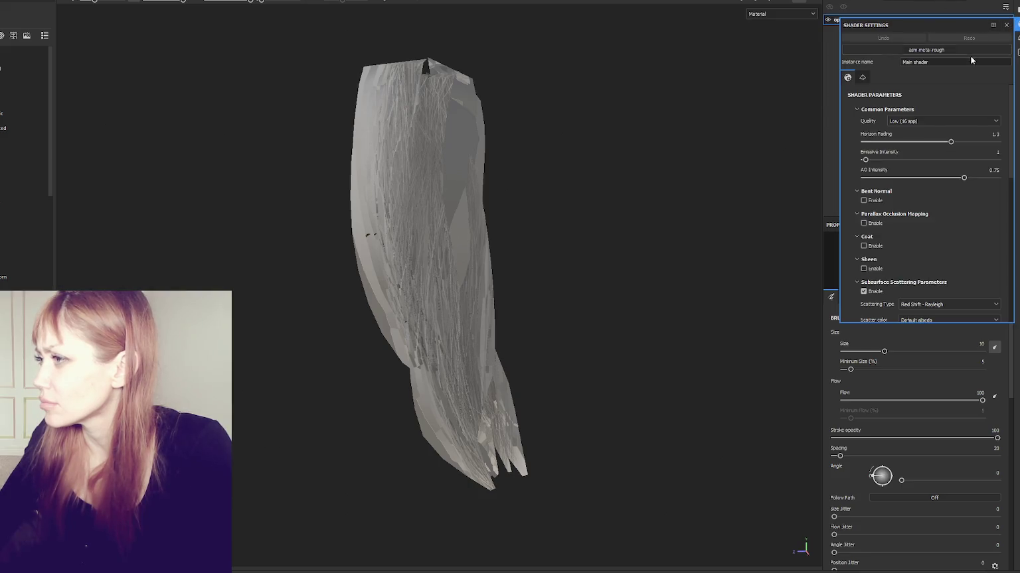
left_click(967, 51)
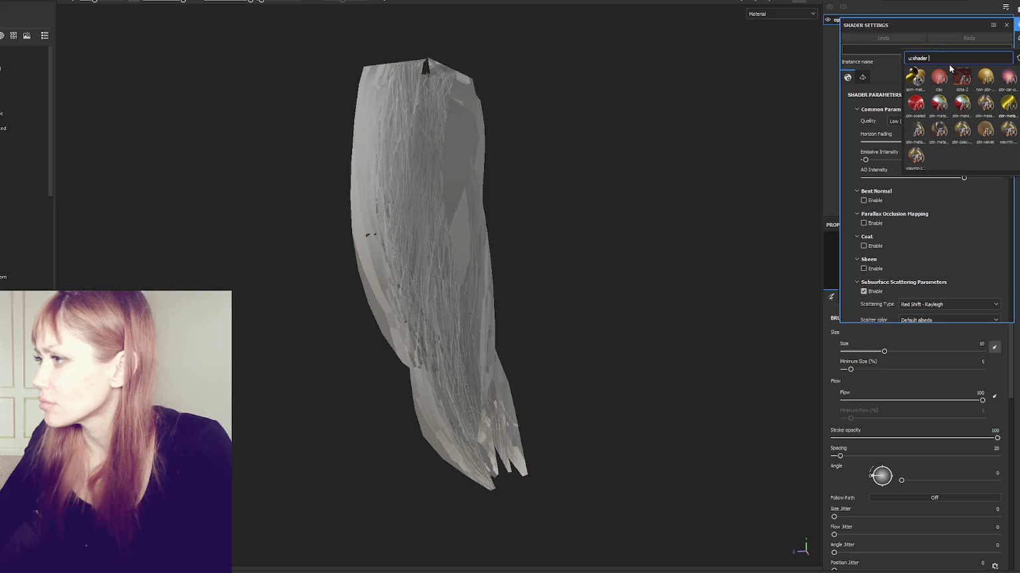
left_click(918, 129)
left_click(947, 52)
left_click(947, 51)
left_click(943, 49)
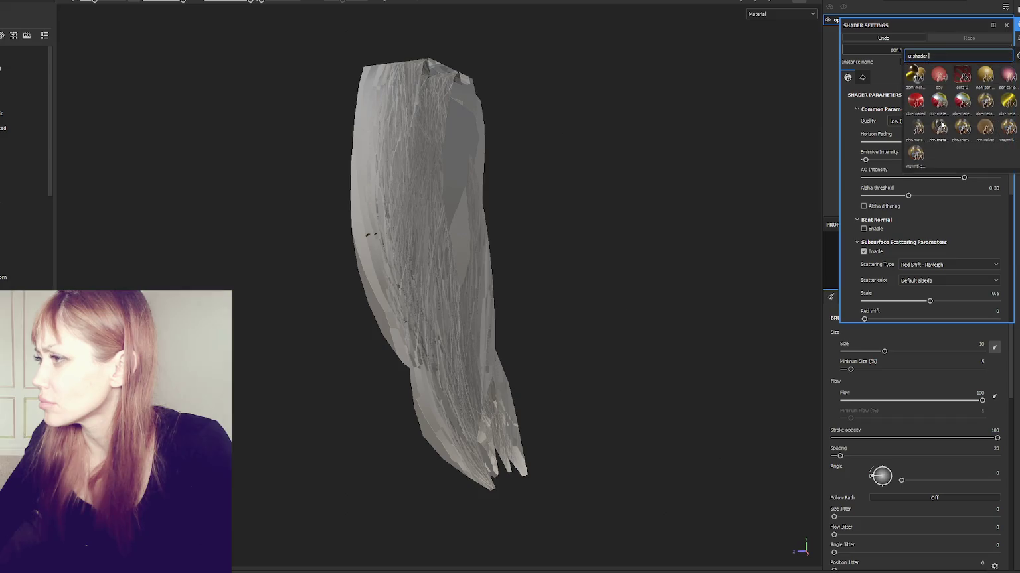
left_click(917, 127)
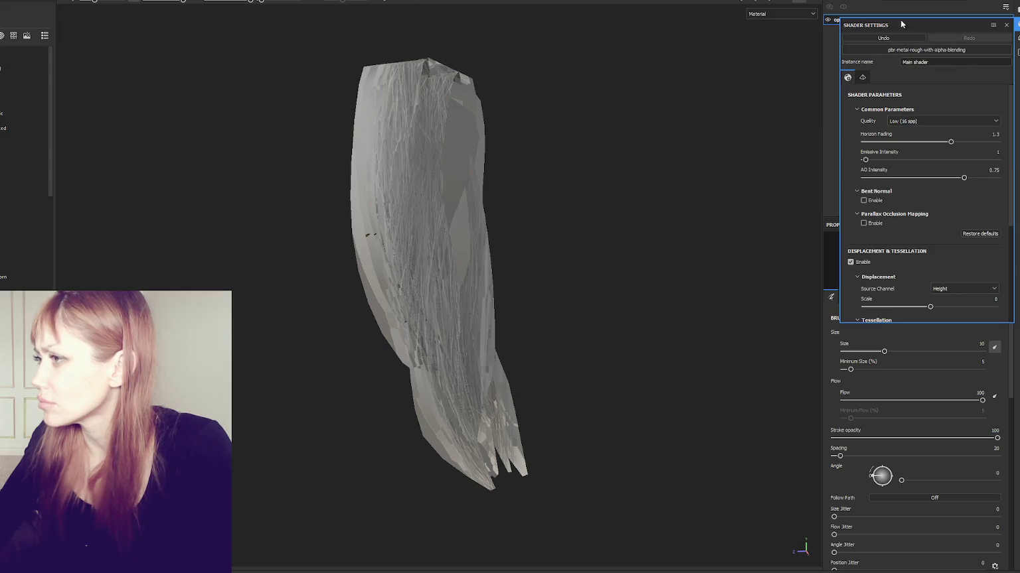
left_click(1007, 25)
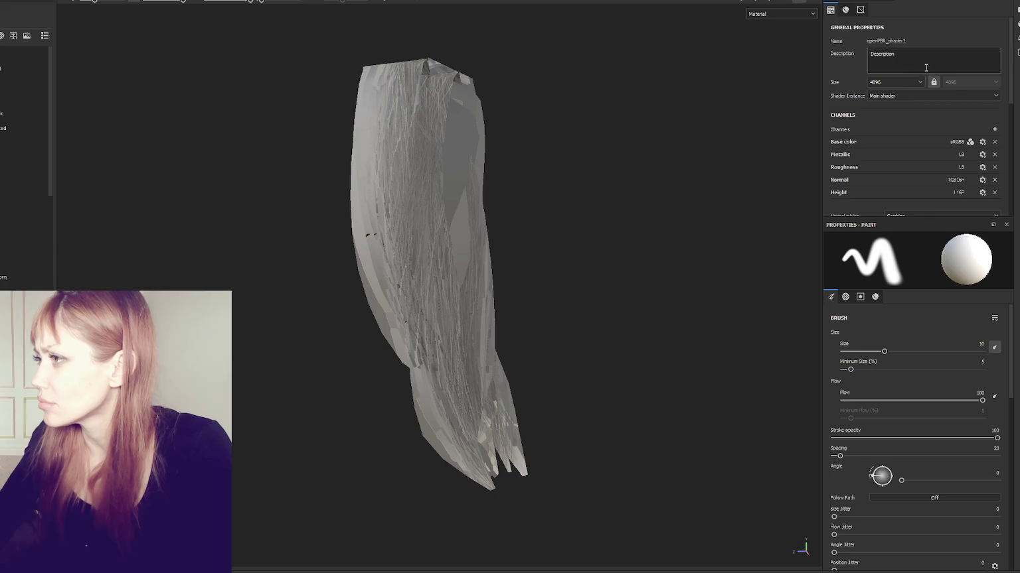
Add an Opacity channel to the hair card's texture set.
left_click(994, 129)
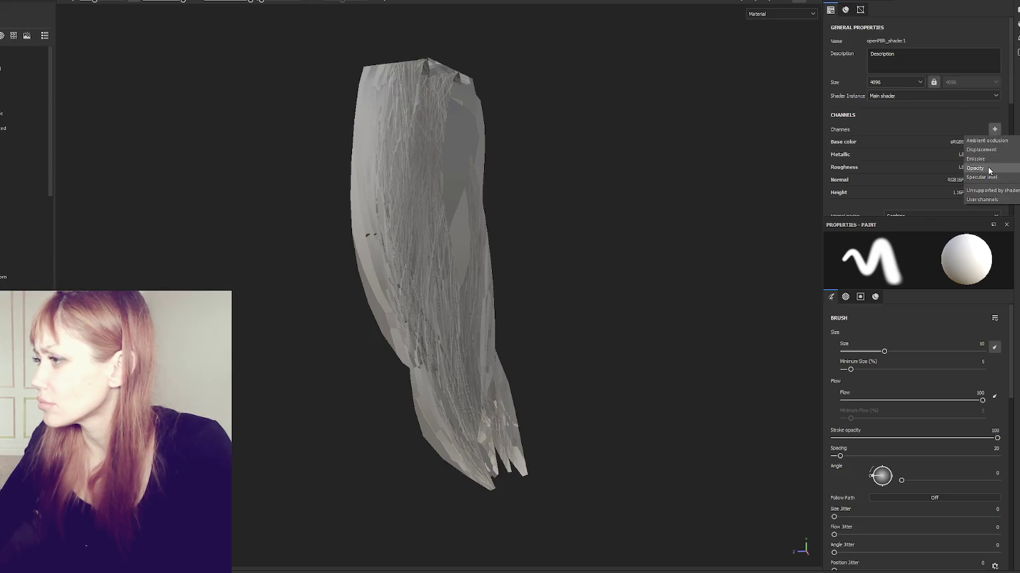
left_click(989, 168)
left_click(983, 153)
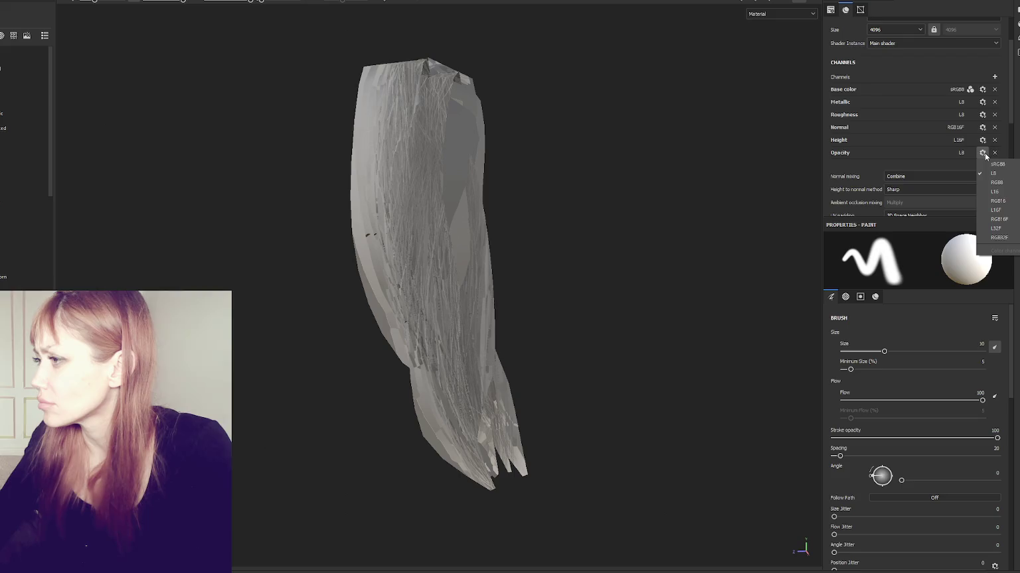
left_click(882, 2)
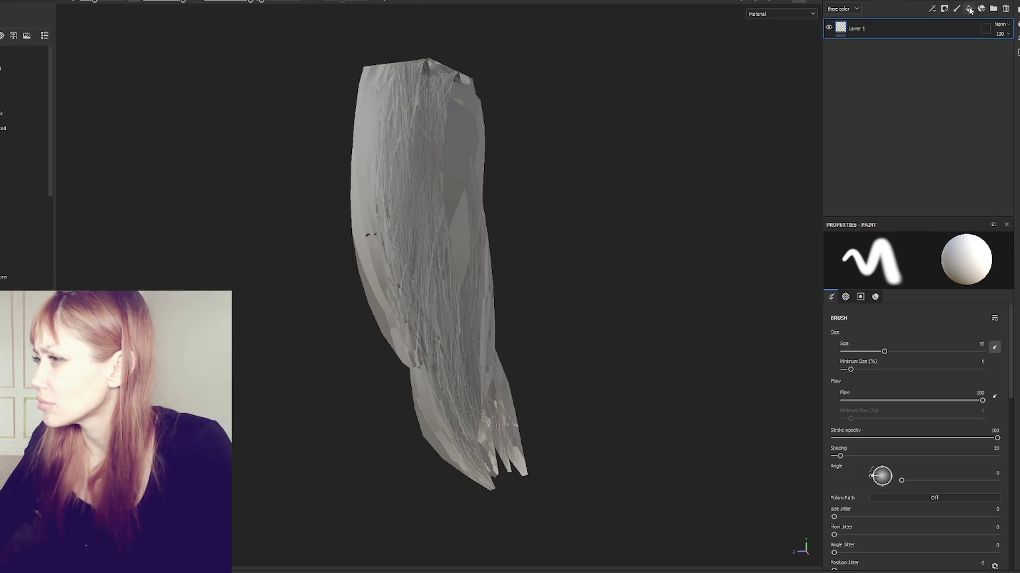
Add a fill layer with roughness, normal and height off, leaving only opacity, and select it.
left_click(993, 8)
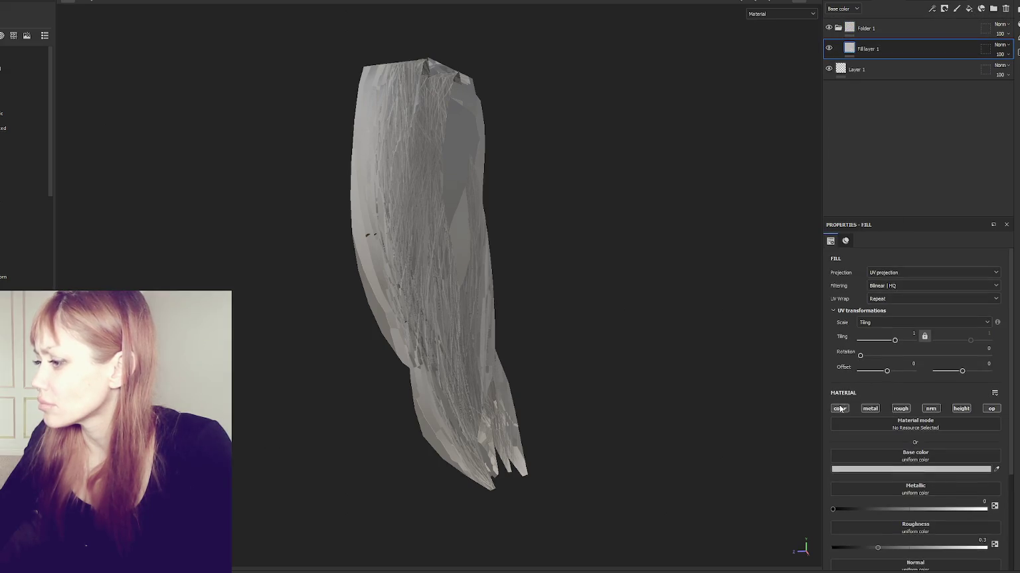
left_click(900, 409)
left_click(931, 409)
left_click(961, 409)
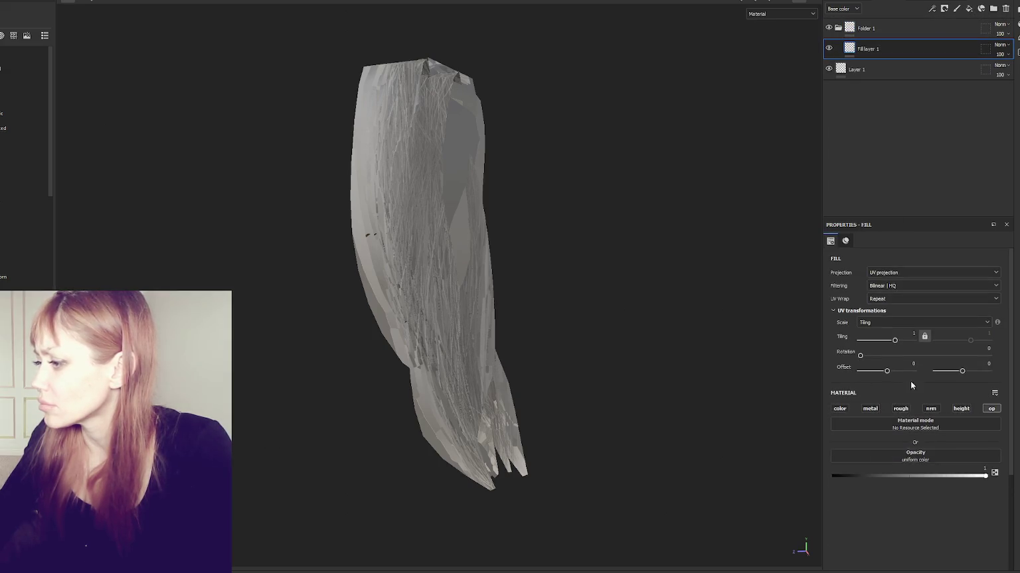
left_click_drag(881, 36, 922, 95)
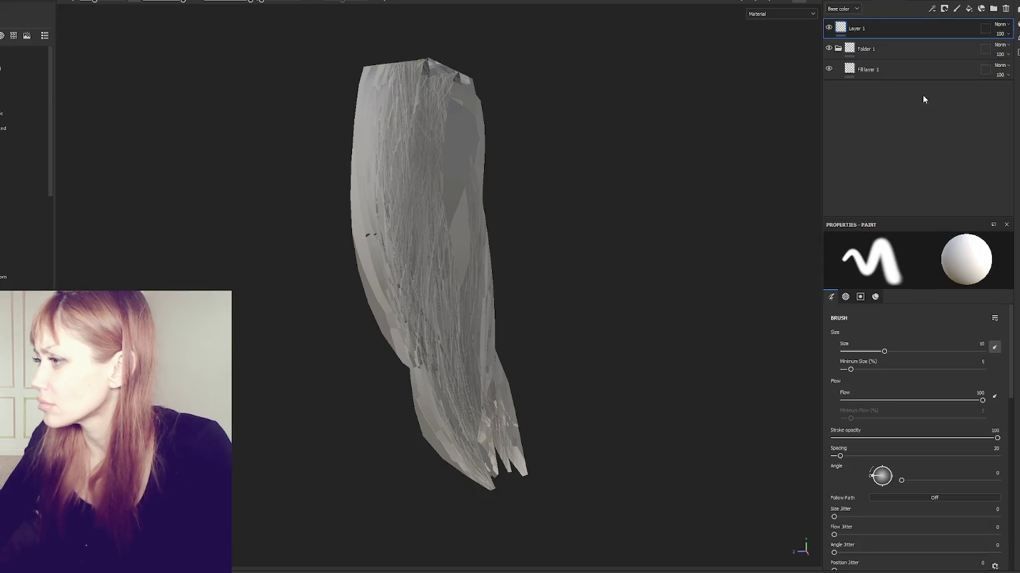
left_click(899, 68)
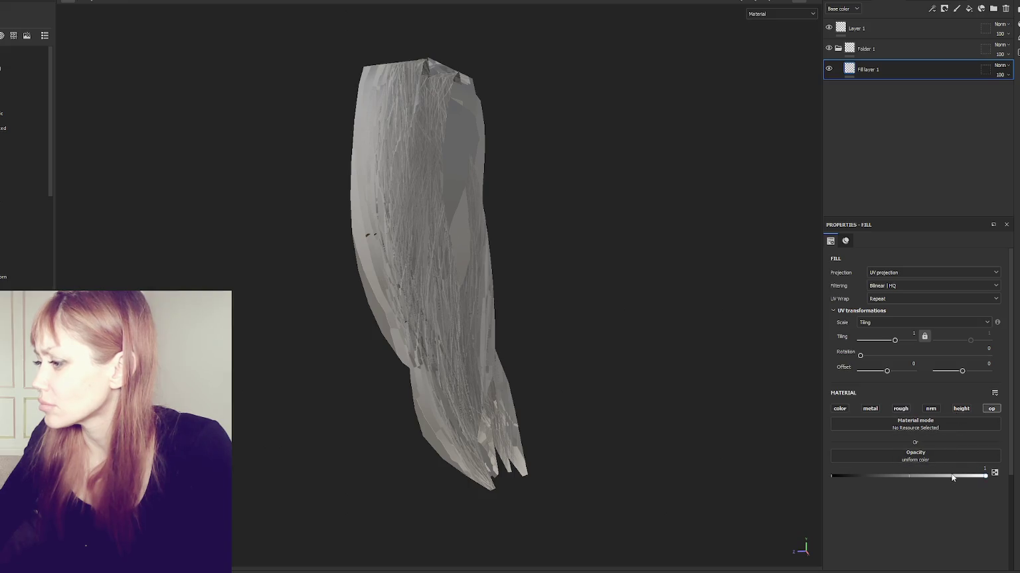
Feed the Opacity Mask texture into the fill layer's opacity and check the cut-out strands.
left_click(915, 454)
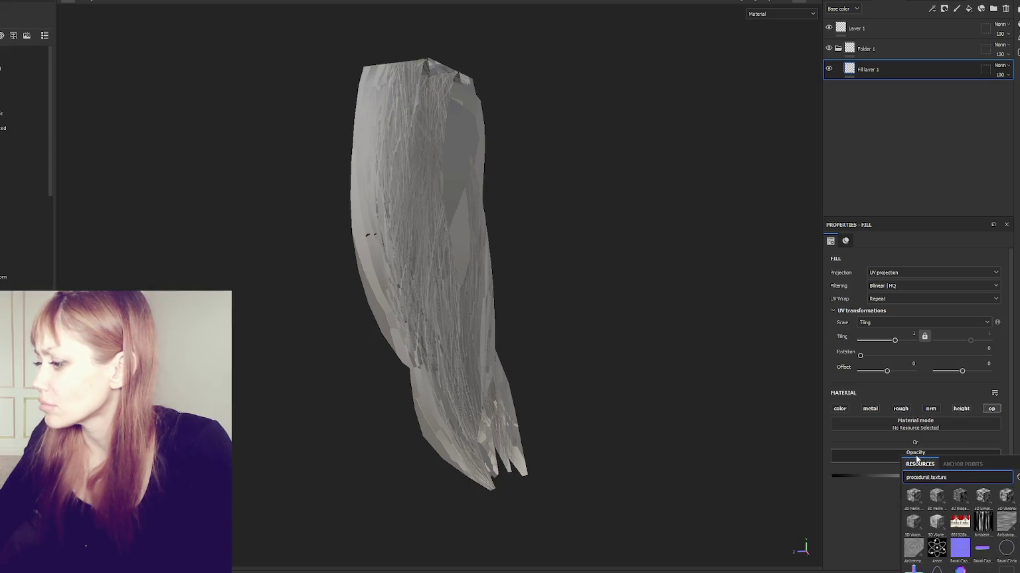
type(" opac")
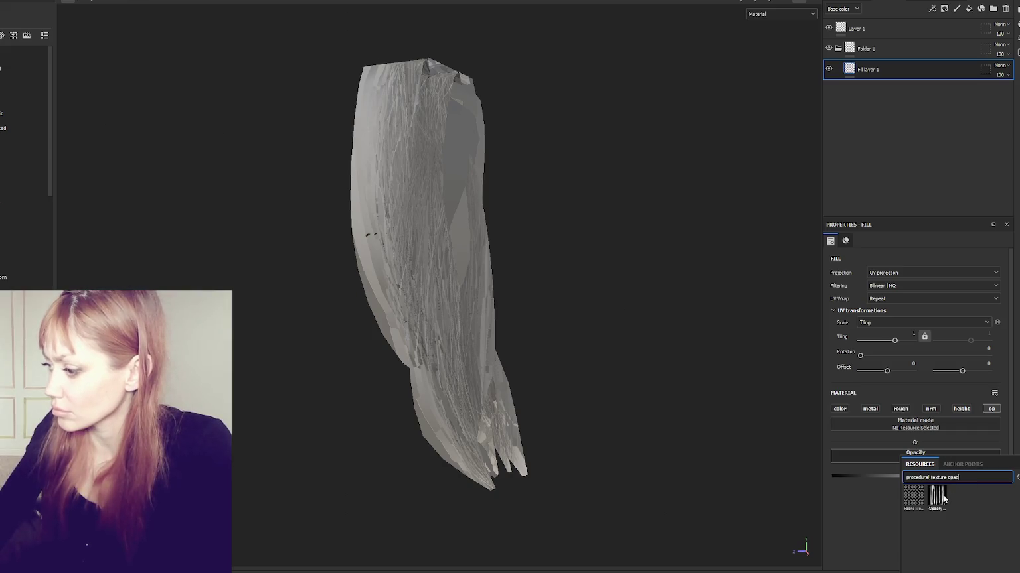
left_click(937, 497)
mouse_move(629, 321)
left_mouse_down("alt")
mouse_move(236, 317)
mouse_move(519, 336)
mouse_move(700, 326)
mouse_move(506, 246)
mouse_move(585, 245)
mouse_move(705, 212)
mouse_move(287, 231)
mouse_move(132, 265)
mouse_move(325, 286)
mouse_move(585, 266)
mouse_move(396, 240)
mouse_move(362, 248)
mouse_move(667, 234)
mouse_move(605, 255)
mouse_move(165, 267)
mouse_move(516, 234)
mouse_move(120, 253)
mouse_move(569, 257)
mouse_move(508, 269)
mouse_move(246, 253)
left_mouse_up("alt")
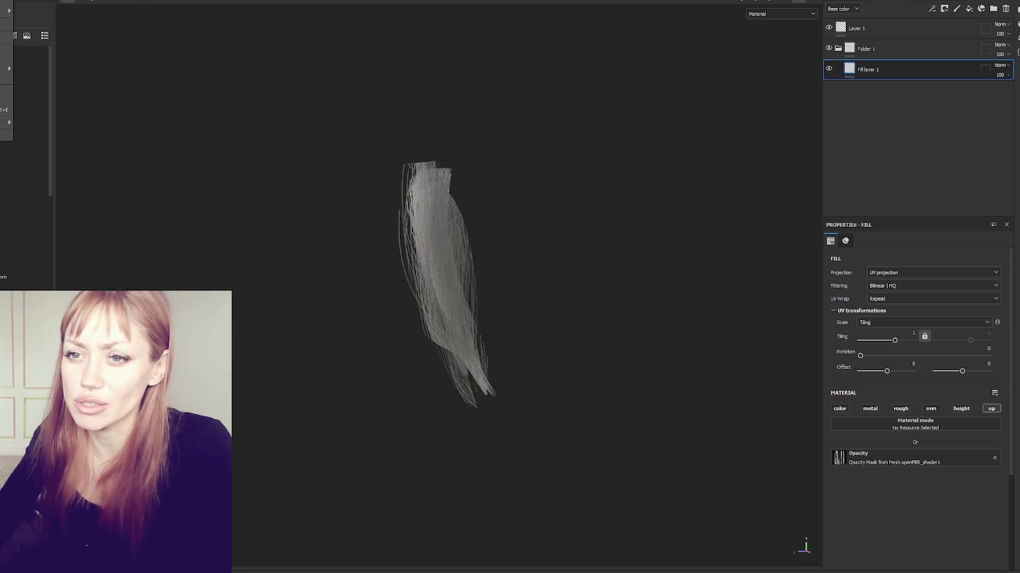
key("ctrl+shift+e")
Export the textures at 2048 with the Unity HD Render Pipeline (Metallic Standard) template.
left_click(544, 182)
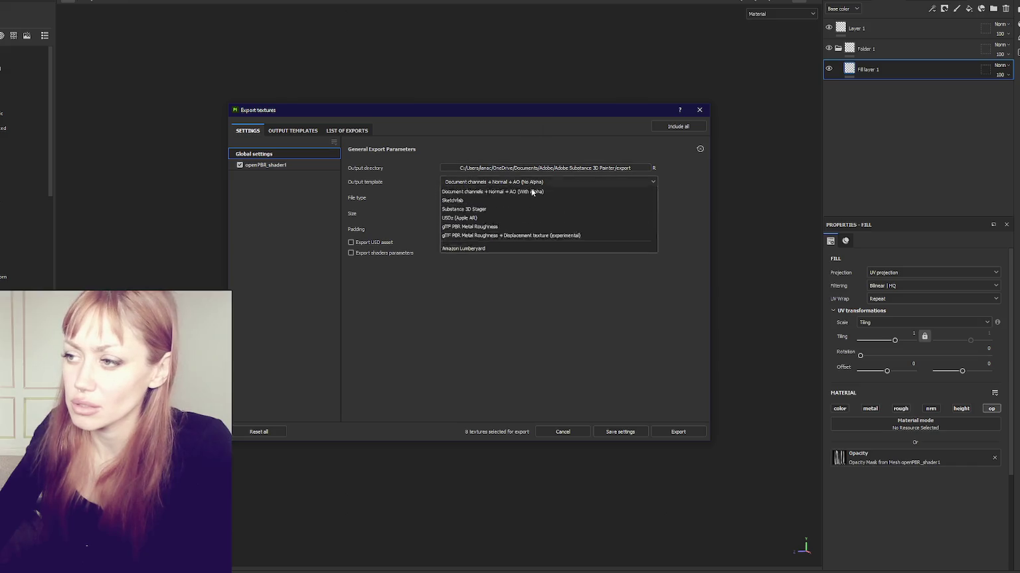
scroll(558, 219, "down", 5)
scroll(560, 225, "up", 2)
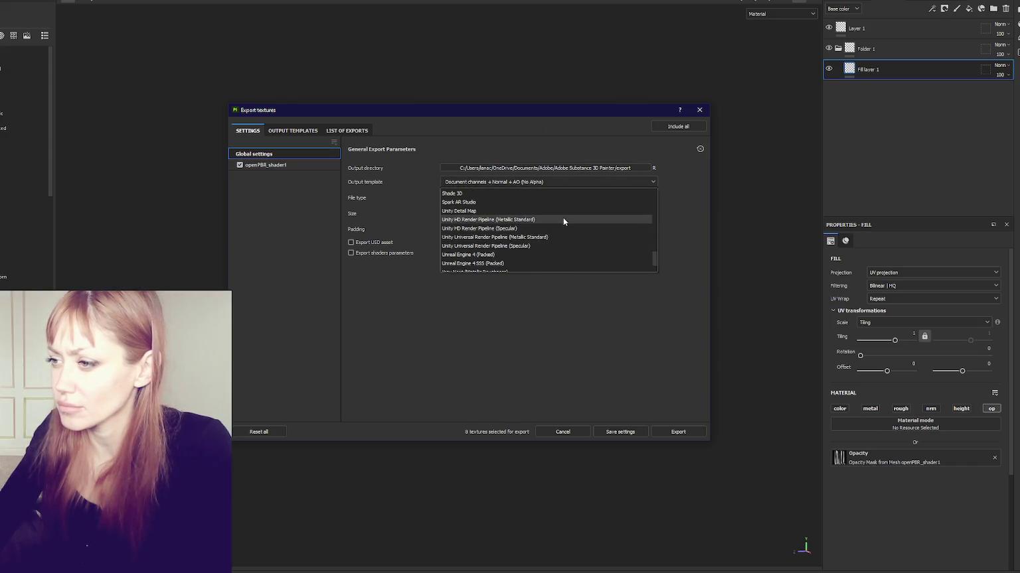
left_click(563, 218)
left_click(561, 213)
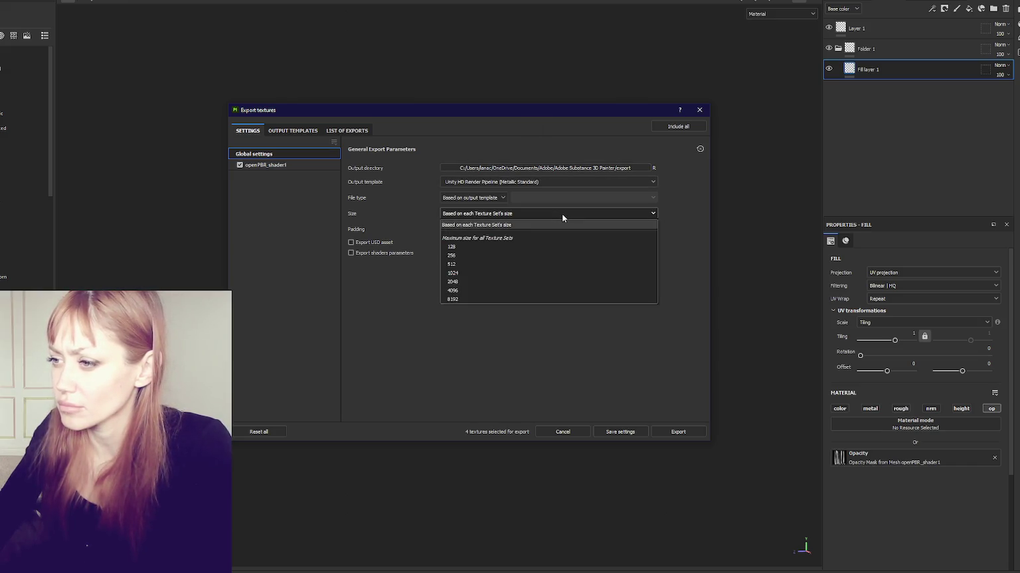
left_click(555, 282)
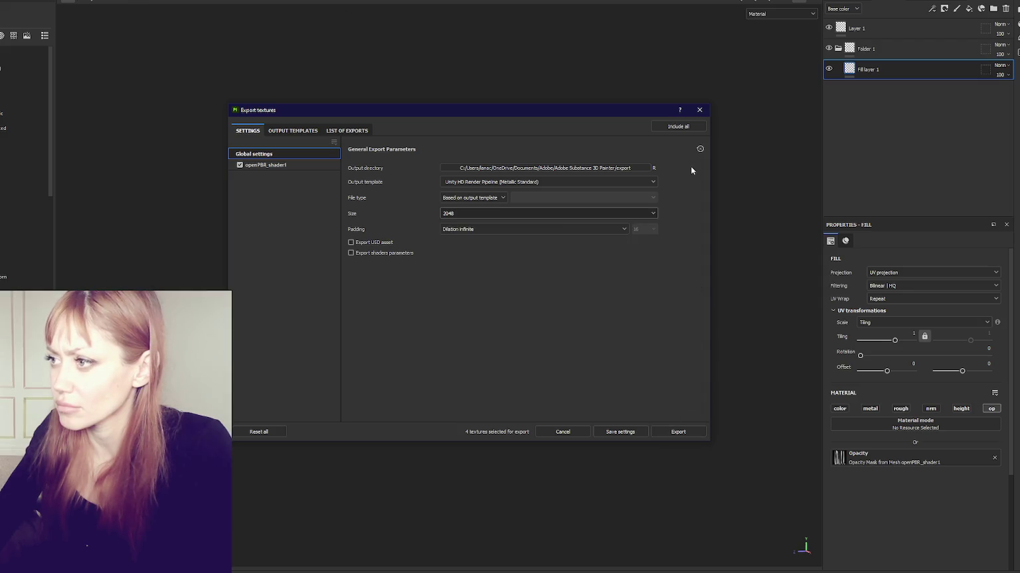
left_click(677, 432)
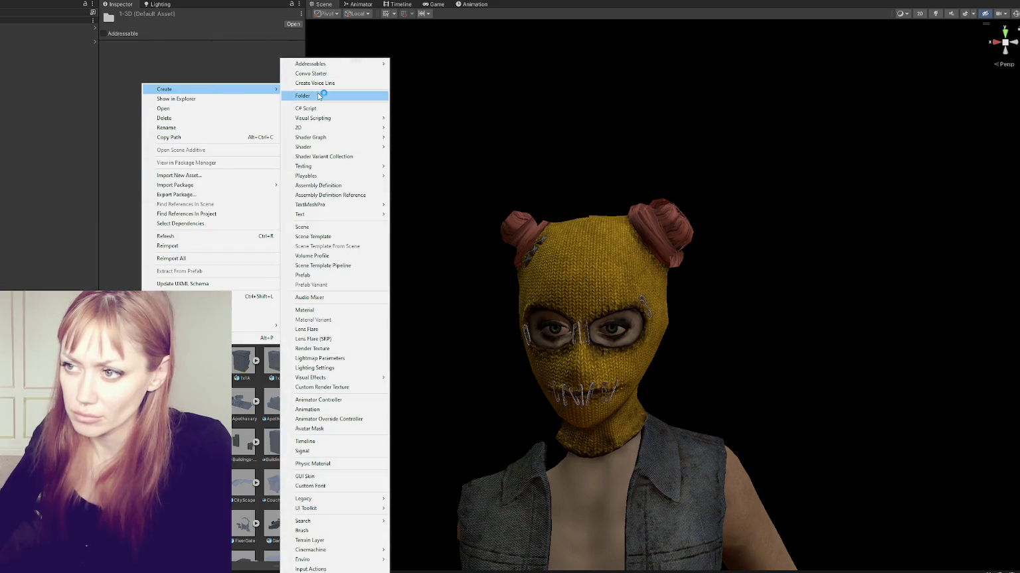
Open the Tests folder and review the ponytail model's material, rig, animation and mesh import settings.
left_click(318, 95)
mouse_move(211, 88)
double_click(243, 365)
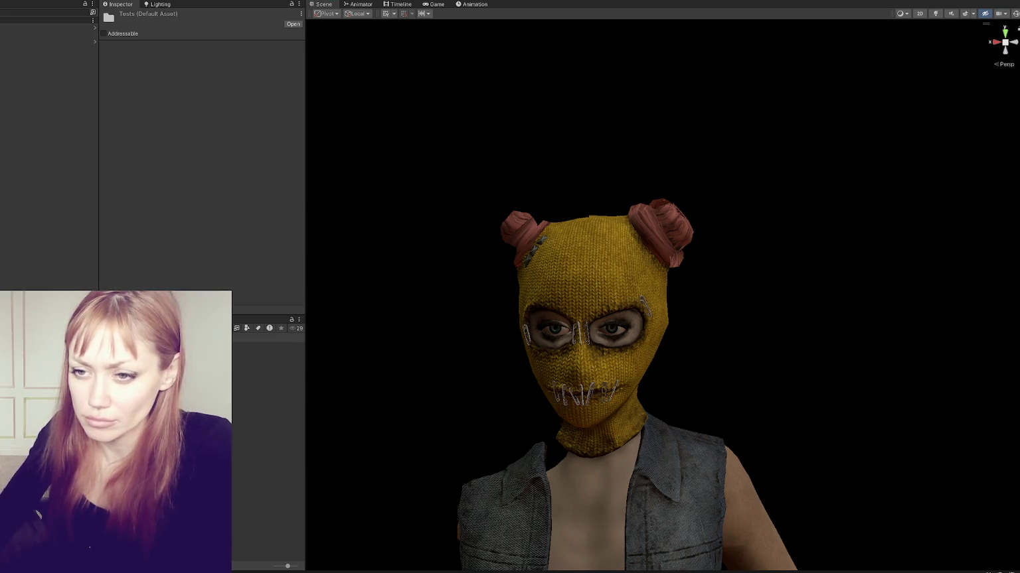
left_click(235, 46)
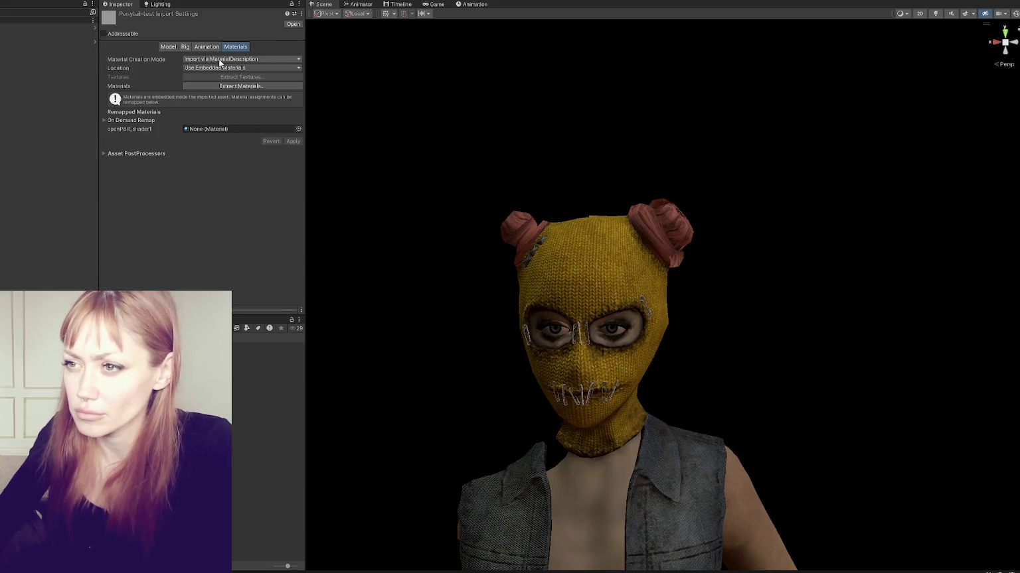
left_click(184, 47)
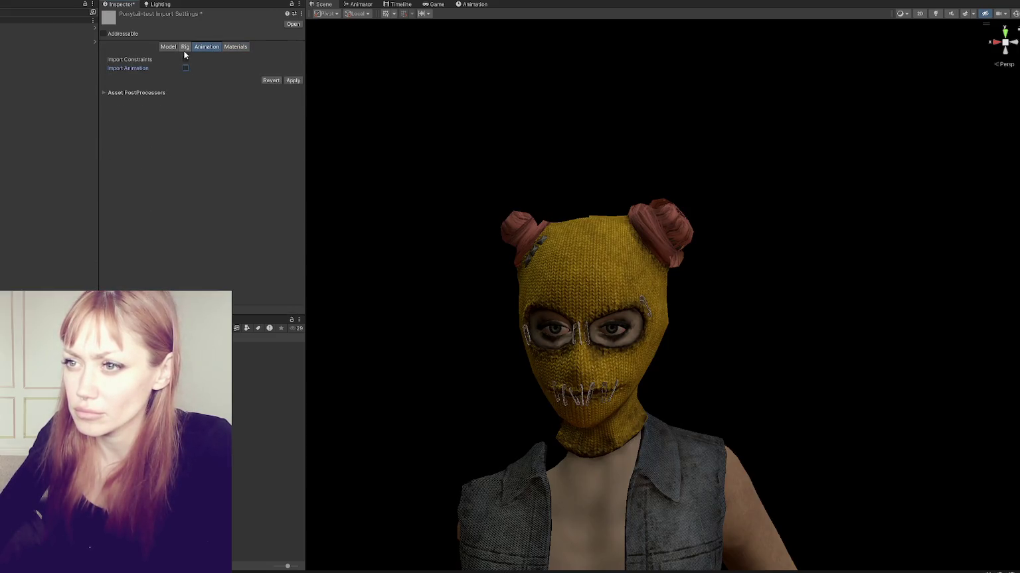
left_click(185, 59)
left_click(167, 48)
left_click(167, 48)
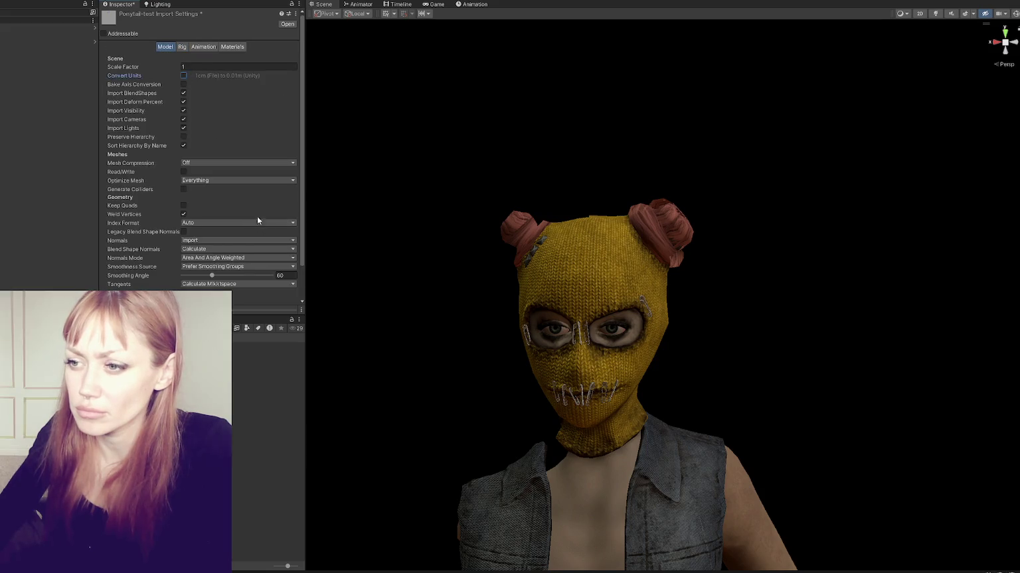
scroll(258, 220, "down", 3)
Set ponytail-test (1) to a 0.1 scale and frame it in the view.
left_click(46, 55)
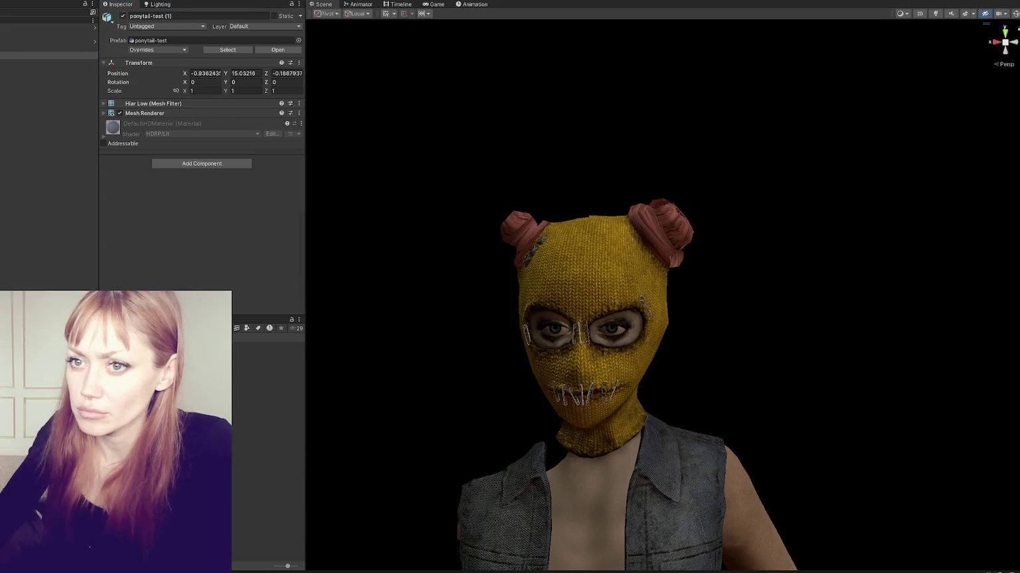
left_click(210, 91)
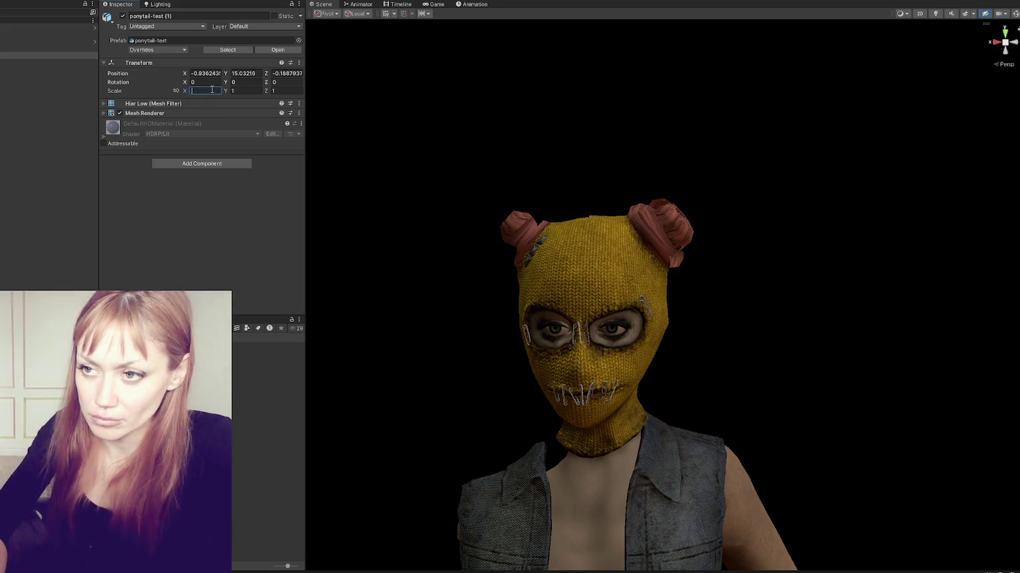
type("0.1")
key("Return")
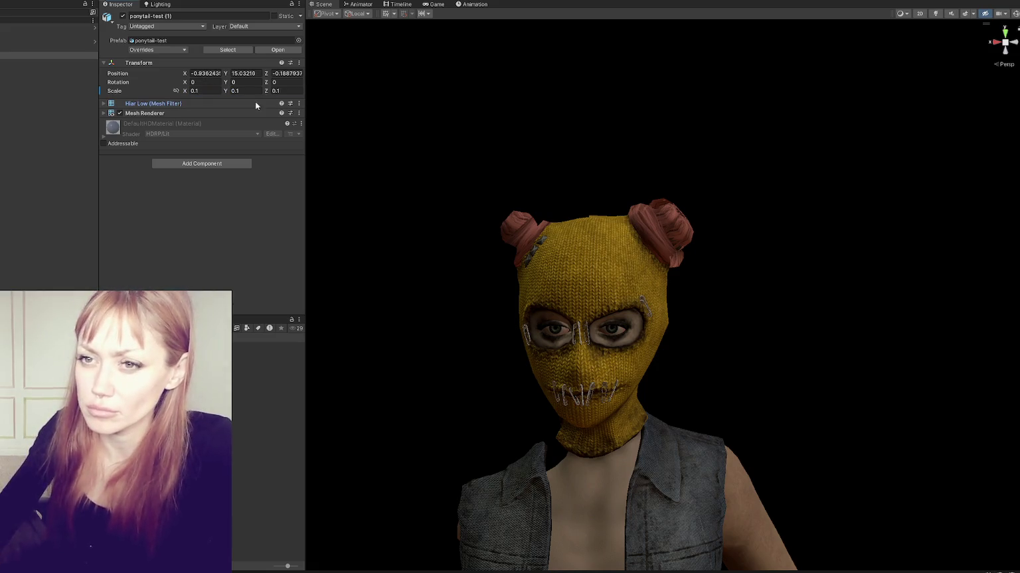
key("f")
left_click_drag(46, 55, 47, 44)
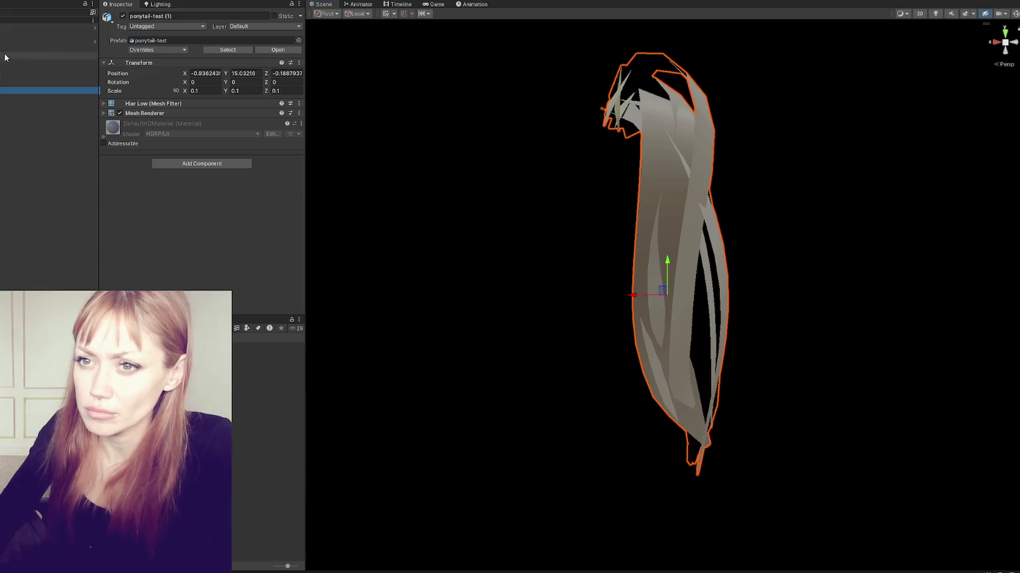
Zero the ponytail's position and frame it in the Scene view.
left_click(206, 73)
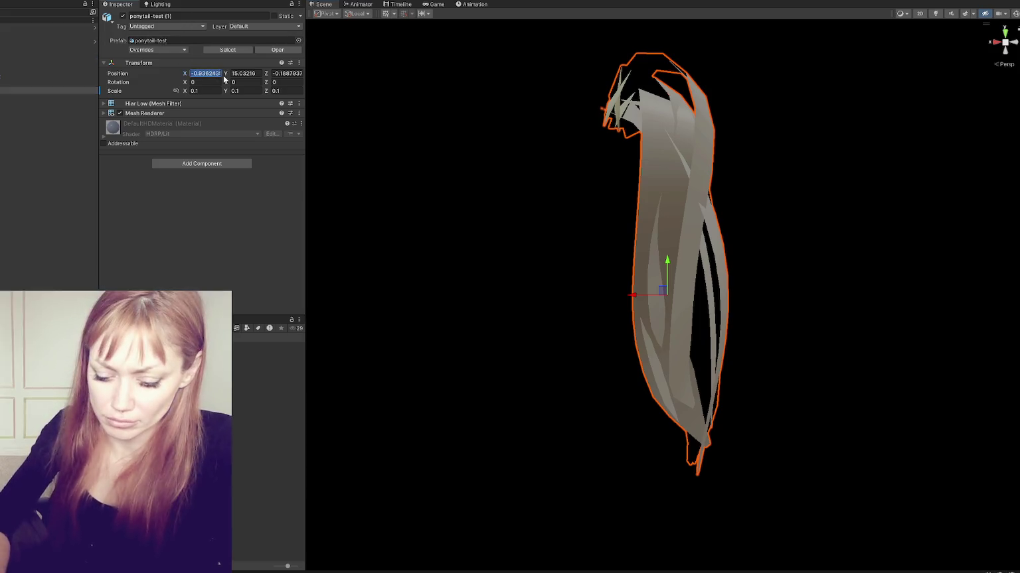
type("0")
key("Tab")
type("0")
key("Tab")
type("0")
key("Return")
key("f")
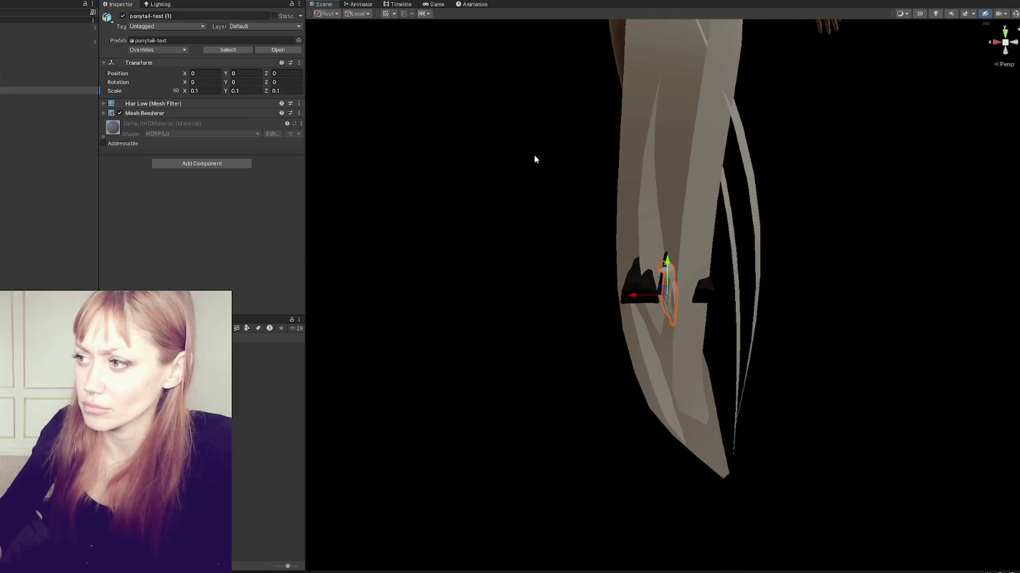
scroll(535, 159, "down", 5)
scroll(604, 289, "down", 3)
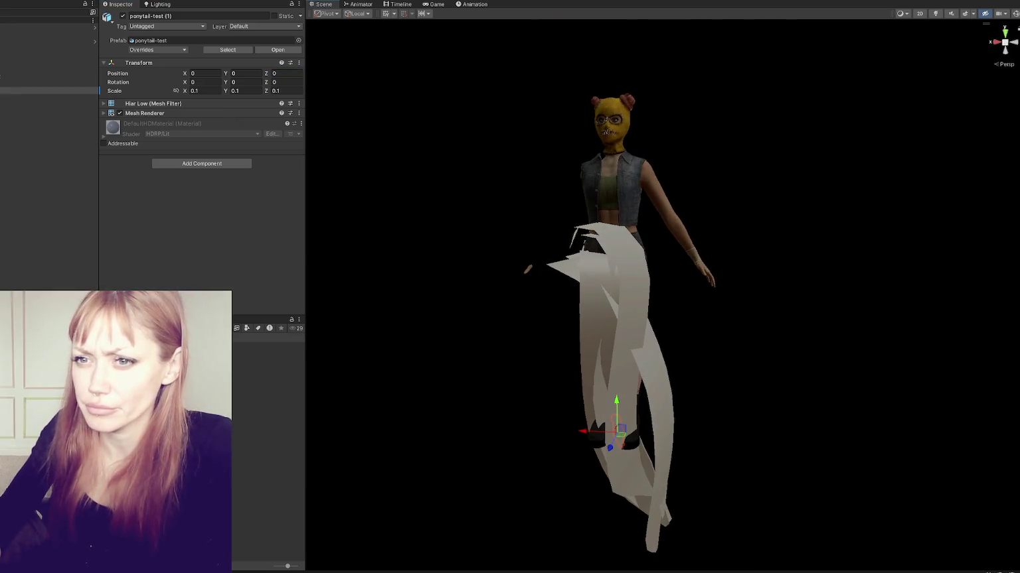
Set the ponytail-test (1) scale to 0.1 on the X and Y axes.
left_click(199, 90)
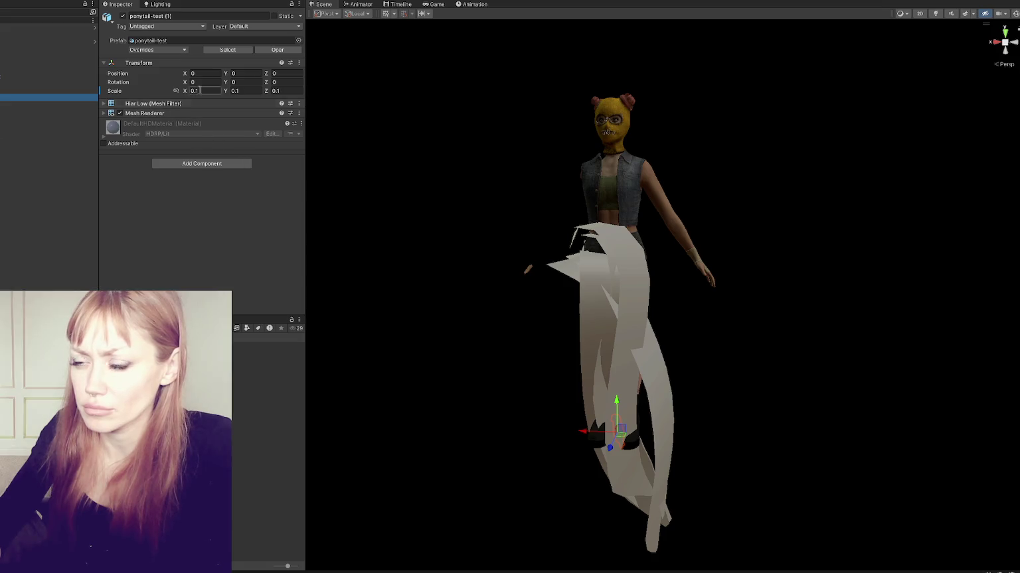
key("Escape")
left_click(50, 97)
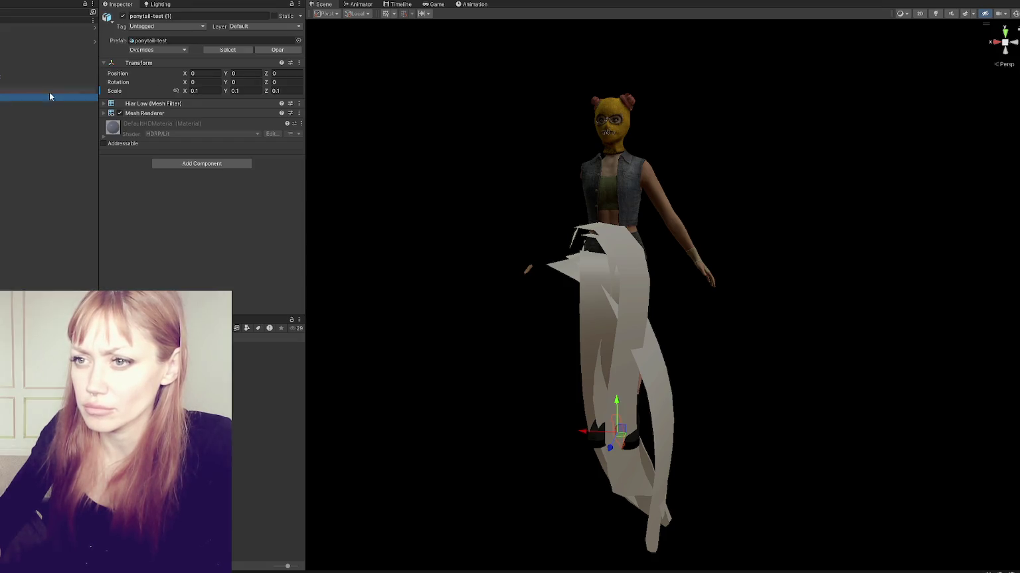
type("1")
key("Tab")
key("Tab")
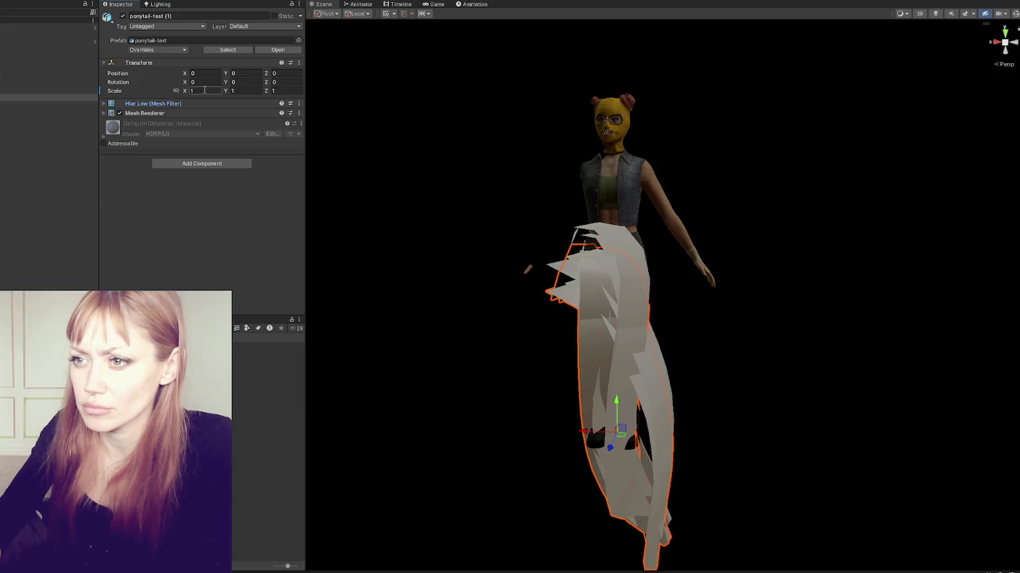
left_click(47, 89)
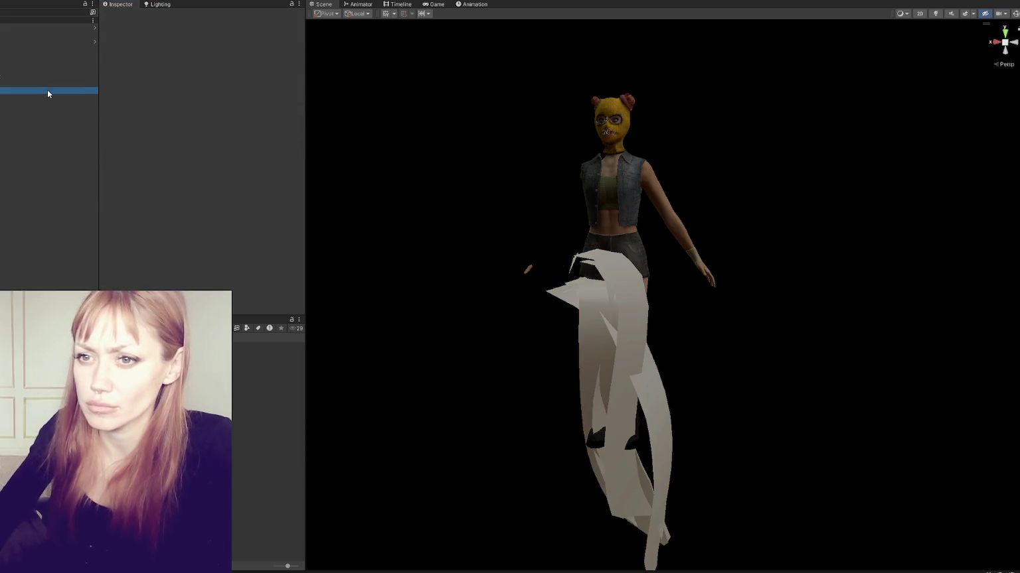
left_click(199, 90)
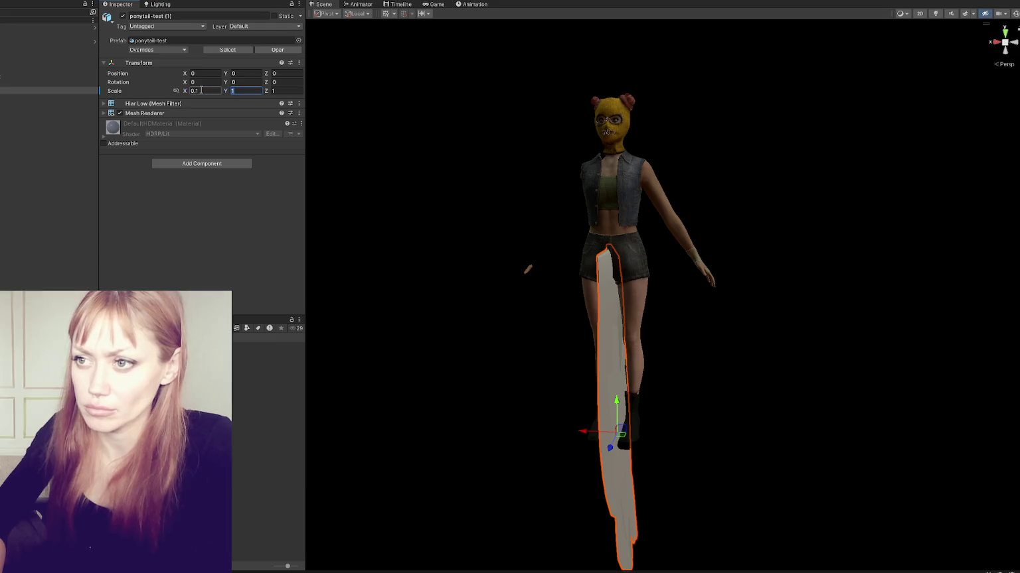
type("0.1")
key("Tab")
type("0.1")
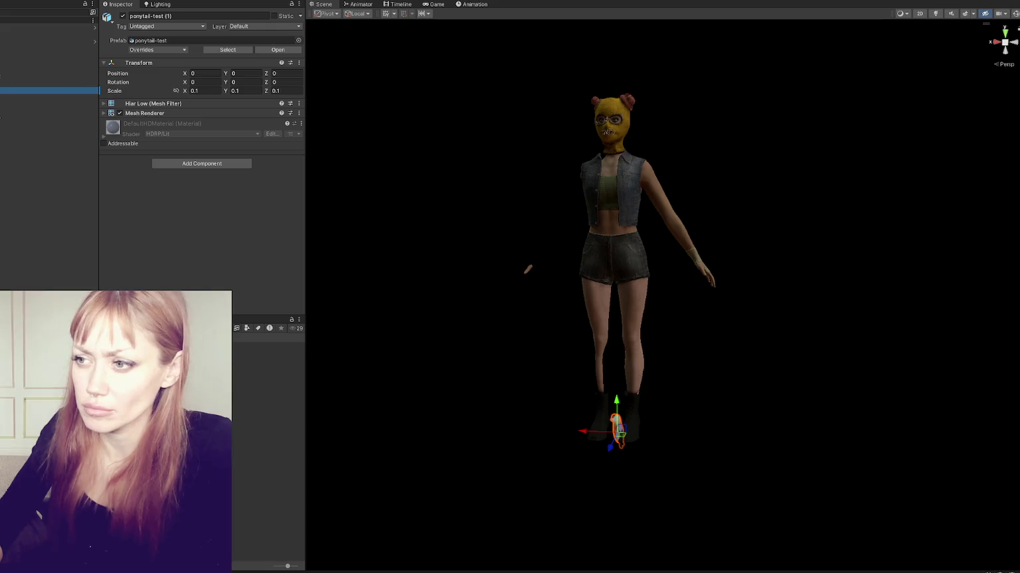
Move the ponytail up from the feet to sit beside the character's head.
left_click_drag(615, 398, 687, 105)
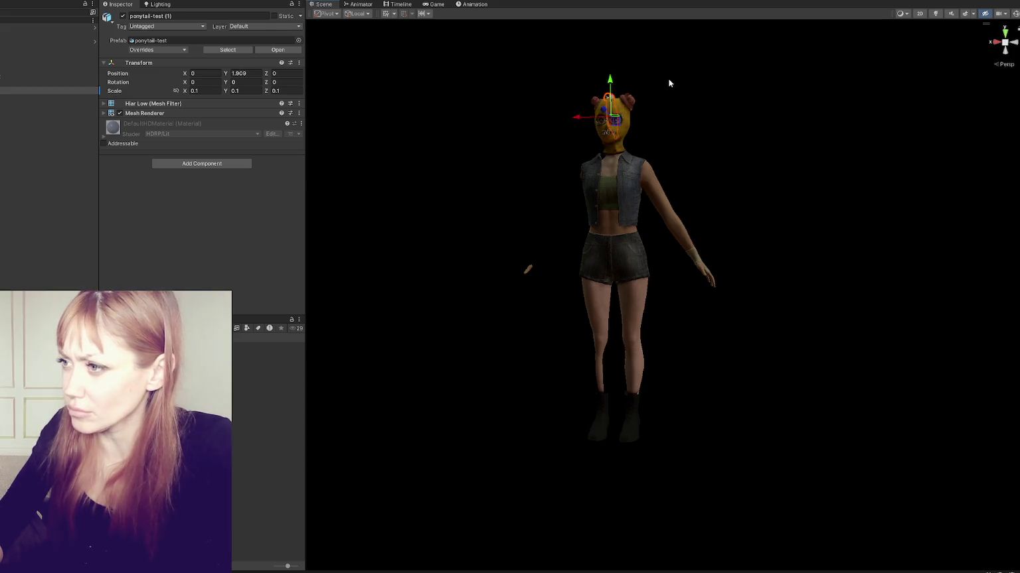
left_click_drag(581, 117, 597, 118)
key("f")
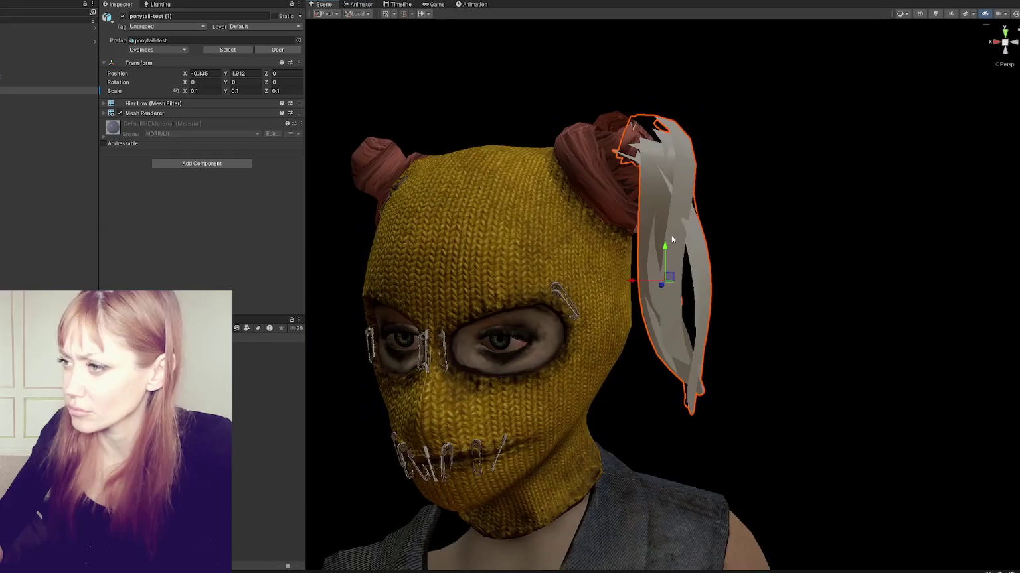
mouse_move(642, 285)
left_mouse_down()
mouse_move(601, 285)
mouse_move(671, 269)
mouse_move(642, 266)
mouse_move(625, 312)
mouse_move(633, 316)
left_mouse_up()
key("w")
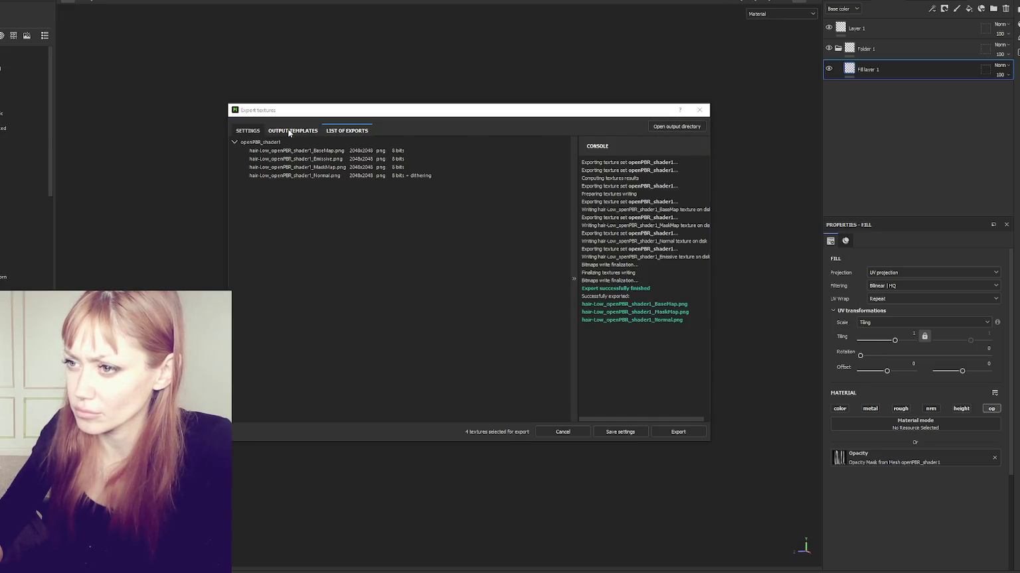
Export the hair opacity texture using the Opacity output template.
left_click(247, 130)
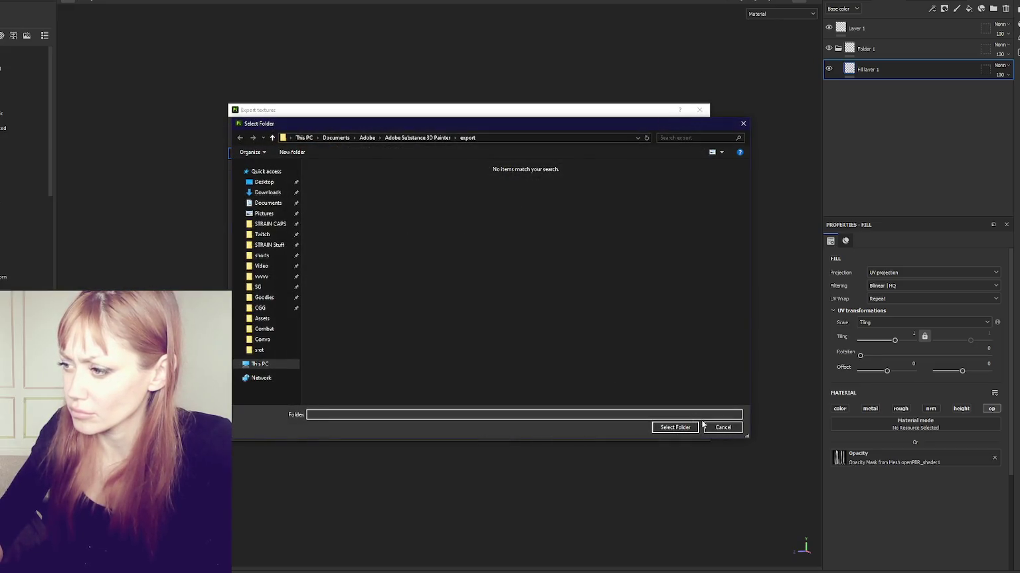
left_click(691, 427)
left_click(521, 182)
scroll(496, 227, "up", 2)
scroll(464, 232, "up", 2)
left_click(454, 243)
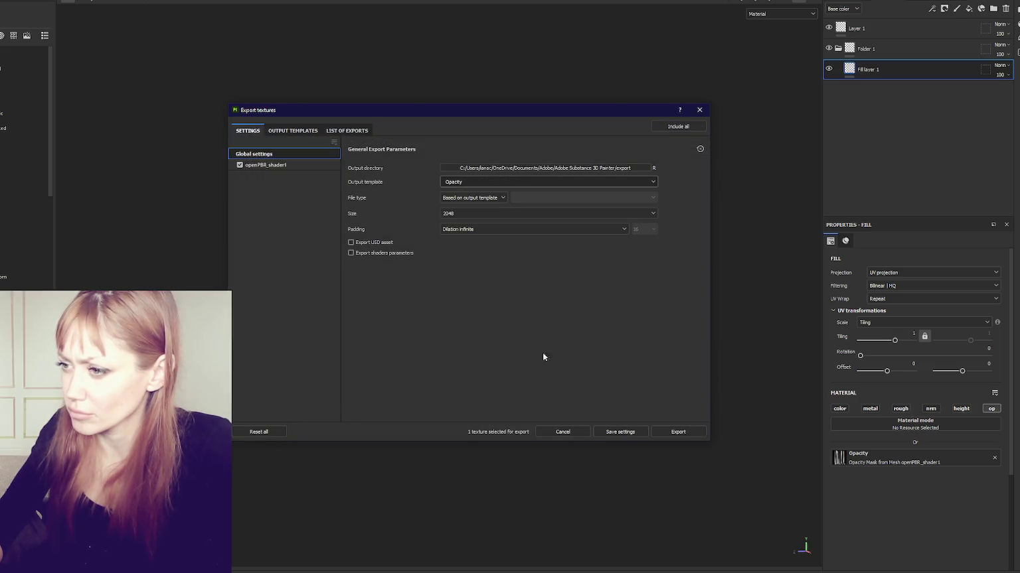
left_click(662, 430)
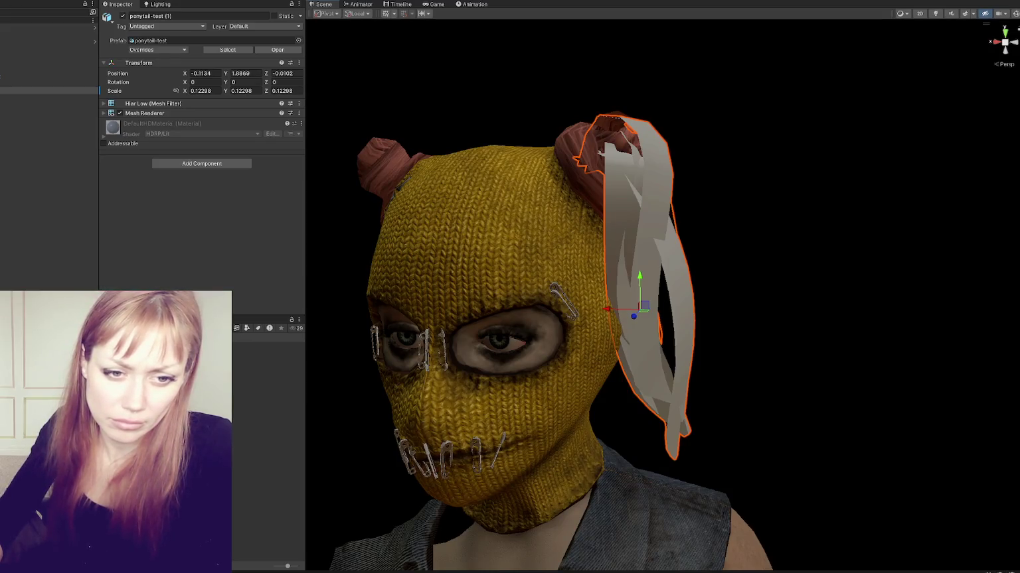
Create a hair material in Tests, assign the green mask texture as Mask Map, and enable Alpha Clipping.
right_click(233, 390)
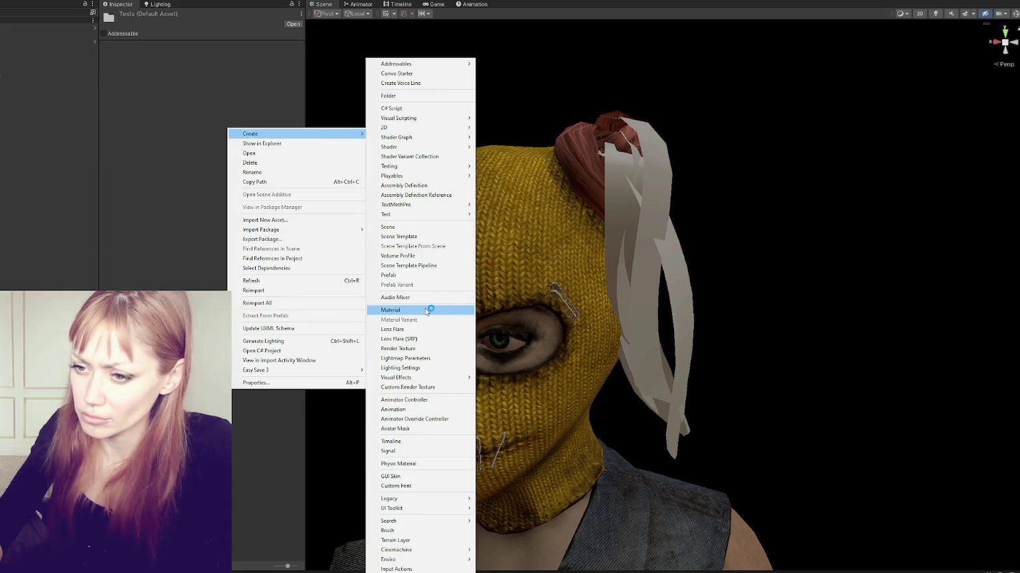
left_click(426, 311)
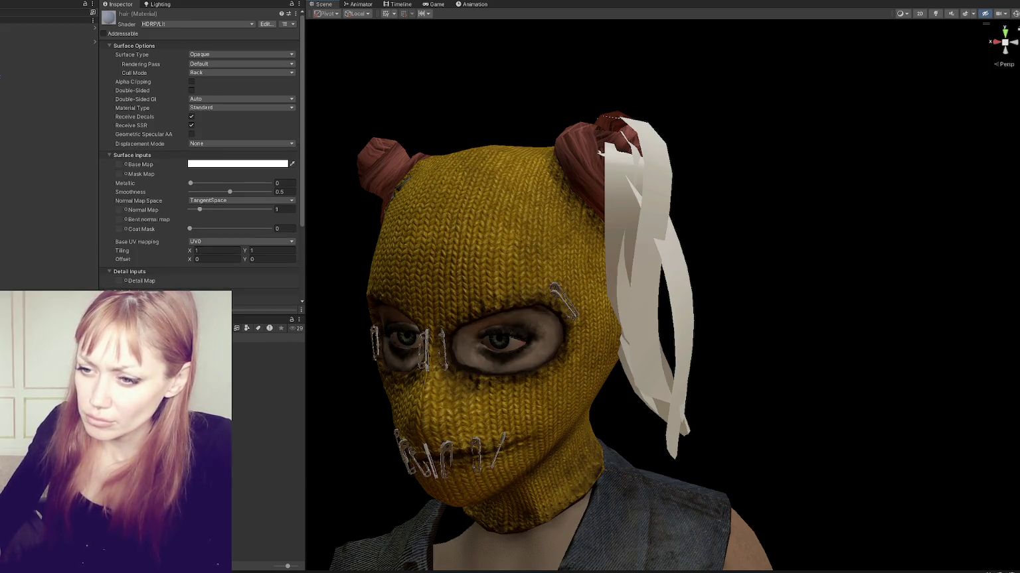
scroll(117, 143, "down", 2)
left_click_drag(120, 150, 124, 142)
scroll(107, 123, "down", 4)
scroll(168, 234, "up", 6)
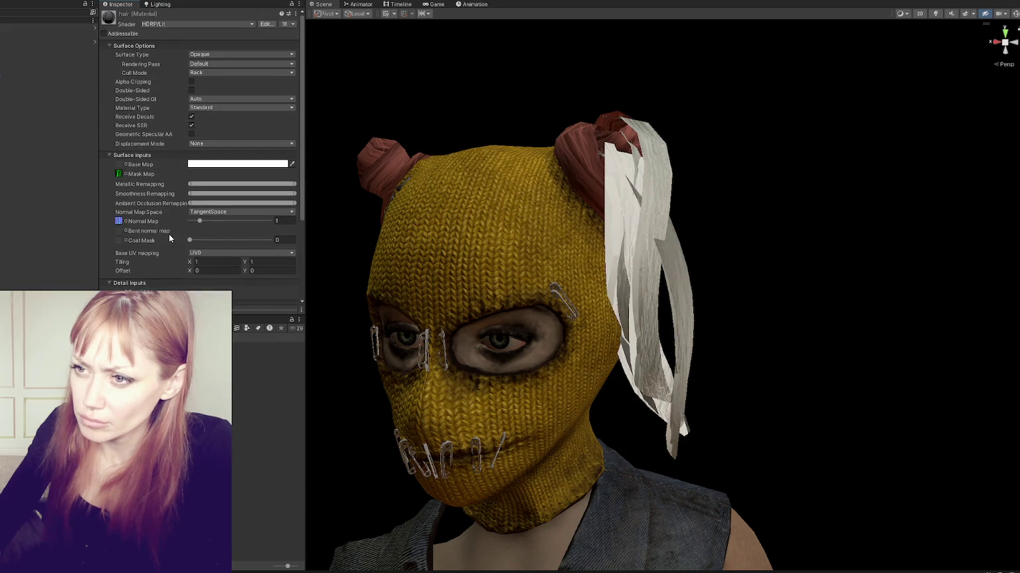
left_click(191, 82)
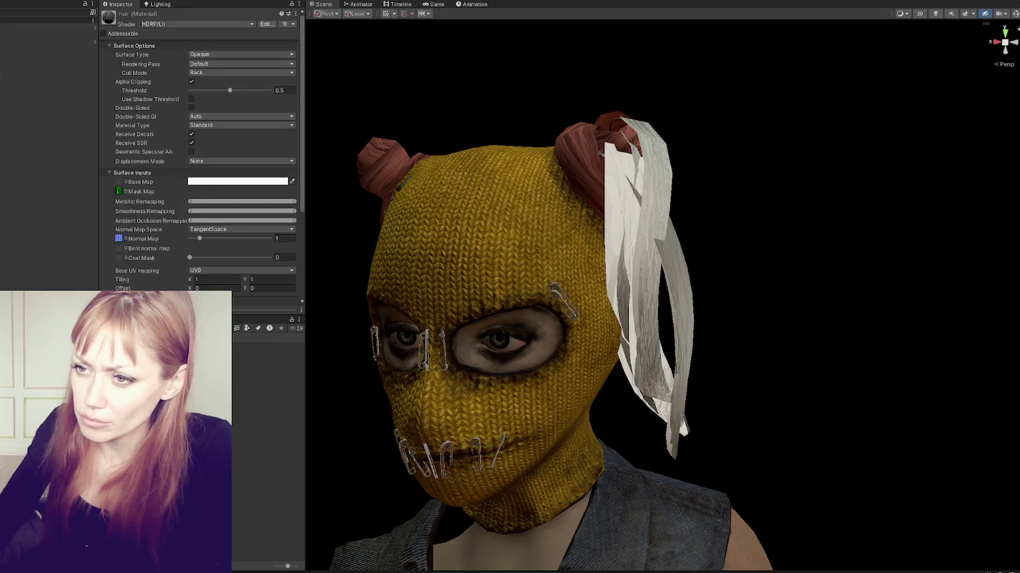
Assign the strand texture as Base Map and lower the Alpha Clipping threshold to 0.45.
left_click_drag(124, 133, 122, 130)
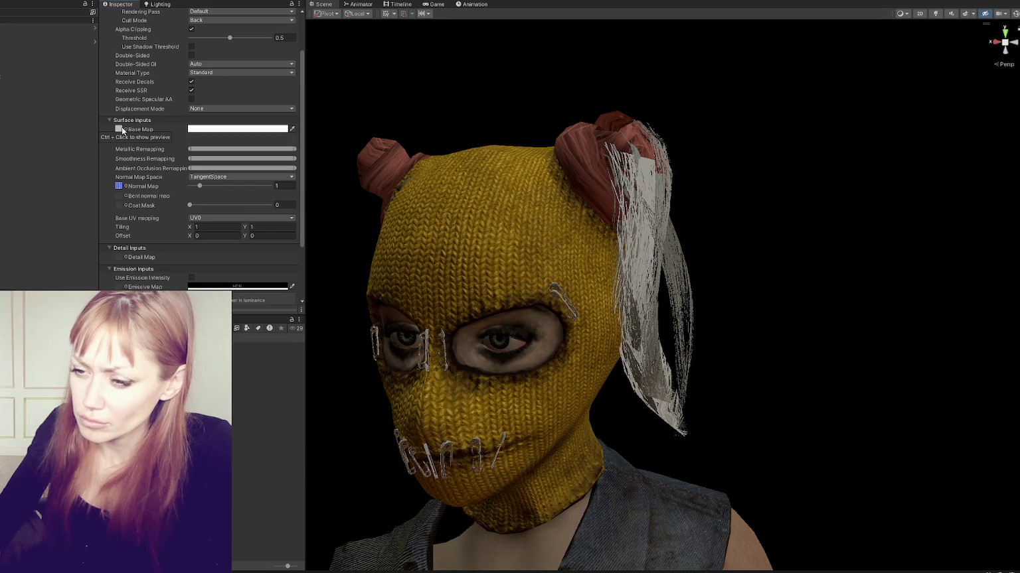
scroll(214, 65, "up", 3)
left_click_drag(229, 90, 226, 91)
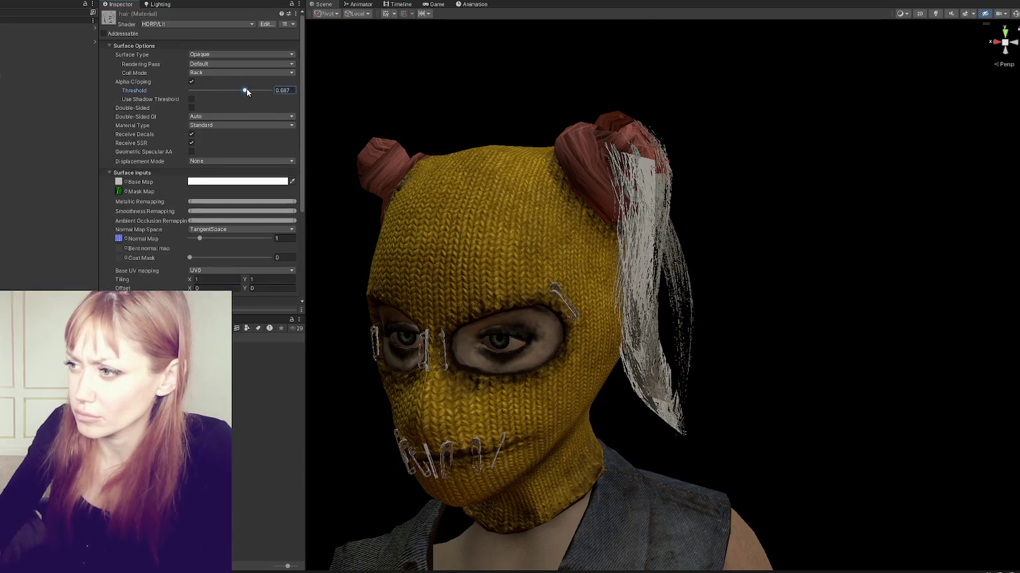
mouse_move(684, 230)
left_mouse_down("alt")
mouse_move(385, 216)
mouse_move(819, 202)
mouse_move(505, 202)
mouse_move(776, 212)
mouse_move(631, 255)
mouse_move(489, 266)
mouse_move(314, 251)
mouse_move(768, 269)
mouse_move(757, 266)
left_mouse_up("alt")
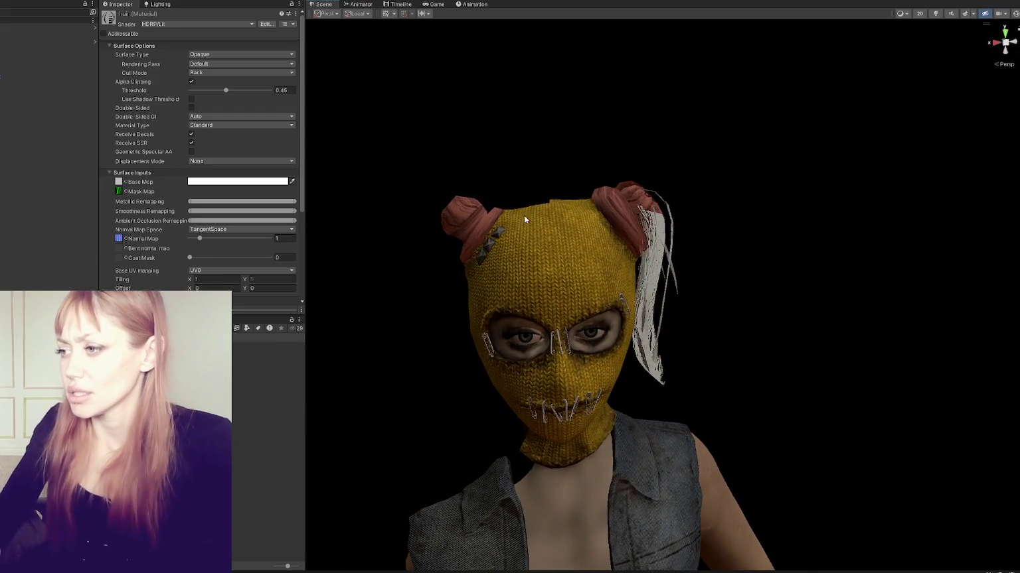
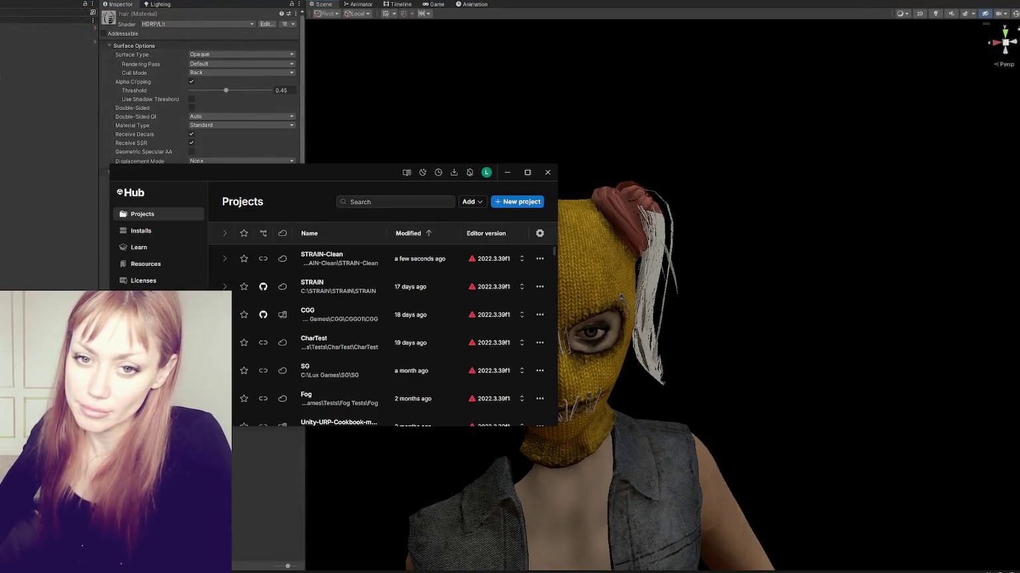
Close the Unity Hub window and open the hair's base map texture settings in Painter.
left_click(548, 172)
left_click_drag(727, 251, 672, 235, "alt")
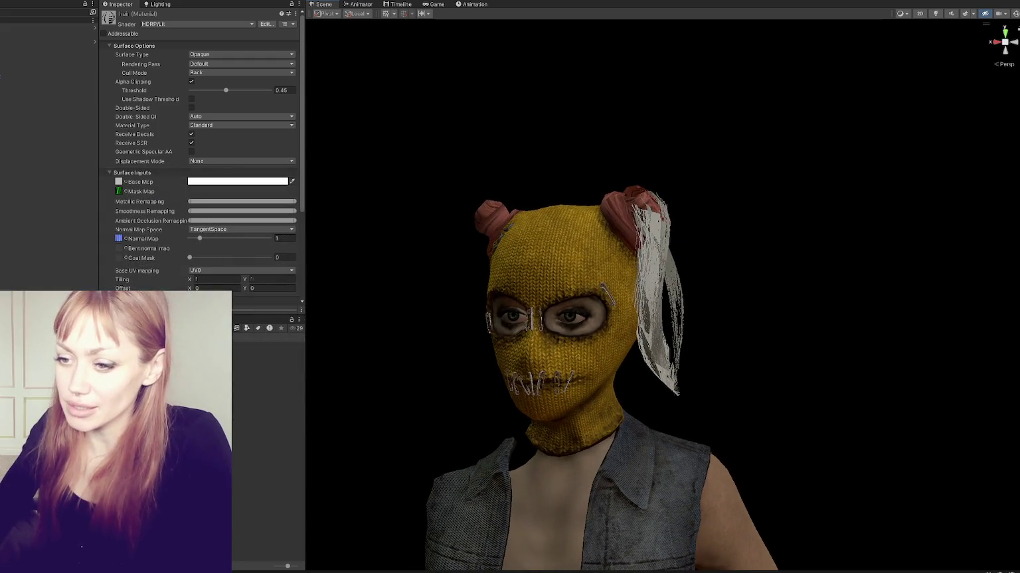
double_click(118, 181)
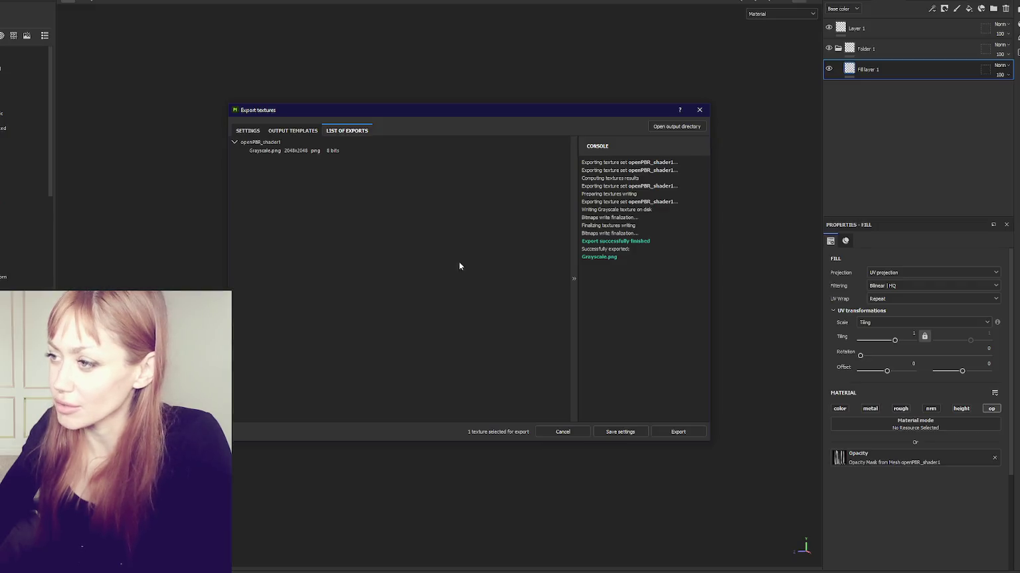
Check the hair mesh, then quit Substance Painter, discarding the project changes.
mouse_move(359, 157)
left_mouse_down("alt")
mouse_move(610, 168)
mouse_move(797, 133)
mouse_move(396, 159)
mouse_move(790, 161)
left_mouse_up("alt")
key("ctrl+w")
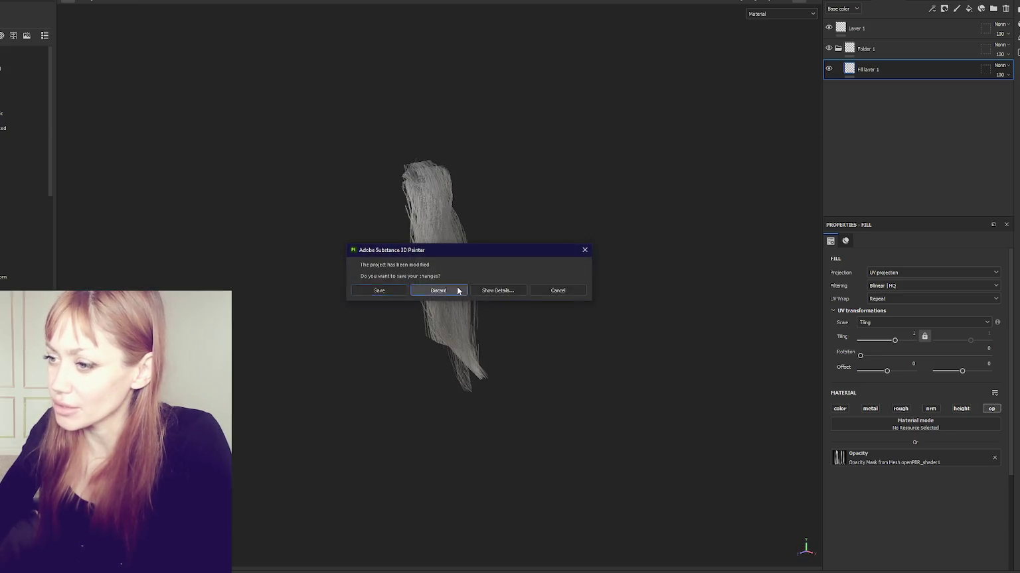
left_click(457, 289)
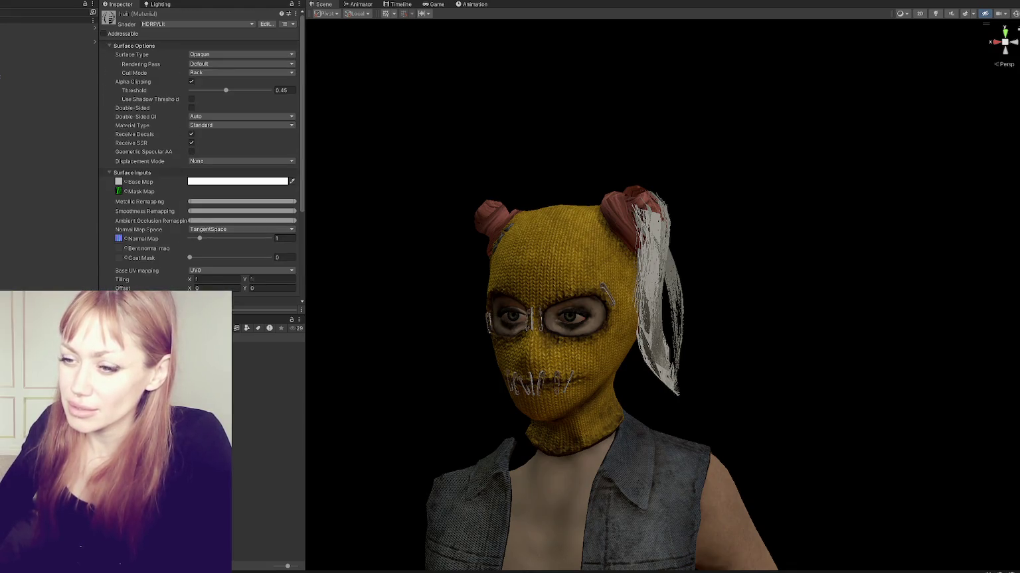
Tint the hair material's base colour pink.
left_click(236, 185)
left_click_drag(287, 236, 283, 204)
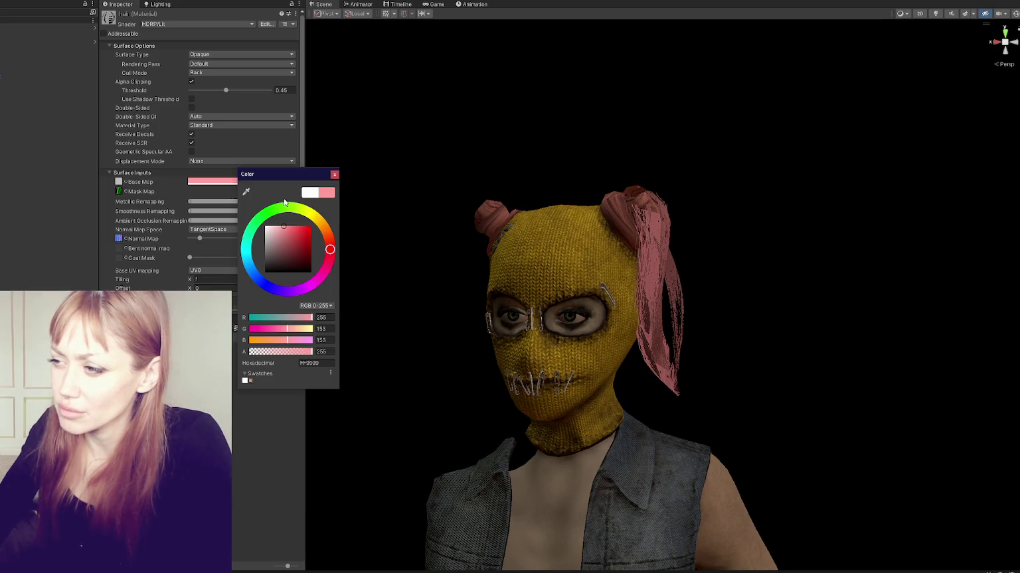
scroll(582, 266, "up", 3)
scroll(670, 261, "up", 3)
scroll(676, 252, "up", 3)
Set the hair normal map strength to 0.84 and switch the surface type to Transparent.
mouse_move(676, 252)
left_mouse_down("alt")
mouse_move(626, 283)
mouse_move(465, 265)
left_mouse_up("alt")
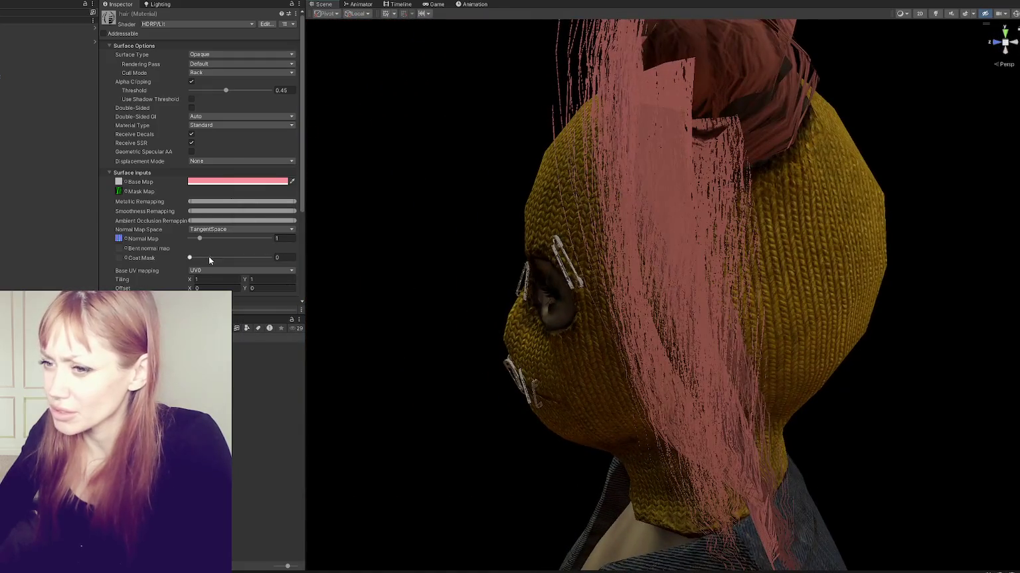
mouse_move(201, 238)
left_mouse_down()
mouse_move(211, 238)
mouse_move(198, 233)
left_mouse_up()
left_click_drag(371, 226, 653, 201, "alt")
scroll(653, 201, "up", 3)
scroll(653, 201, "down", 3)
scroll(637, 201, "down", 2)
left_click(251, 55)
left_click(244, 70)
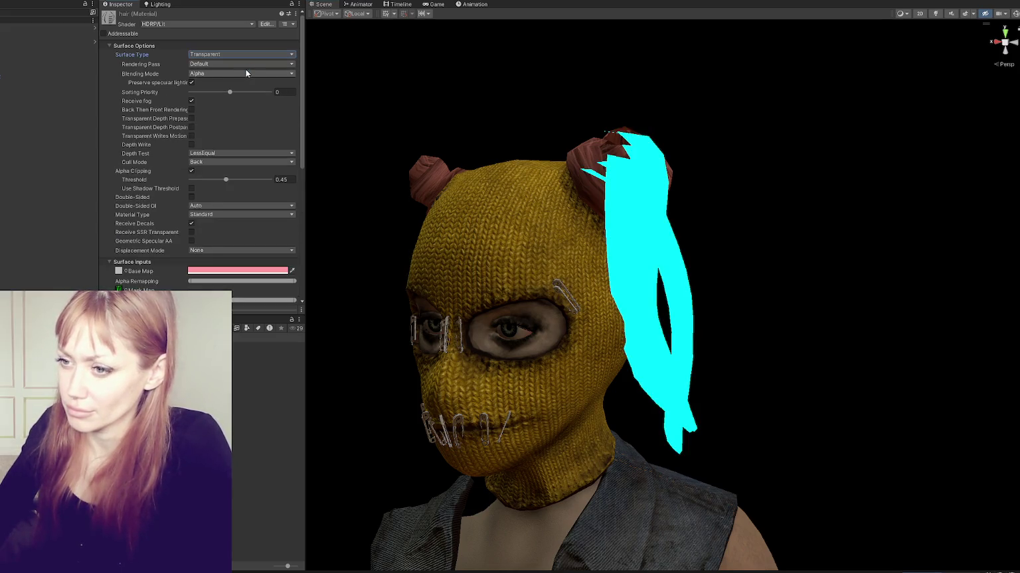
Turn off alpha clipping on the hair and toggle scene lighting to inspect it.
scroll(622, 234, "down", 2)
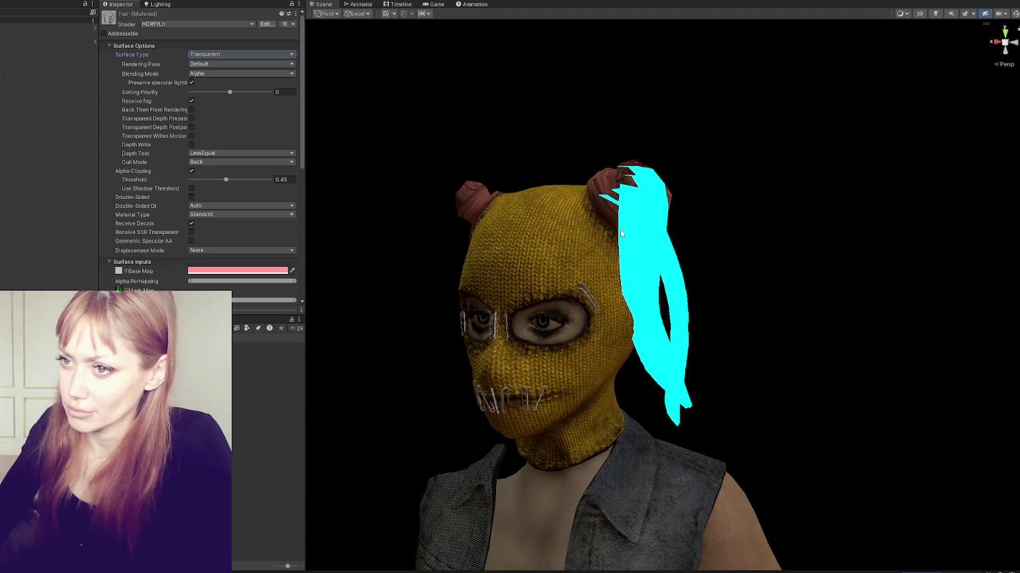
left_click_drag(620, 231, 854, 224, "alt")
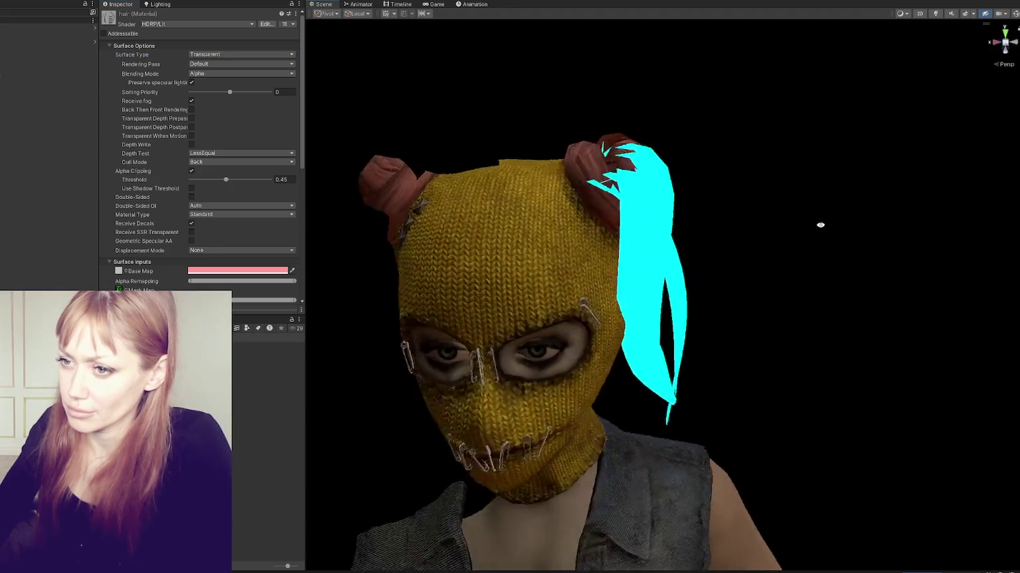
left_click(192, 171)
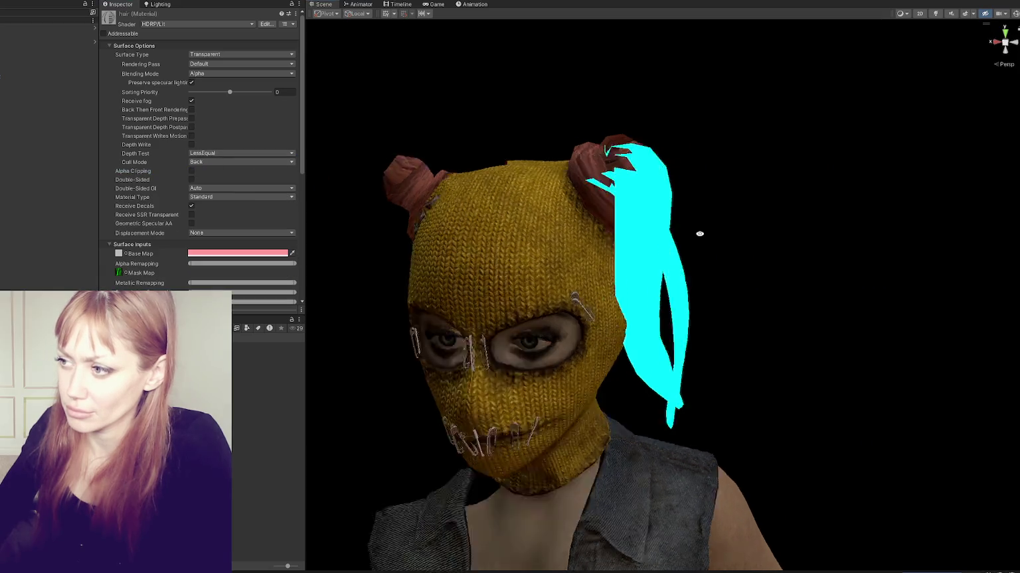
left_click_drag(698, 227, 644, 232, "alt")
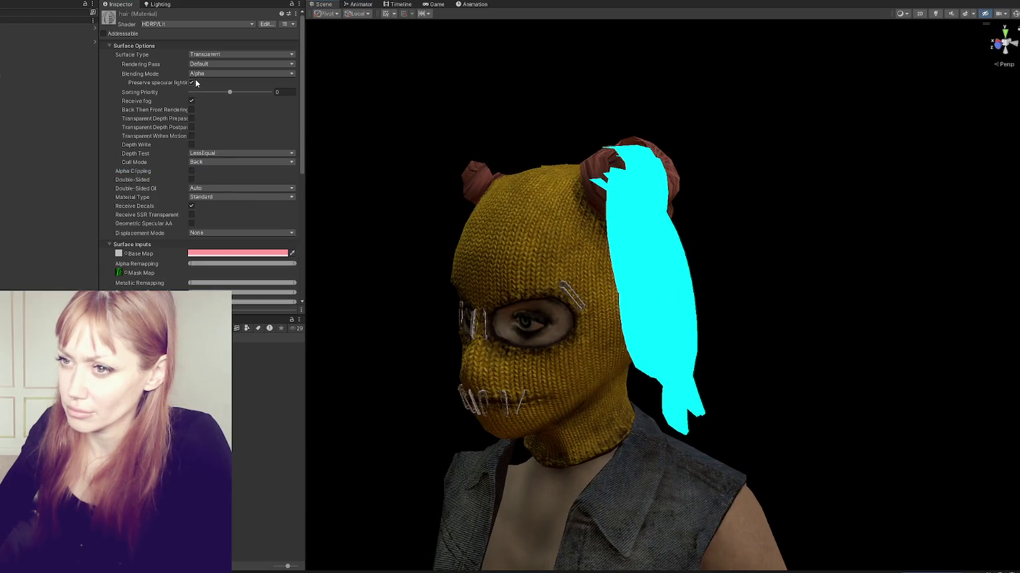
mouse_move(595, 188)
left_mouse_down("alt")
mouse_move(769, 216)
mouse_move(753, 180)
mouse_move(914, 88)
left_mouse_up("alt")
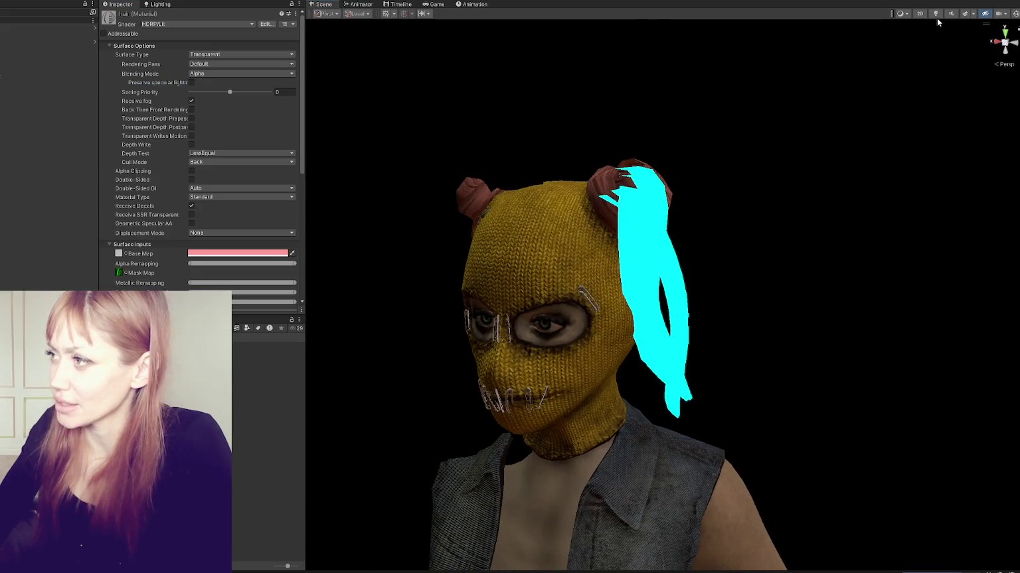
left_click(935, 14)
left_click(936, 14)
Re-enable hair alpha clipping at 0.45 and check the head from the back and front.
mouse_move(796, 132)
left_mouse_down("alt")
mouse_move(360, 233)
mouse_move(749, 225)
mouse_move(731, 205)
left_mouse_up("alt")
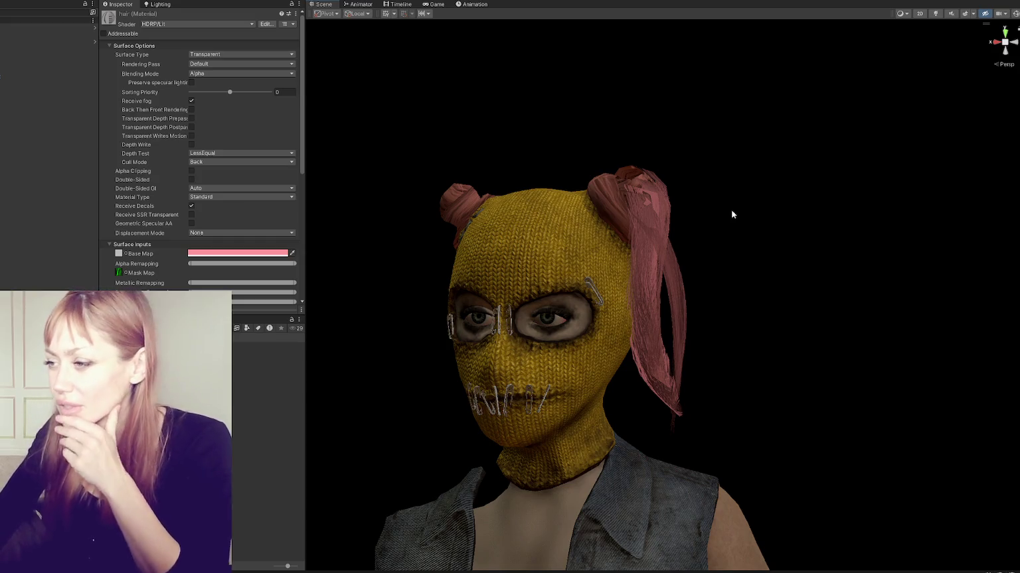
left_click_drag(770, 234, 674, 266, "alt")
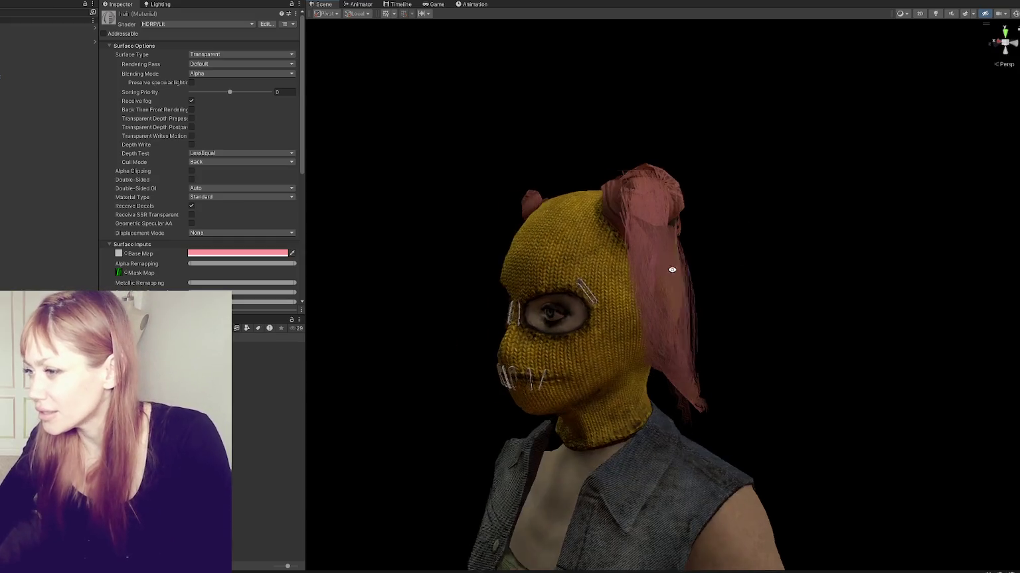
left_click(191, 170)
mouse_move(584, 219)
left_mouse_down("alt")
mouse_move(683, 217)
mouse_move(372, 243)
mouse_move(628, 235)
mouse_move(687, 212)
mouse_move(592, 178)
mouse_move(414, 212)
mouse_move(657, 213)
left_mouse_up("alt")
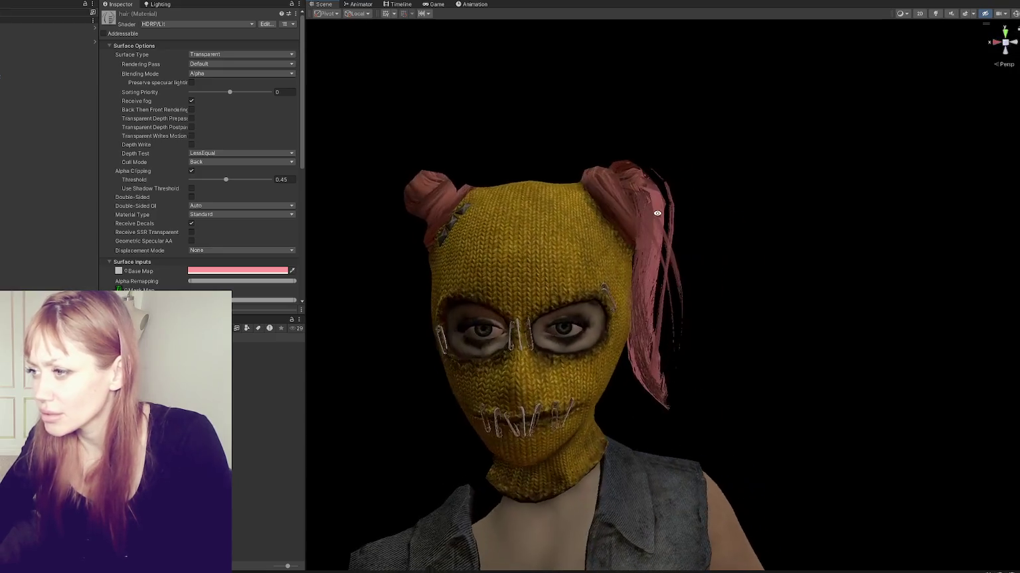
scroll(655, 221, "down", 3, "alt")
scroll(713, 262, "down", 3, "alt")
scroll(713, 262, "down", 1, "alt")
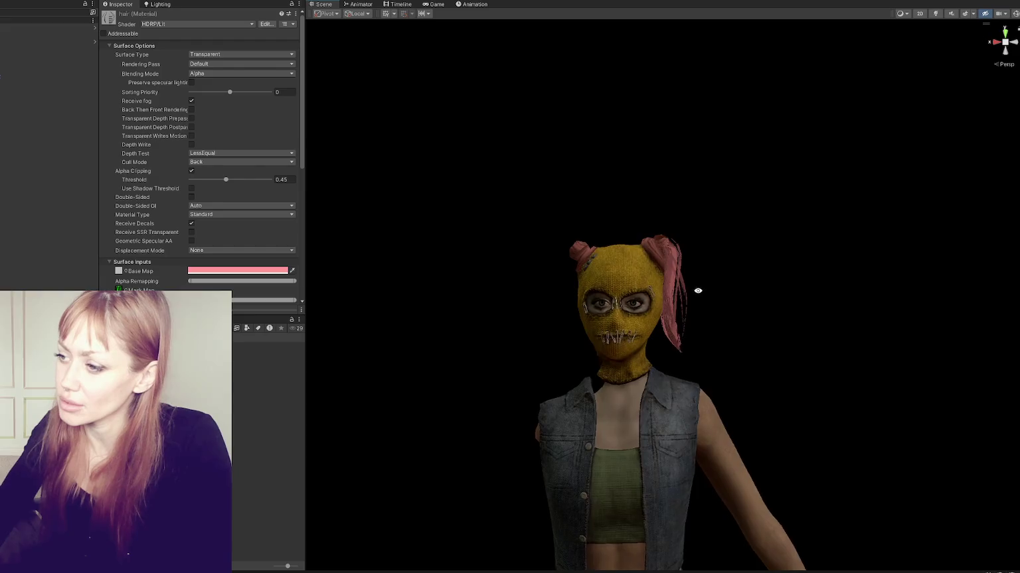
Duplicate ponytail-test (1) and move the copy to the other side of the head.
left_click(28, 89)
key("ctrl+d")
left_click_drag(643, 310, 535, 292)
left_click(292, 90)
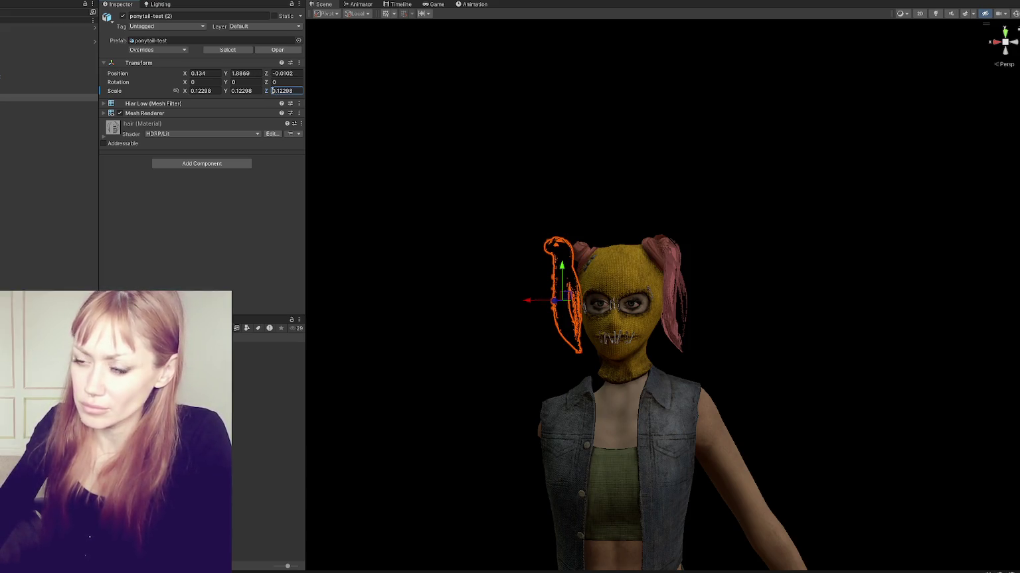
Try a negative scale entry and a position nudge on the copied ponytail, undoing the nudge.
type("--")
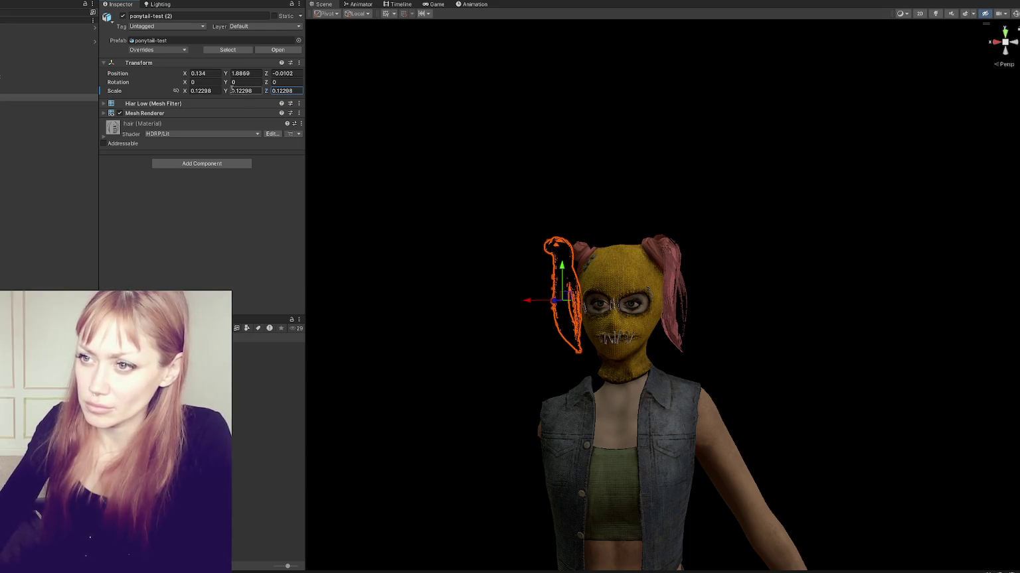
type("-")
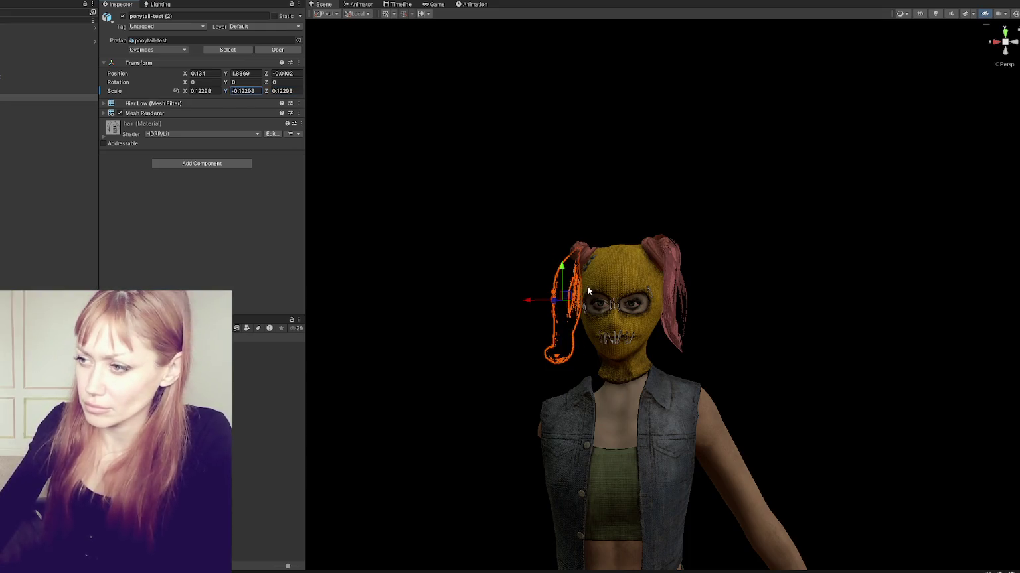
left_click_drag(528, 308, 758, 319)
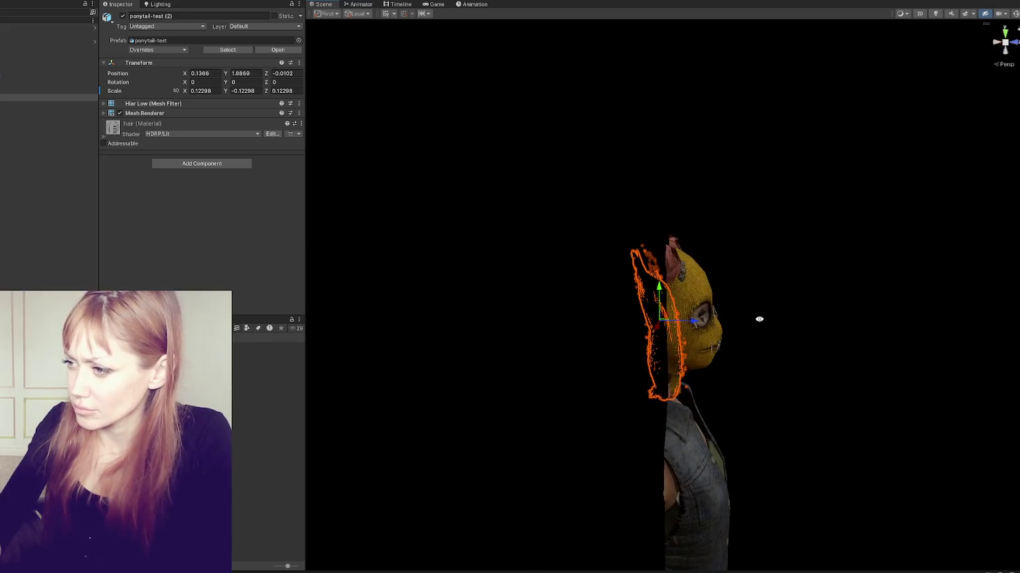
key("ctrl+z")
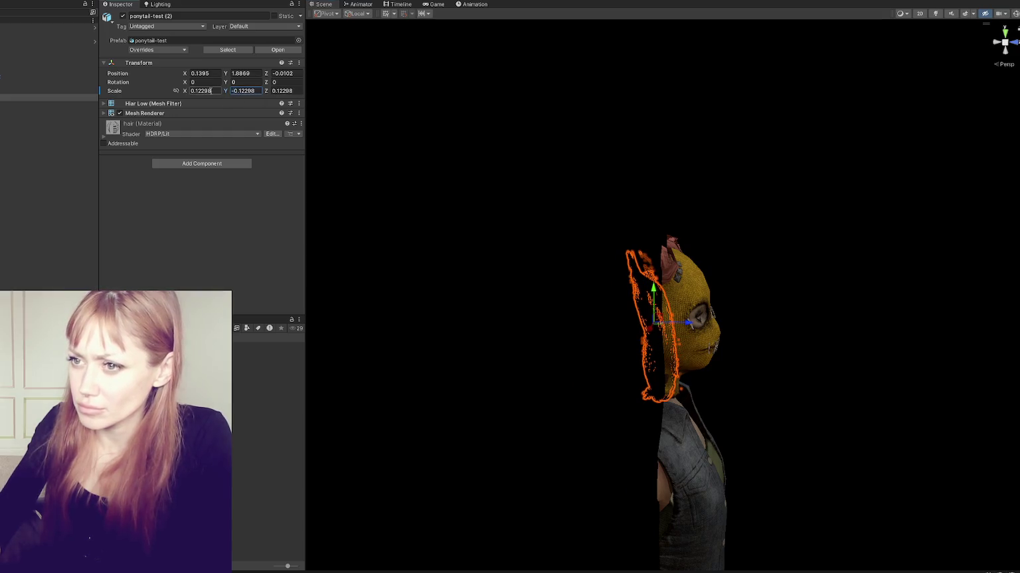
Negate Scale X to -0.12298 to mirror the ponytail, restoring it after an accidental delete.
left_click(191, 91)
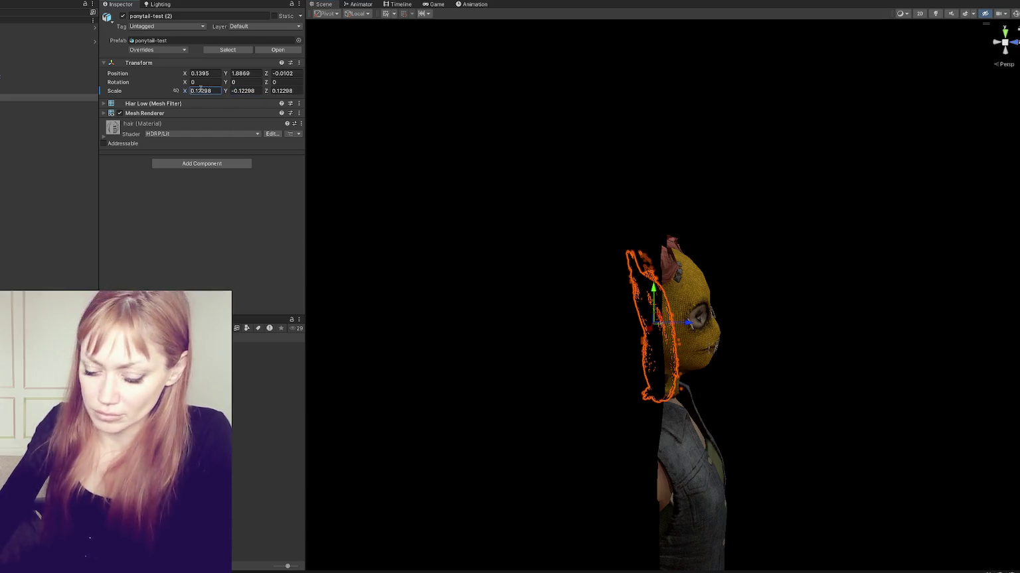
type("-")
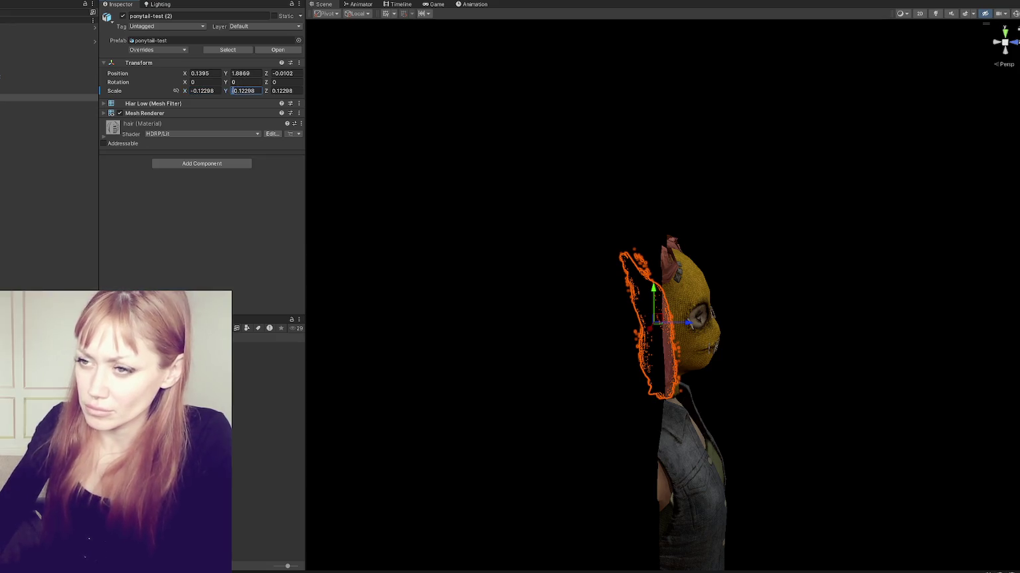
left_click_drag(701, 223, 490, 206, "alt")
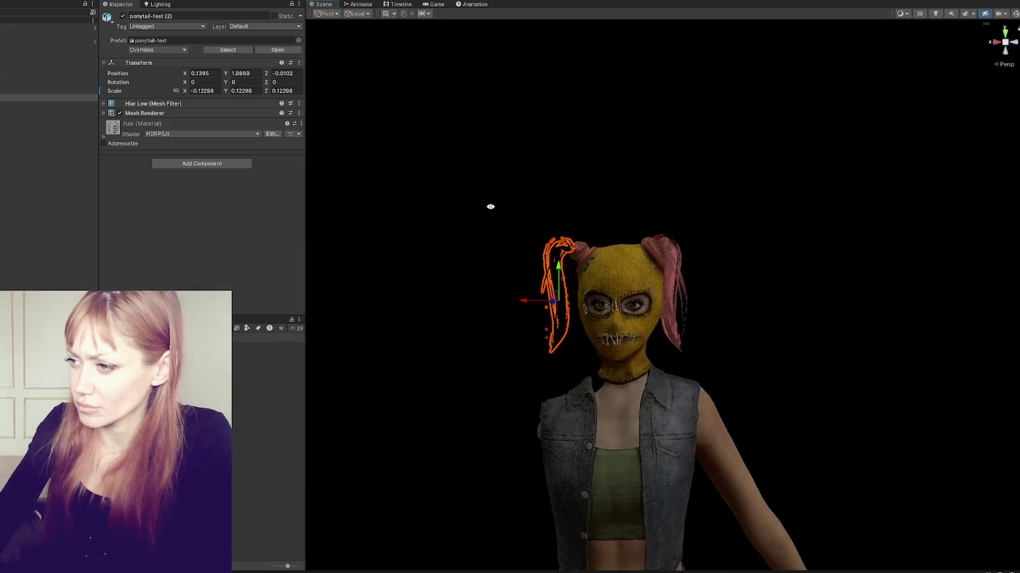
key("Delete")
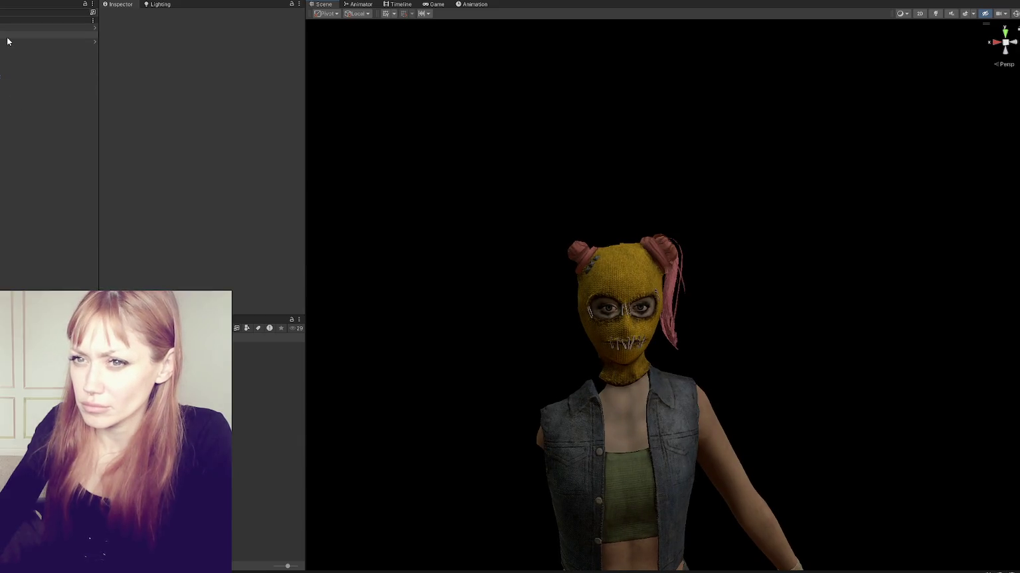
key("ctrl+z")
Shift the NPC character slightly along X and move the ponytail back along Z.
left_click(8, 42)
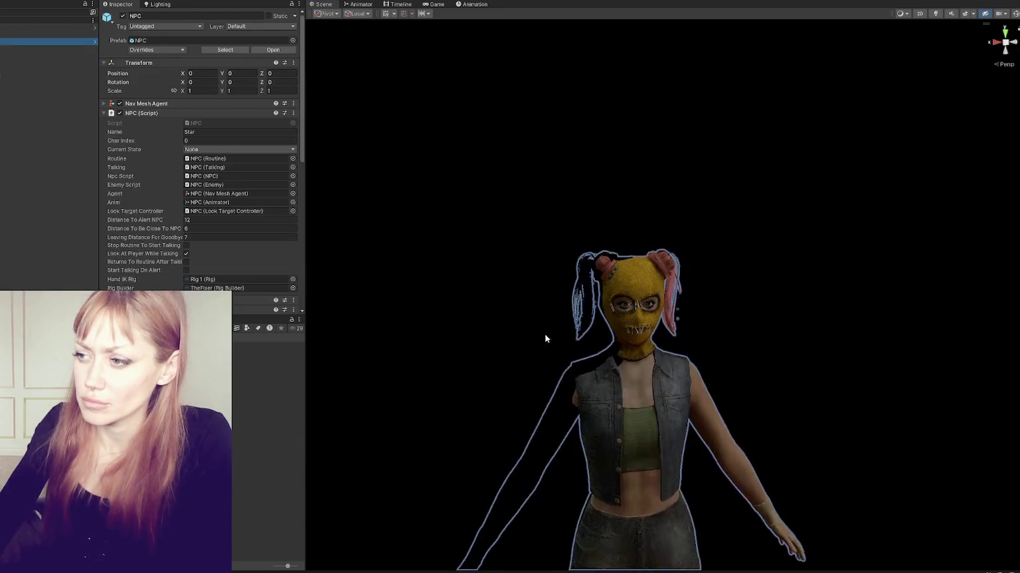
scroll(546, 338, "down", 5)
scroll(570, 511, "down", 3)
left_click_drag(626, 503, 644, 506)
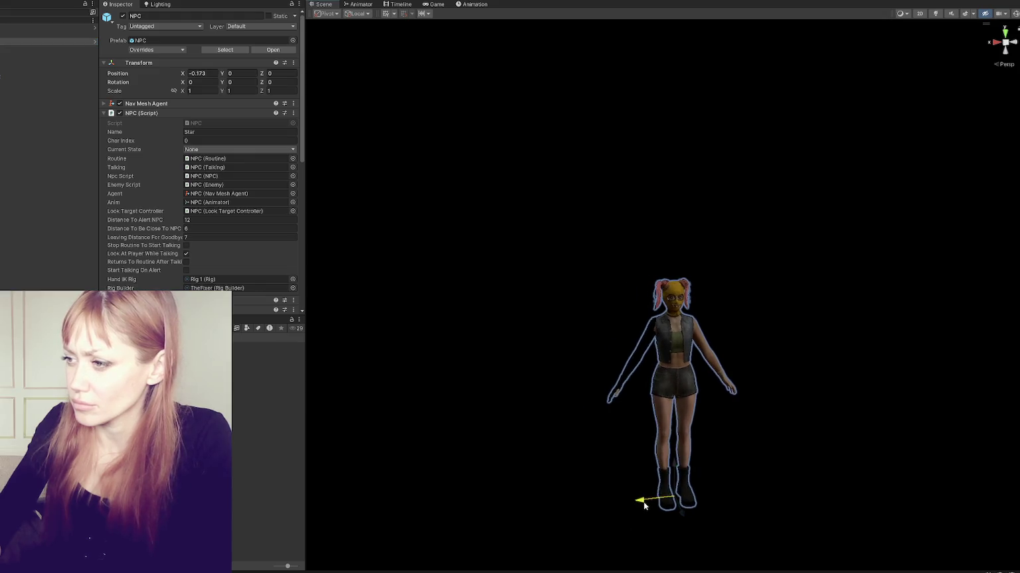
scroll(748, 414, "up", 5)
left_click(765, 392)
mouse_move(765, 392)
left_mouse_down("alt")
mouse_move(403, 449)
mouse_move(569, 453)
mouse_move(355, 460)
mouse_move(331, 451)
left_mouse_up("alt")
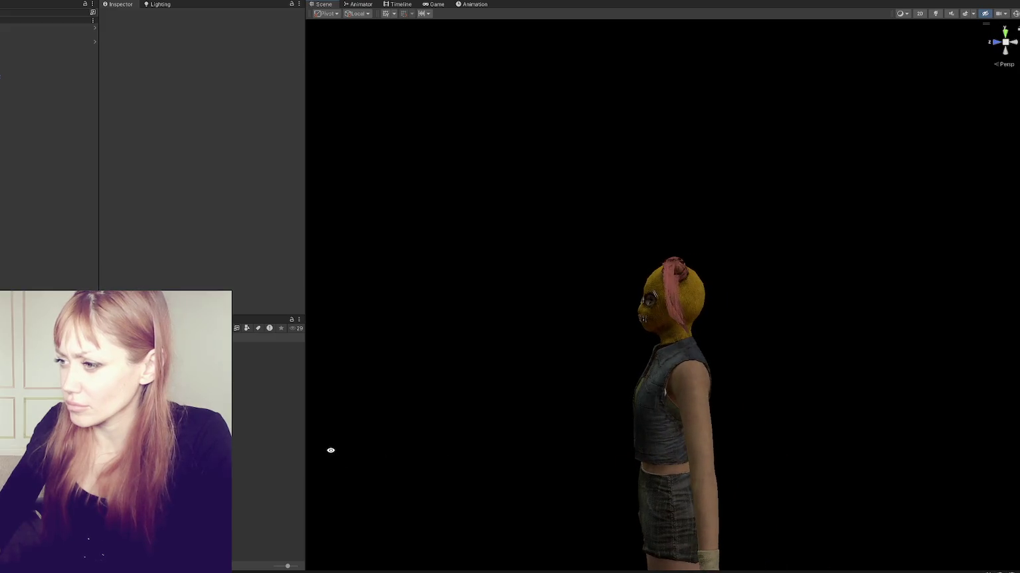
mouse_move(674, 306)
left_mouse_down("alt")
mouse_move(863, 312)
mouse_move(908, 293)
mouse_move(1001, 299)
mouse_move(686, 305)
left_mouse_up("alt")
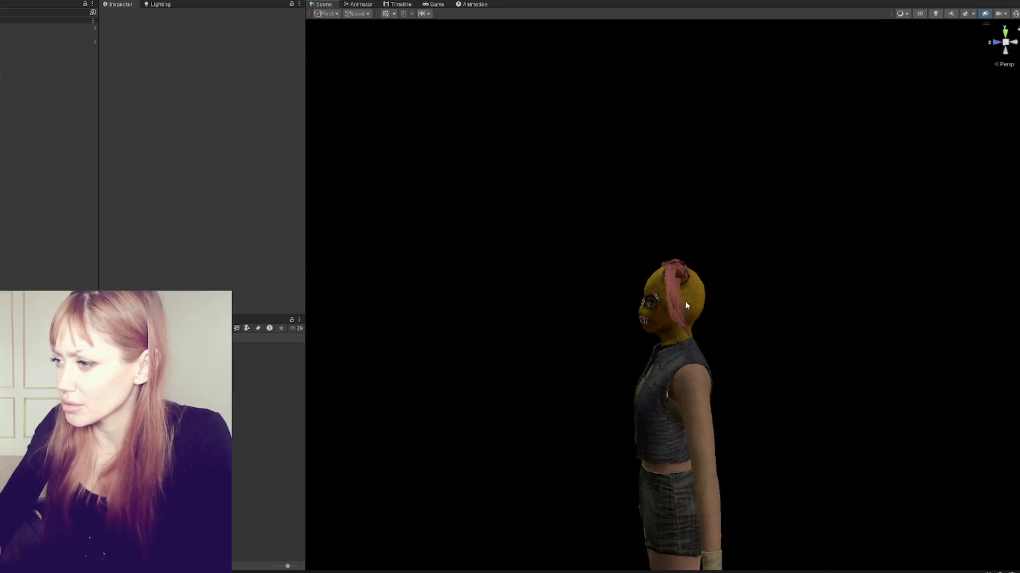
mouse_move(684, 270)
left_mouse_down("alt")
mouse_move(666, 284)
mouse_move(729, 313)
left_mouse_up("alt")
left_click(658, 292)
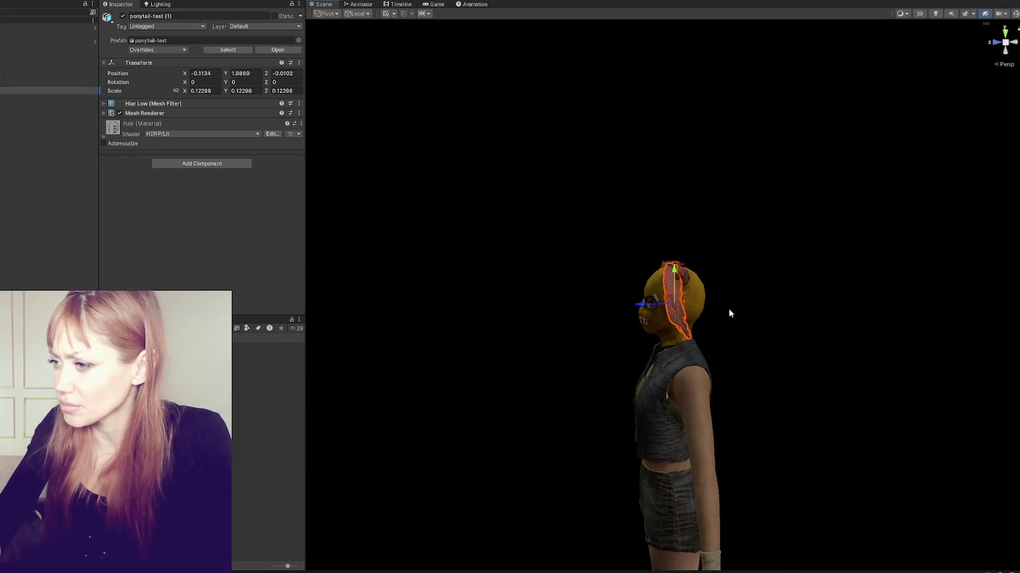
left_click_drag(641, 304, 851, 298)
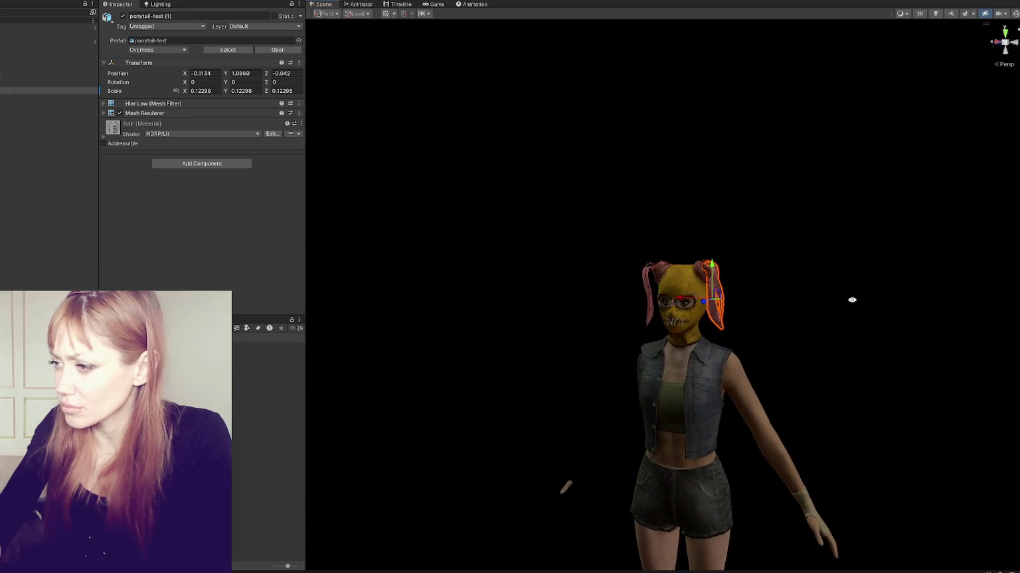
Nudge ponytail-test (2) to Position X 0.1395, check it, then quit Unity via the save prompt.
left_click(30, 98)
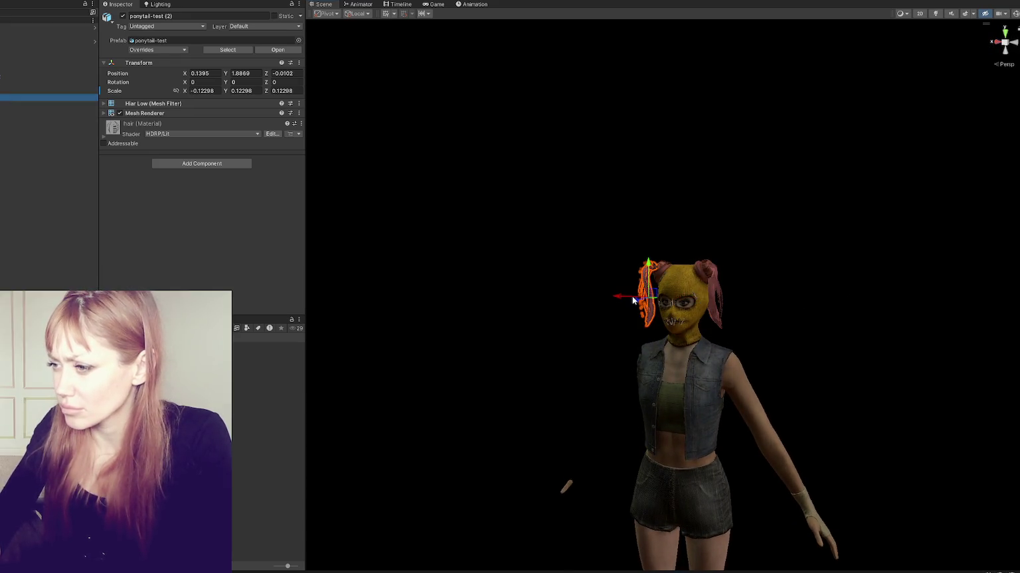
left_click_drag(638, 296, 676, 316)
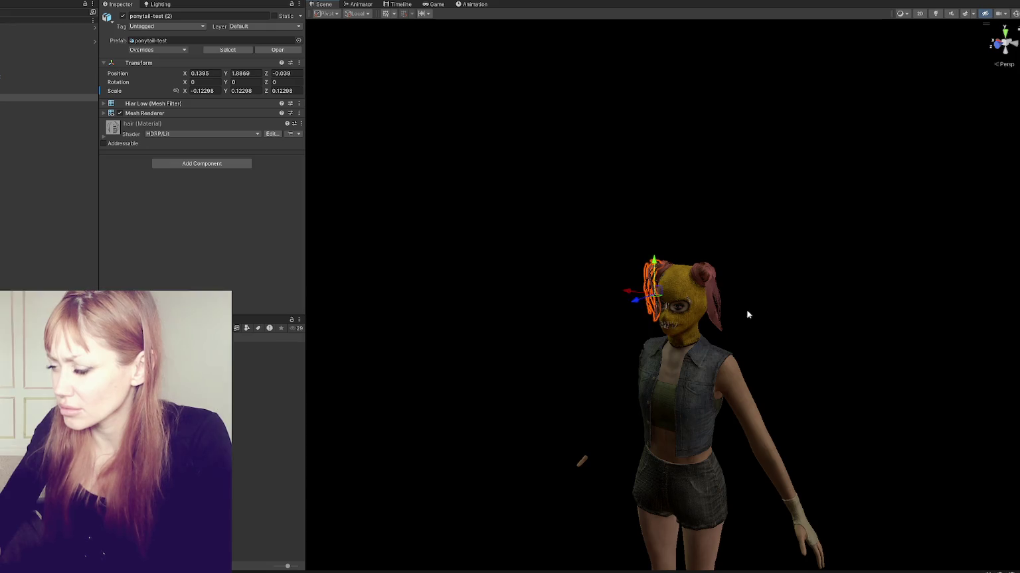
left_click_drag(748, 315, 619, 296, "alt")
left_click(547, 405)
mouse_move(546, 405)
left_mouse_down("alt")
mouse_move(488, 392)
mouse_move(771, 386)
mouse_move(721, 392)
left_mouse_up("alt")
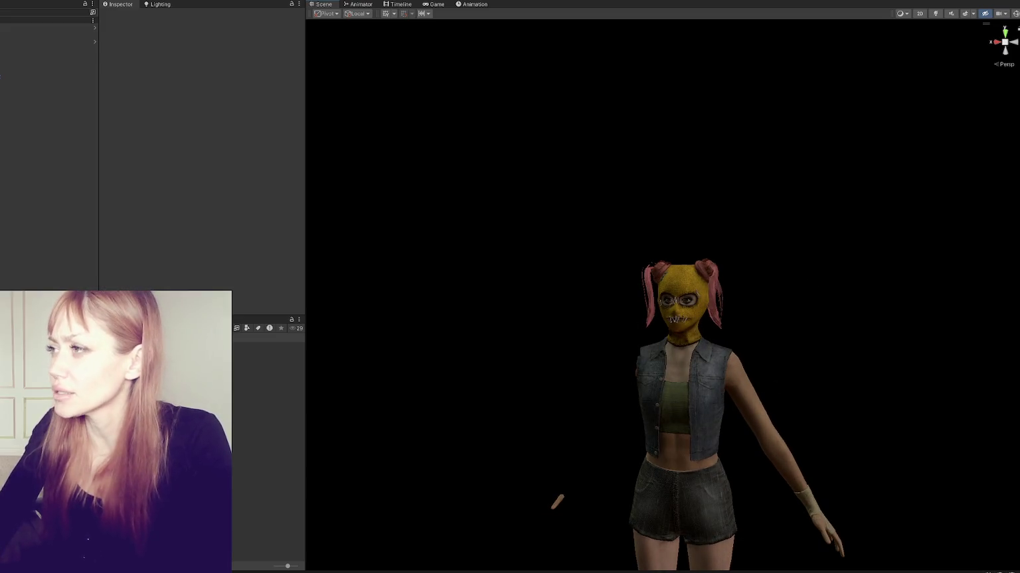
key("alt+F4")
left_click(494, 296)
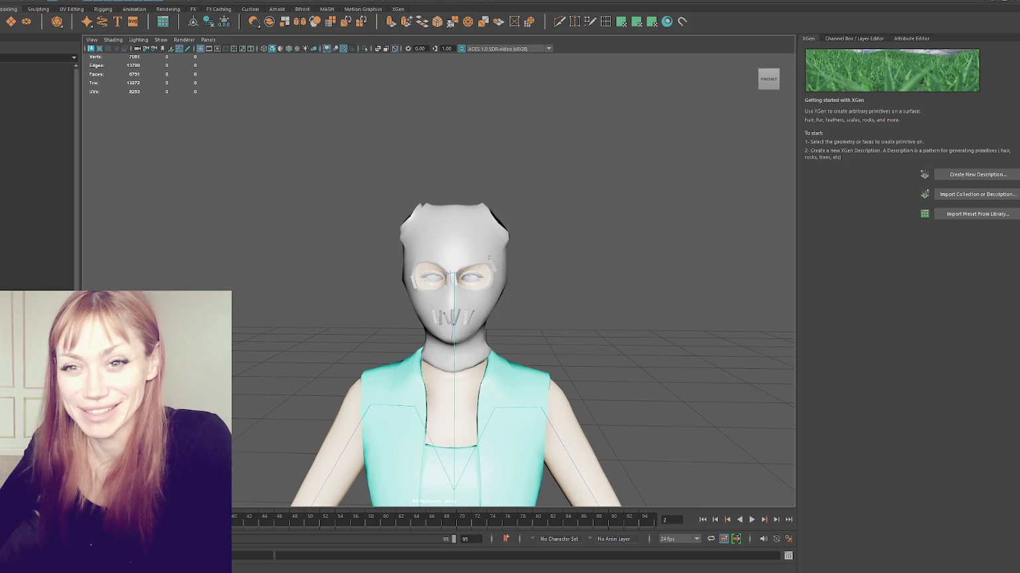
Zoom the Maya viewport to frame the masked character's head and vest from the front.
scroll(298, 242, "down", 3)
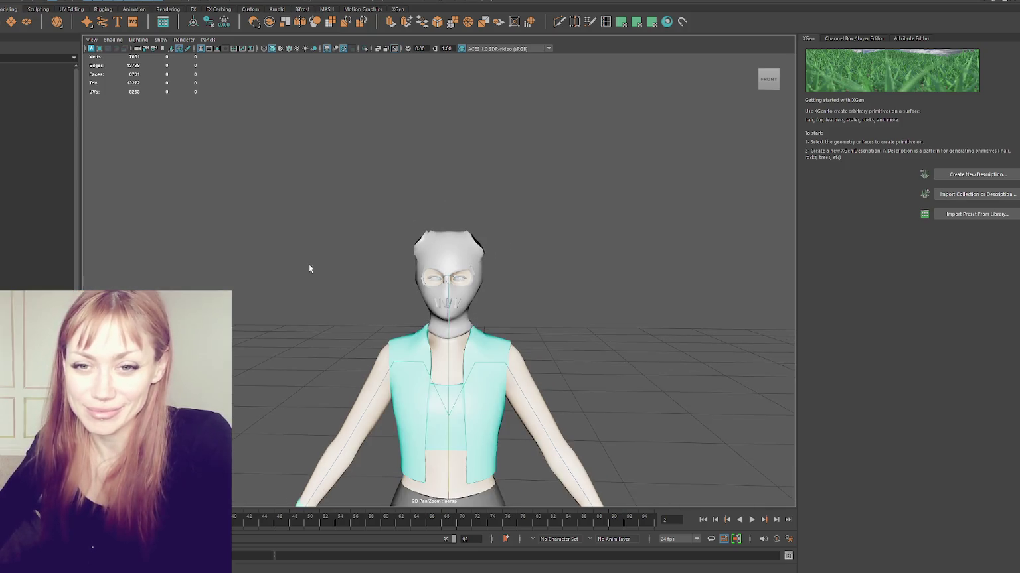
scroll(309, 263, "down", 2)
scroll(302, 207, "up", 3)
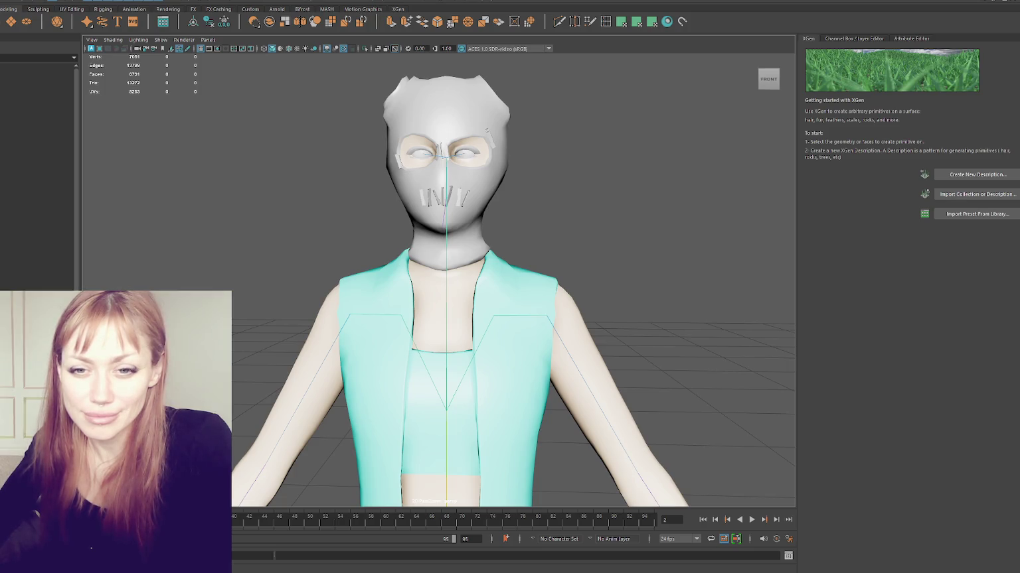
Orbit around the model, frame the full body and select the head mesh.
mouse_move(157, 261)
left_mouse_down("alt")
mouse_move(285, 305)
mouse_move(268, 304)
left_mouse_up("alt")
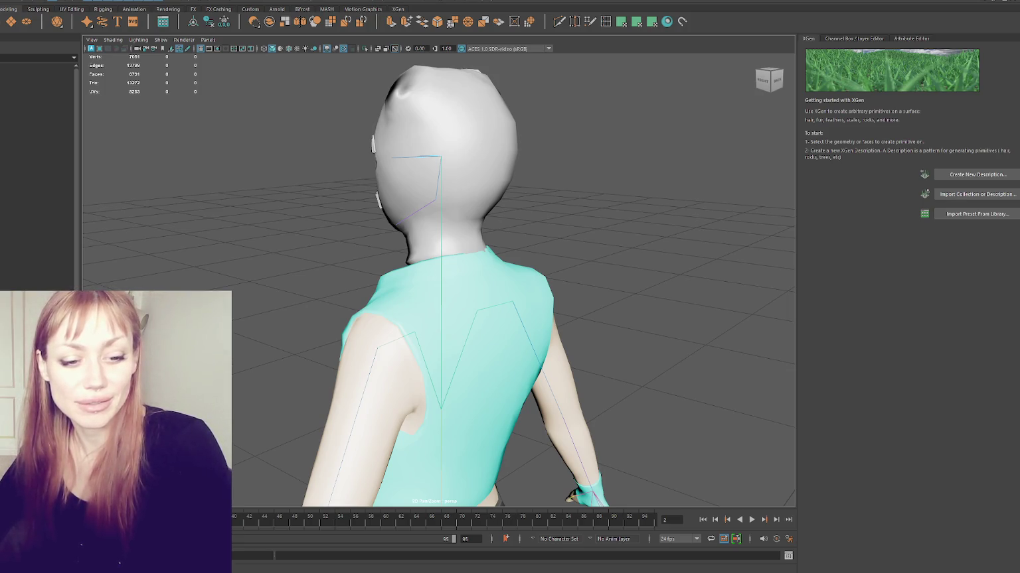
left_click_drag(271, 268, 381, 269)
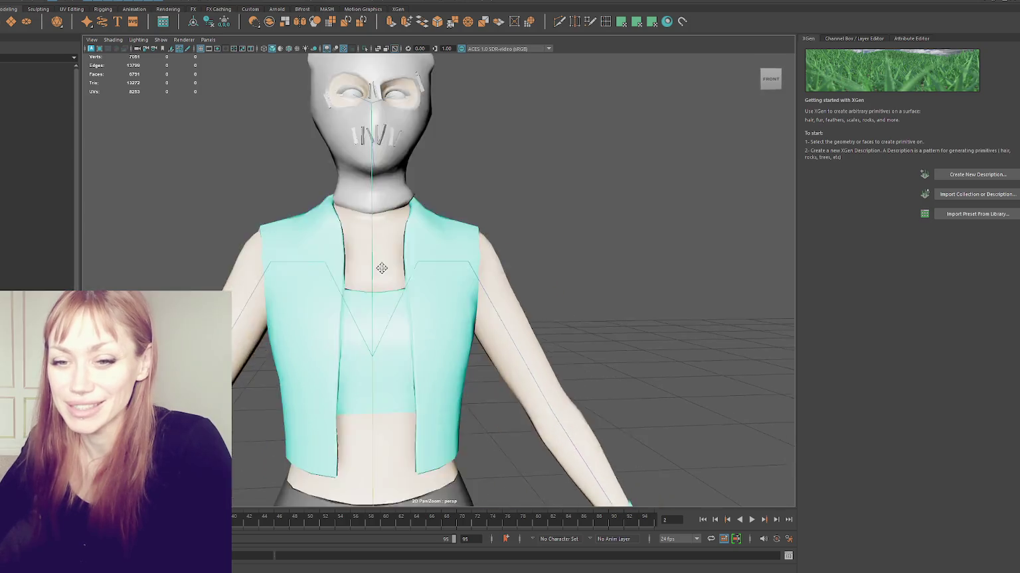
scroll(381, 268, "down", 3)
left_click_drag(473, 250, 447, 226)
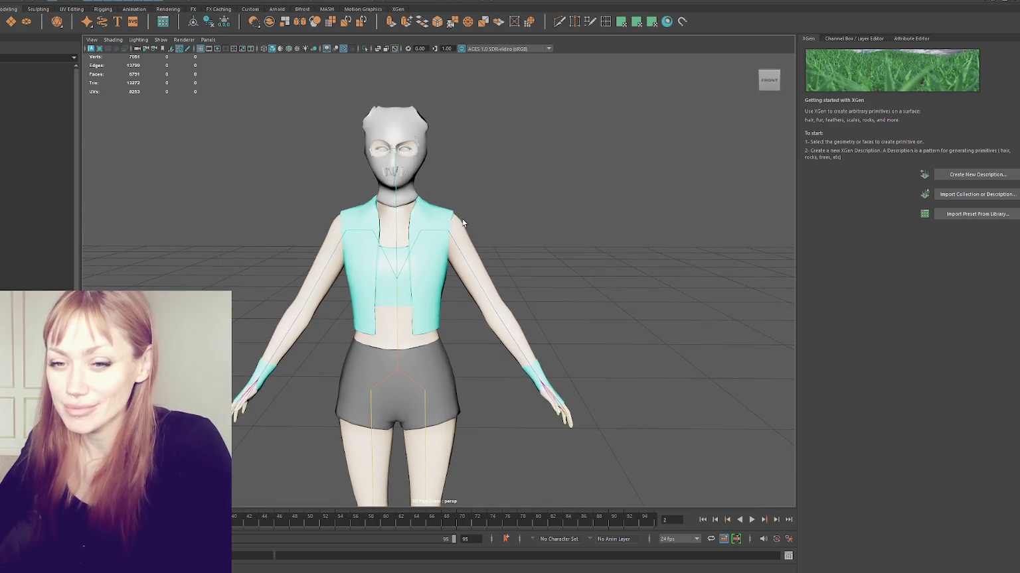
left_click(392, 139)
mouse_move(391, 140)
left_mouse_down("alt")
mouse_move(330, 137)
mouse_move(491, 132)
mouse_move(462, 125)
mouse_move(478, 113)
mouse_move(643, 132)
mouse_move(359, 132)
left_mouse_up("alt")
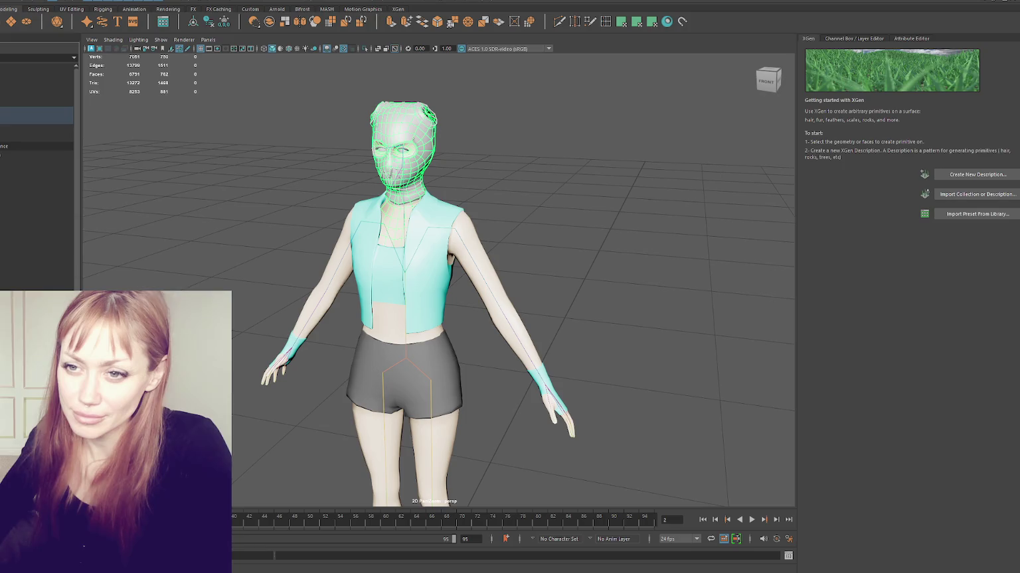
Select the shorts, body, jacket and head meshes and run the shelf tool's option command on them.
left_click(36, 121)
left_click(37, 129, "shift")
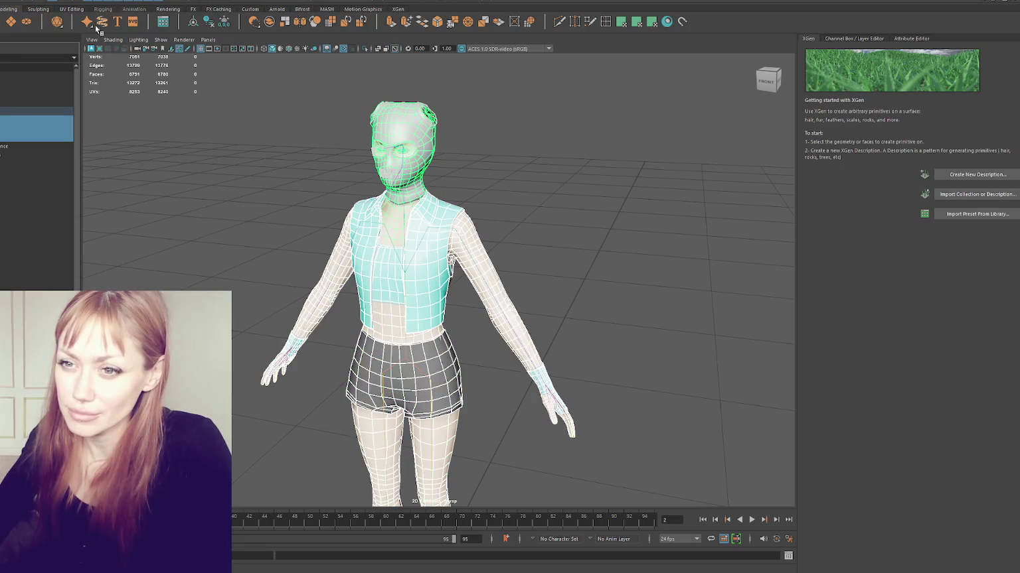
left_click(36, 154, "ctrl")
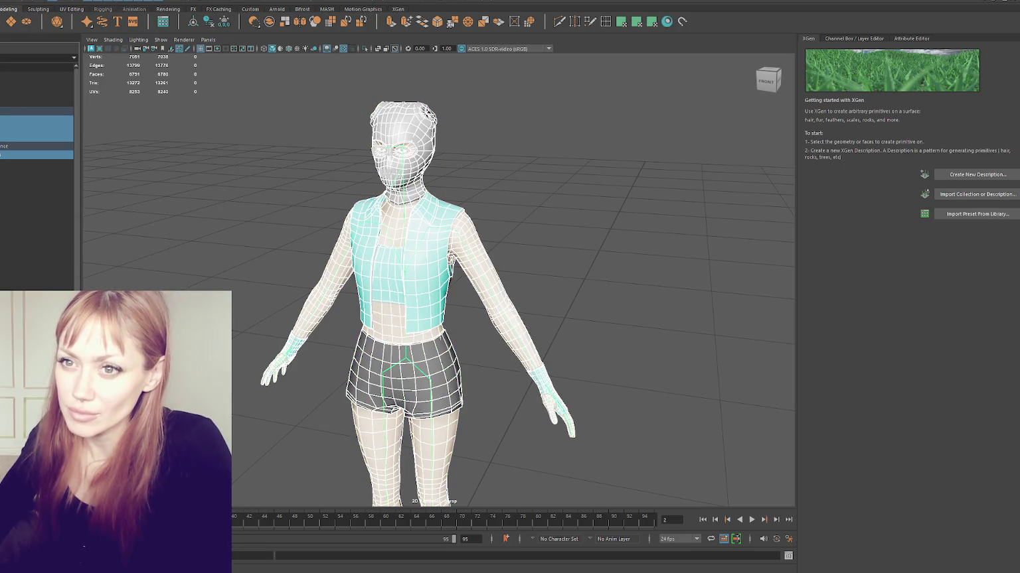
right_click(98, 22)
left_click(98, 25)
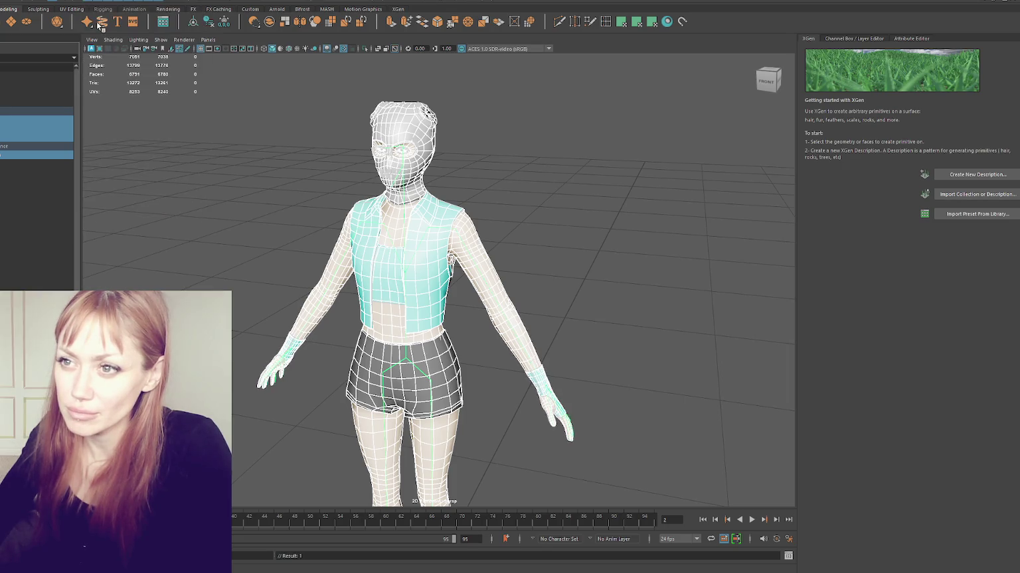
left_click(22, 116)
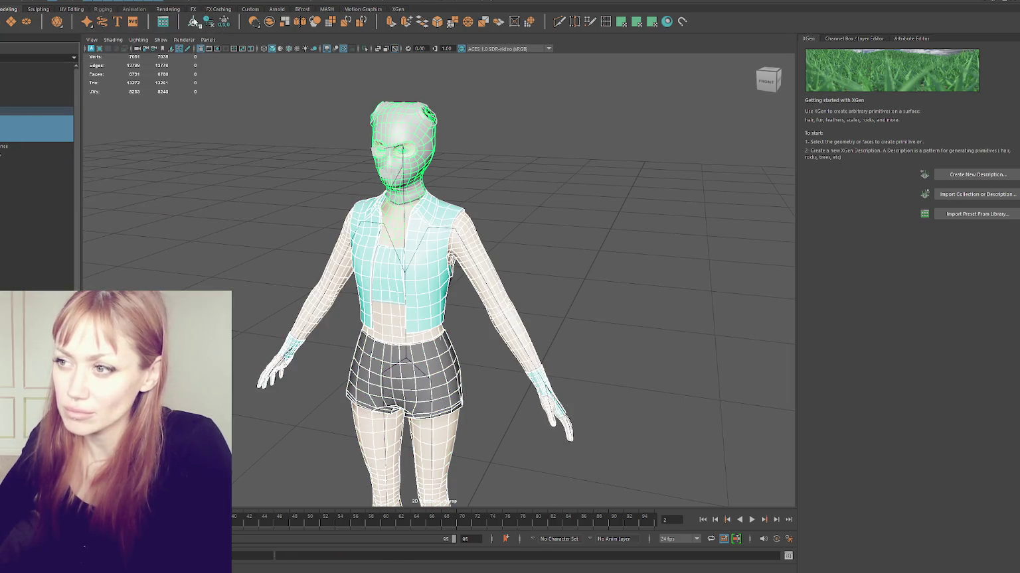
left_click(969, 7)
Switch workspace layout, hide the head with Ctrl+H and restore it, then select the neck and jacket.
left_click(972, 46)
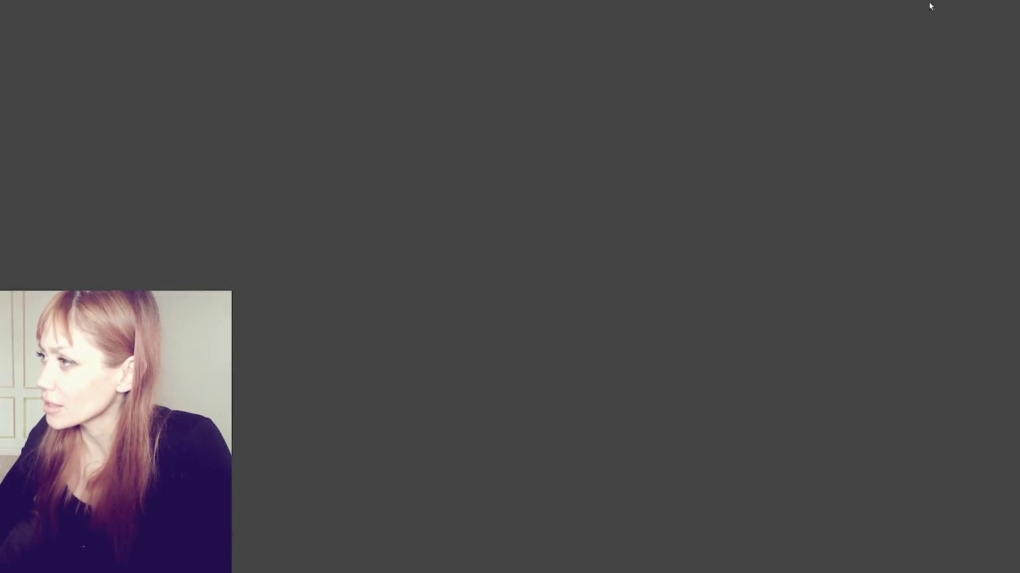
scroll(551, 166, "up", 5)
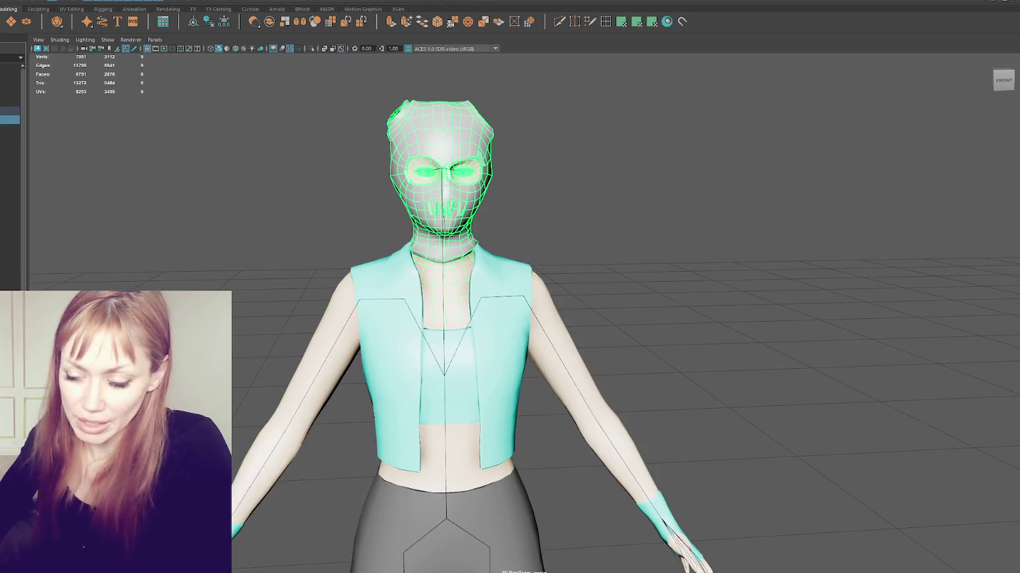
key("ctrl+h")
key("ctrl+z")
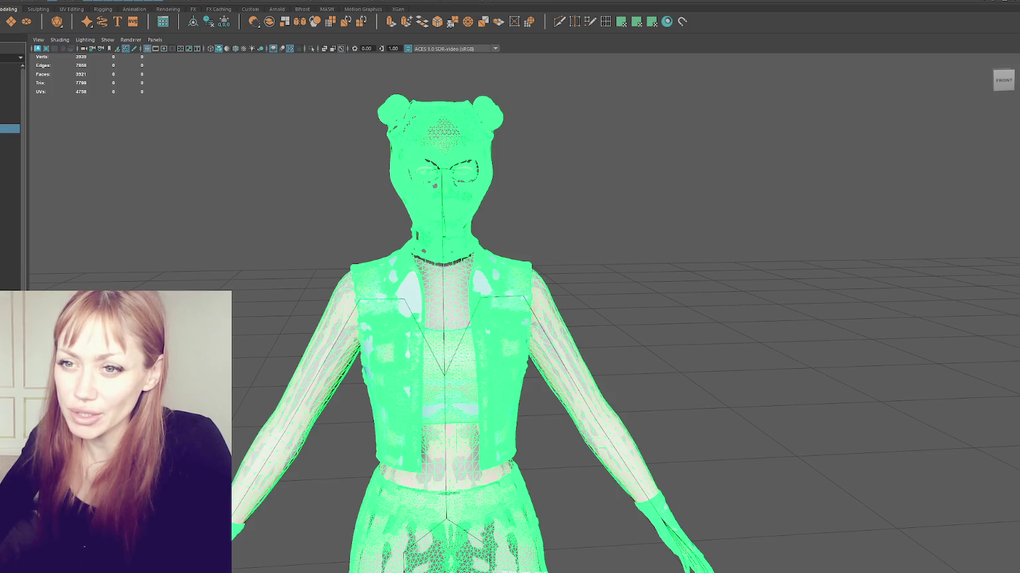
left_click(13, 120, "ctrl")
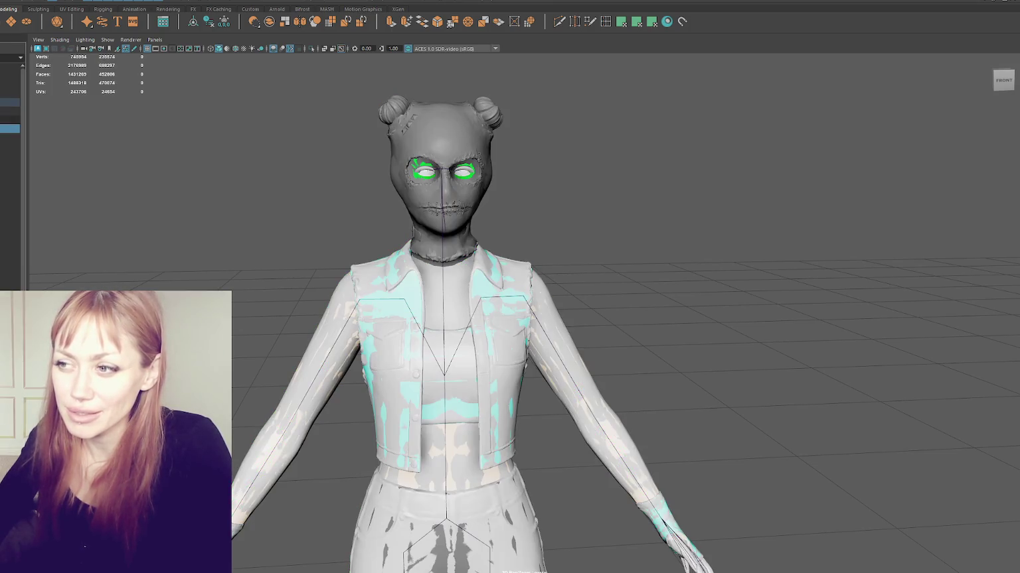
left_click(10, 120)
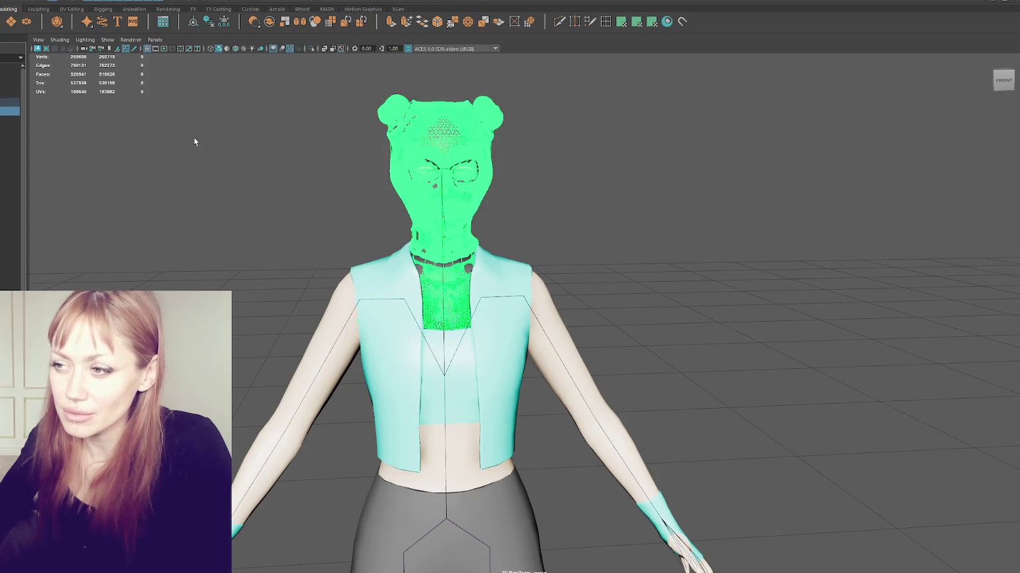
mouse_move(405, 160)
left_mouse_down("alt")
mouse_move(635, 209)
mouse_move(525, 251)
mouse_move(653, 177)
mouse_move(668, 187)
left_mouse_up("alt")
left_click(515, 251)
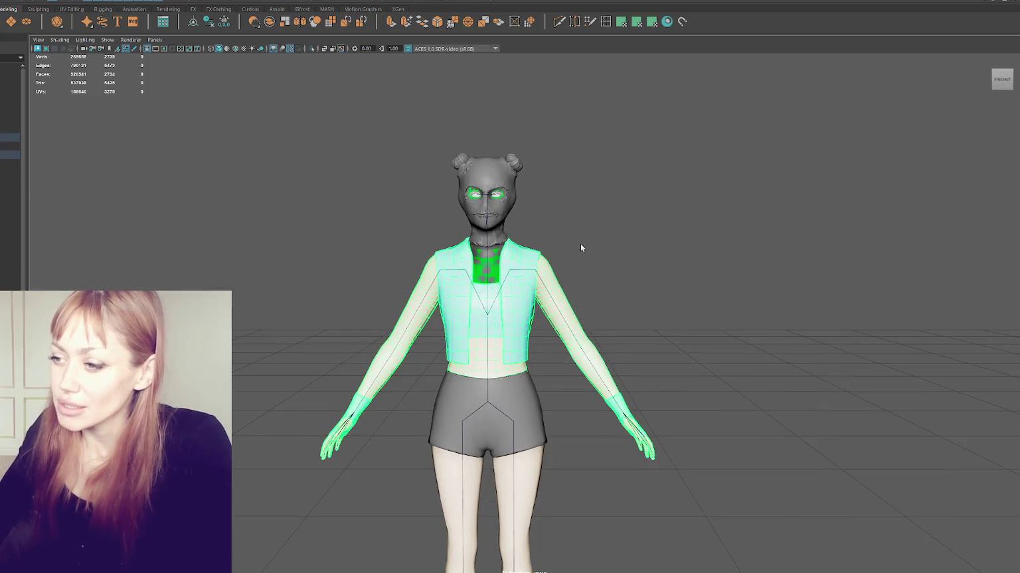
Frame the jacket, then select the shorts mesh and inspect it from all sides.
key("f")
mouse_move(607, 243)
left_mouse_down("alt")
mouse_move(641, 233)
mouse_move(554, 221)
mouse_move(576, 237)
mouse_move(546, 217)
left_mouse_up("alt")
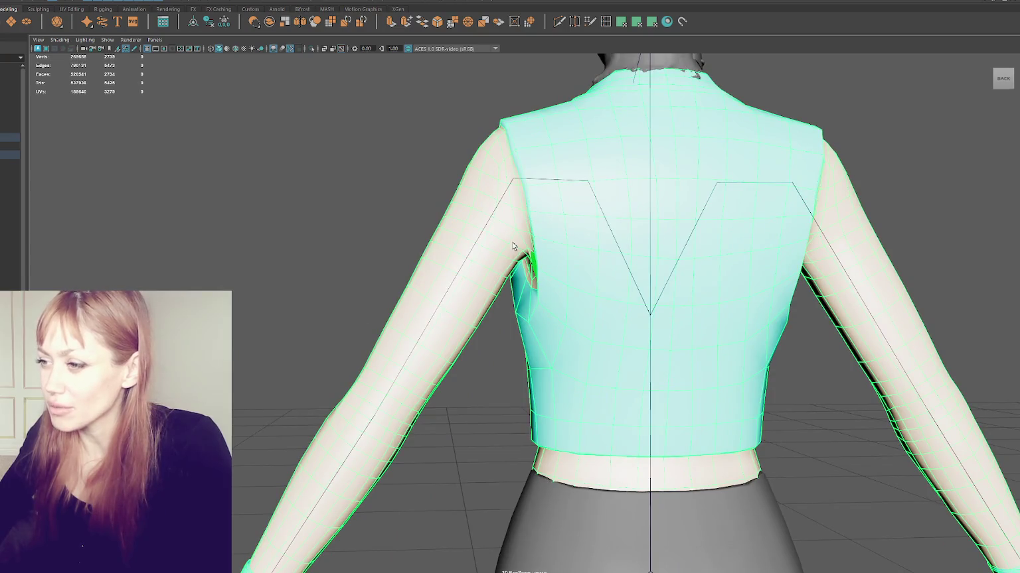
left_click_drag(448, 190, 631, 199, "alt")
left_click(199, 199)
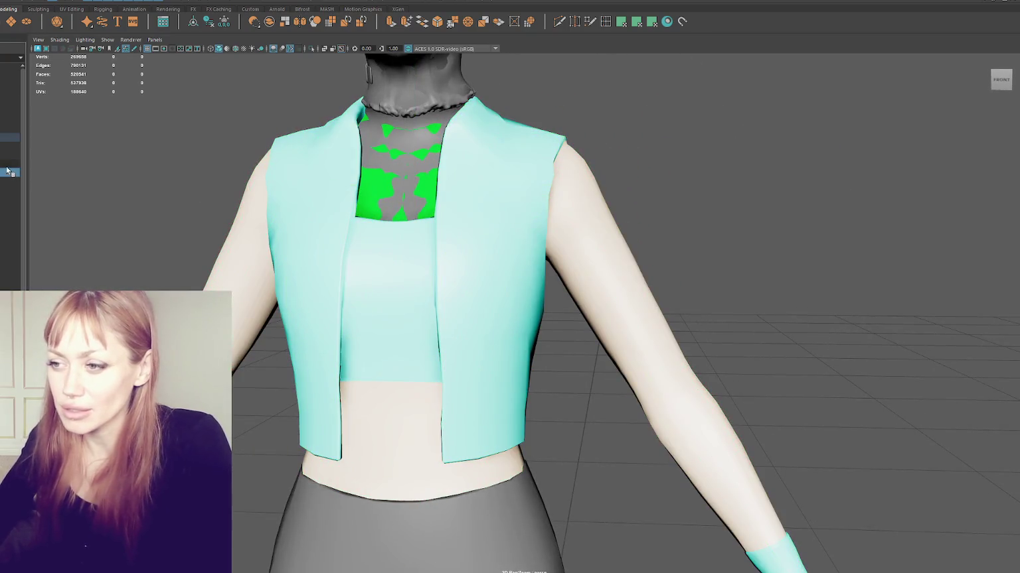
middle_click_drag(371, 272, 380, 208, "alt")
left_click(398, 478)
middle_click_drag(398, 478, 391, 246, "alt")
mouse_move(392, 245)
left_mouse_down("alt")
mouse_move(504, 278)
mouse_move(363, 316)
left_mouse_up("alt")
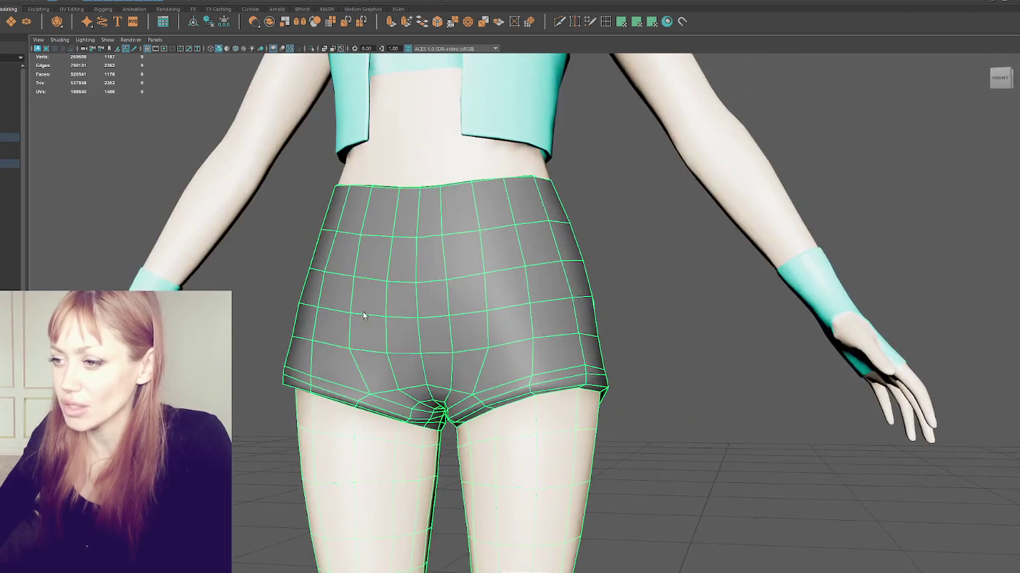
mouse_move(455, 316)
left_mouse_down("alt")
mouse_move(733, 298)
mouse_move(392, 296)
mouse_move(615, 301)
mouse_move(584, 317)
left_mouse_up("alt")
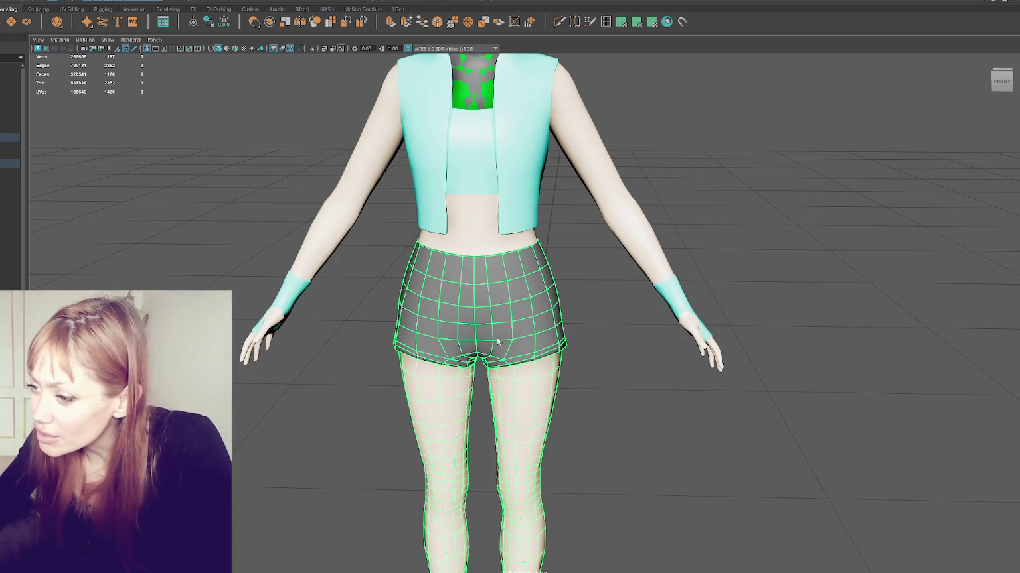
Inspect the shorts and gloved hand from the left and back, ending in a front view.
mouse_move(516, 295)
left_mouse_down("alt")
mouse_move(592, 271)
mouse_move(555, 313)
mouse_move(700, 348)
mouse_move(766, 346)
left_mouse_up("alt")
scroll(628, 342, "up", 2)
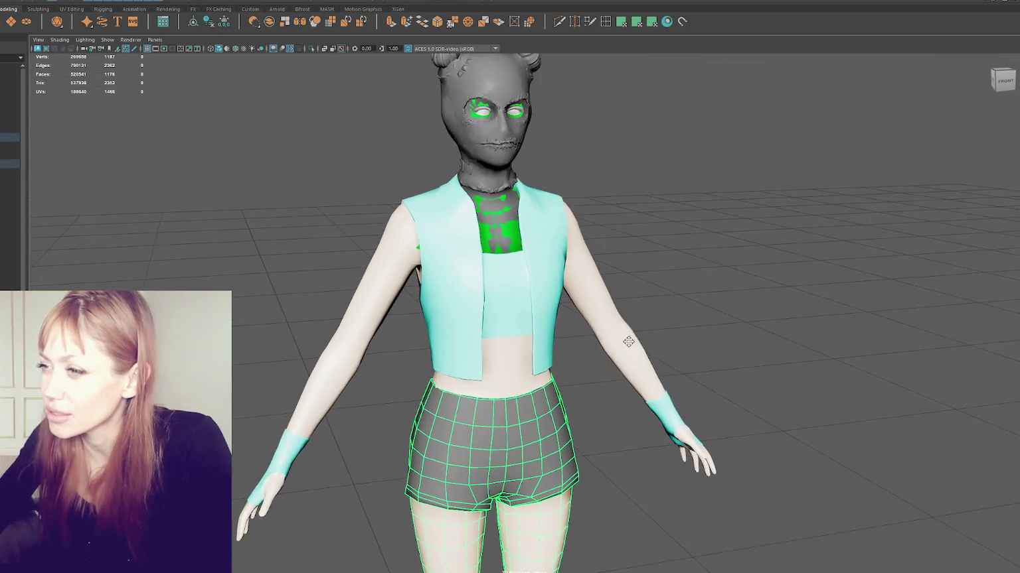
mouse_move(450, 233)
left_mouse_down("alt")
mouse_move(563, 248)
mouse_move(421, 274)
left_mouse_up("alt")
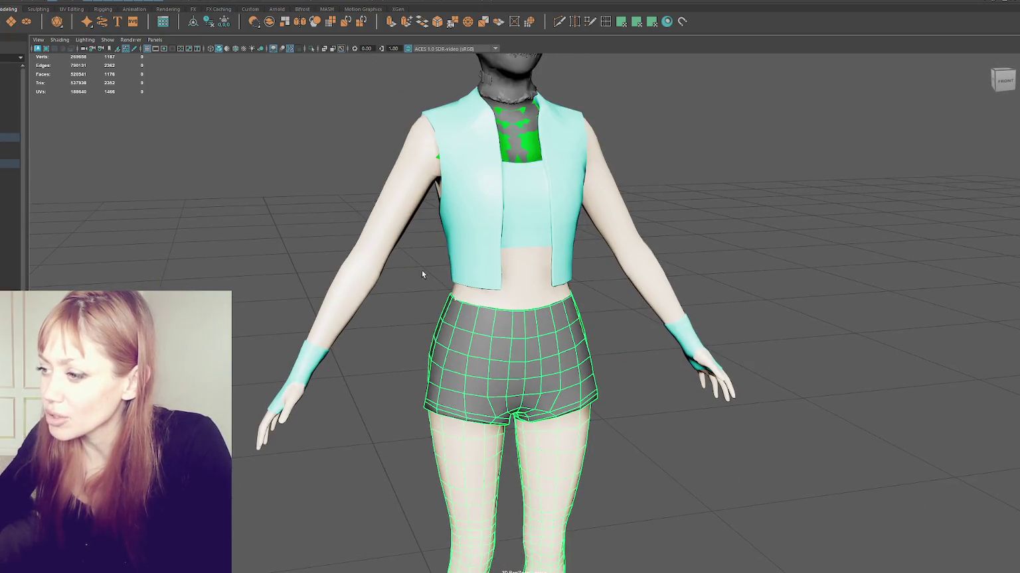
mouse_move(386, 176)
left_mouse_down("alt")
mouse_move(397, 232)
mouse_move(578, 227)
left_mouse_up("alt")
middle_click_drag(578, 227, 584, 120, "alt")
scroll(597, 266, "up", 3)
left_click(640, 372)
scroll(687, 362, "up", 5)
left_click_drag(687, 362, 577, 370, "alt")
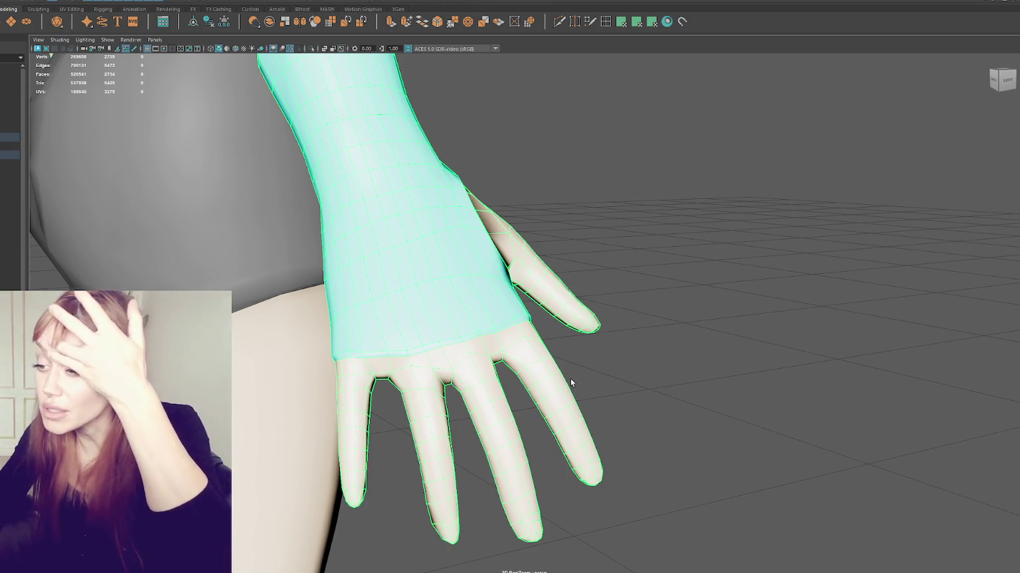
right_click_drag(557, 373, 534, 324, "alt")
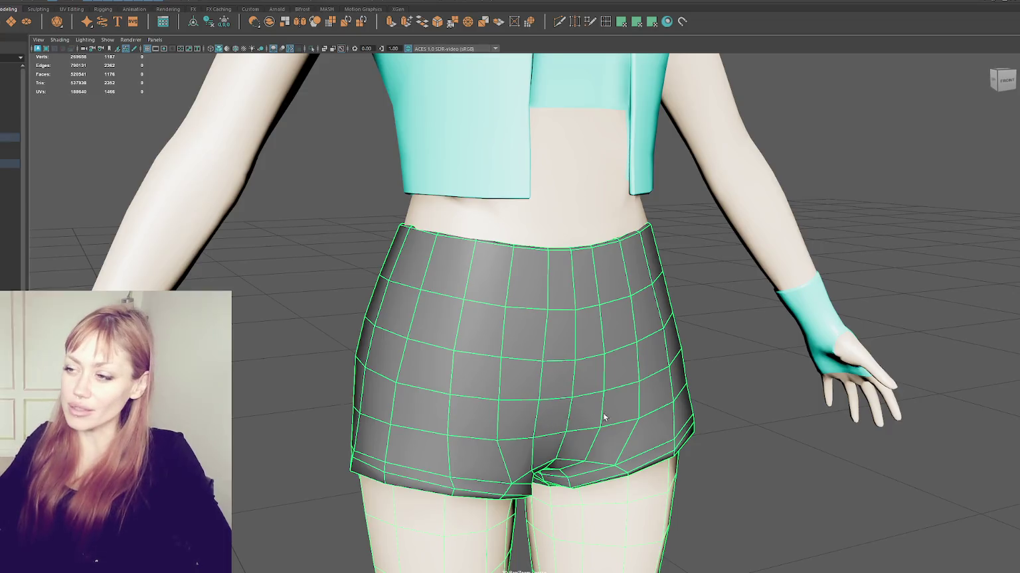
right_click_drag(603, 417, 480, 288, "alt")
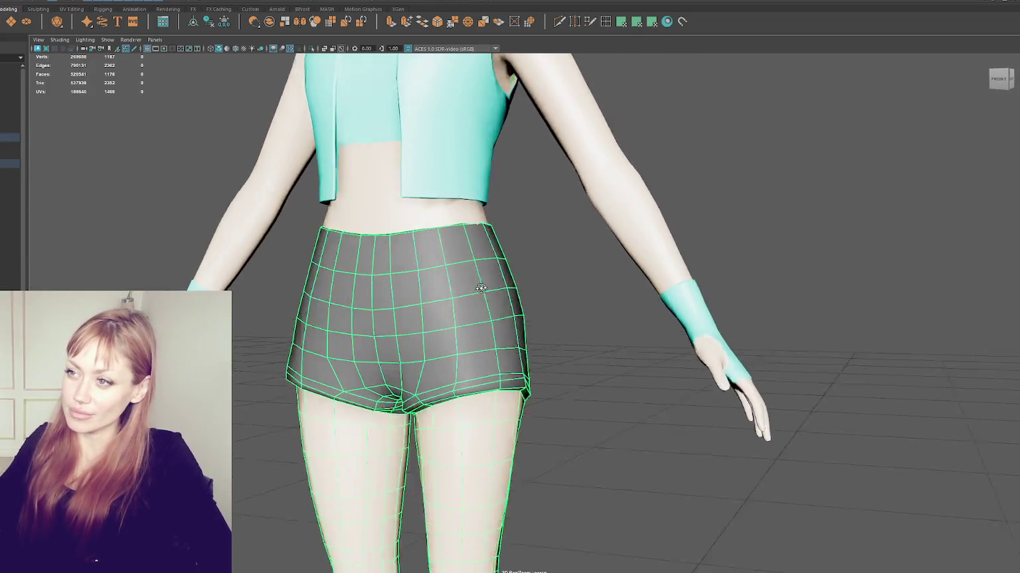
left_click_drag(480, 288, 498, 286, "alt")
Turn on object-X symmetry and preview a mirrored cut across the shorts.
left_click(321, 8)
left_click(371, 40)
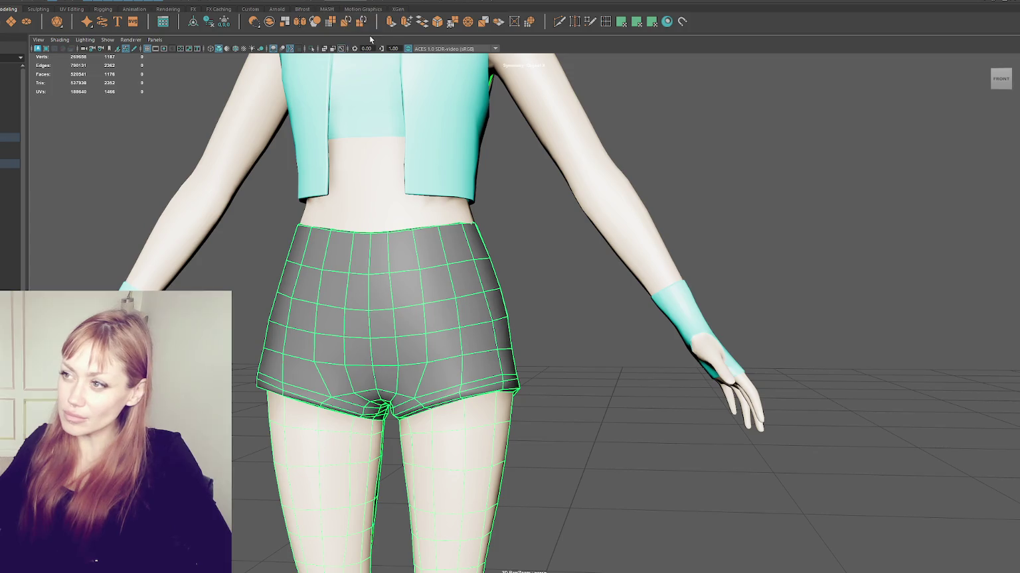
left_click_drag(524, 353, 383, 386, "alt")
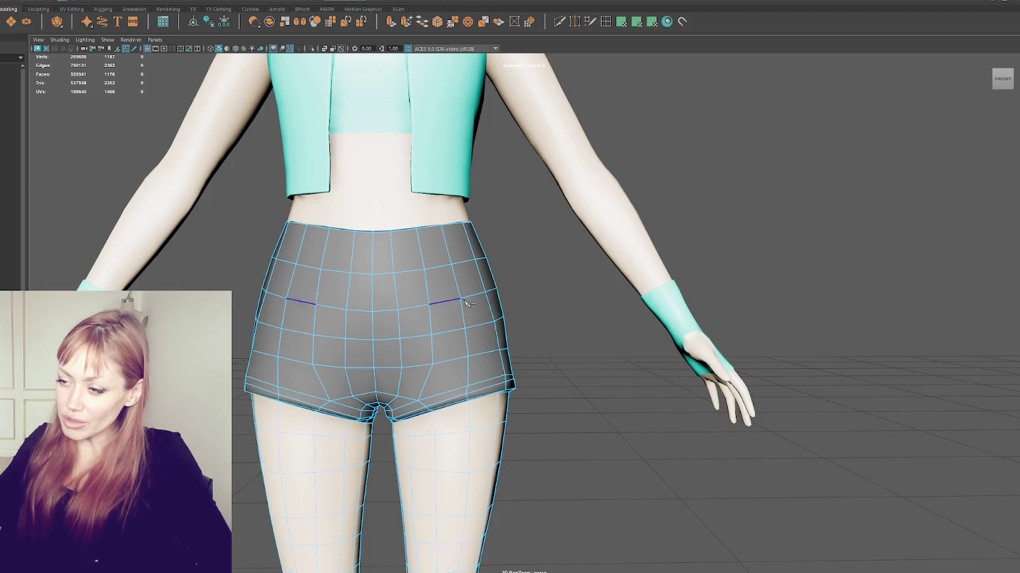
left_click_drag(468, 304, 499, 277, "alt")
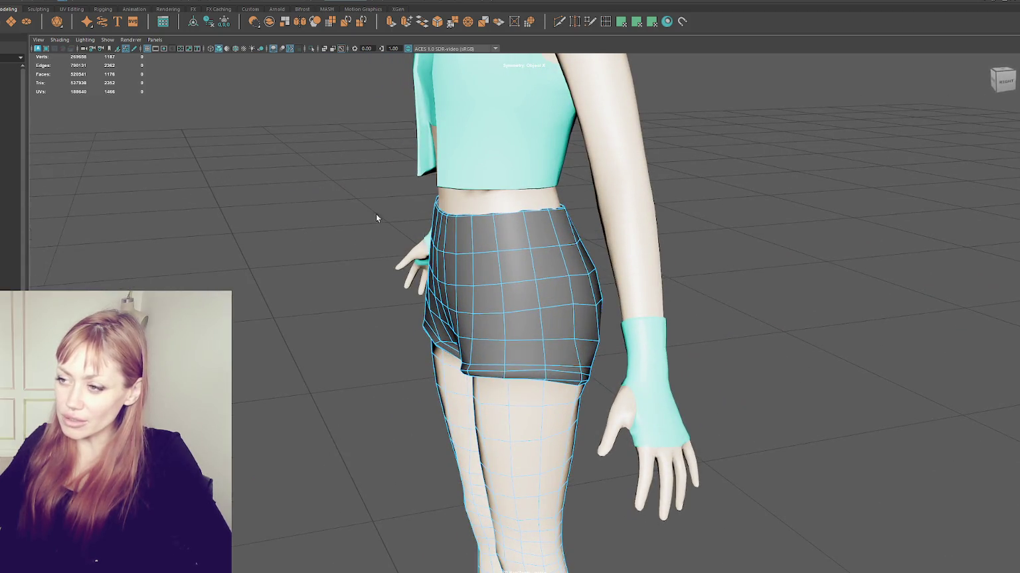
Select the legs-and-boots retopology mesh in the Outliner.
left_click(7, 137)
left_click_drag(199, 191, 409, 286, "alt")
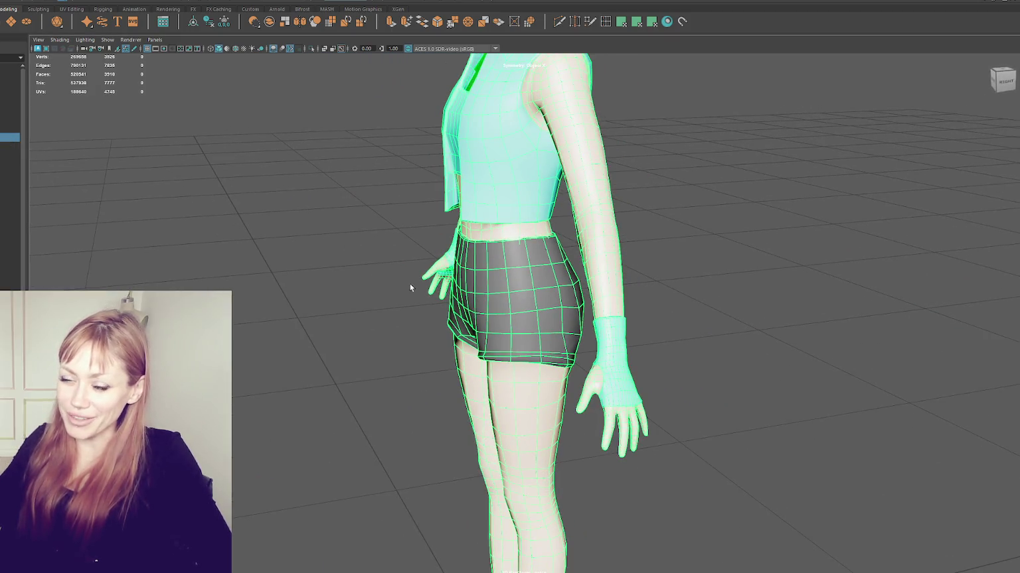
scroll(276, 212, "down", 5)
left_click(10, 190)
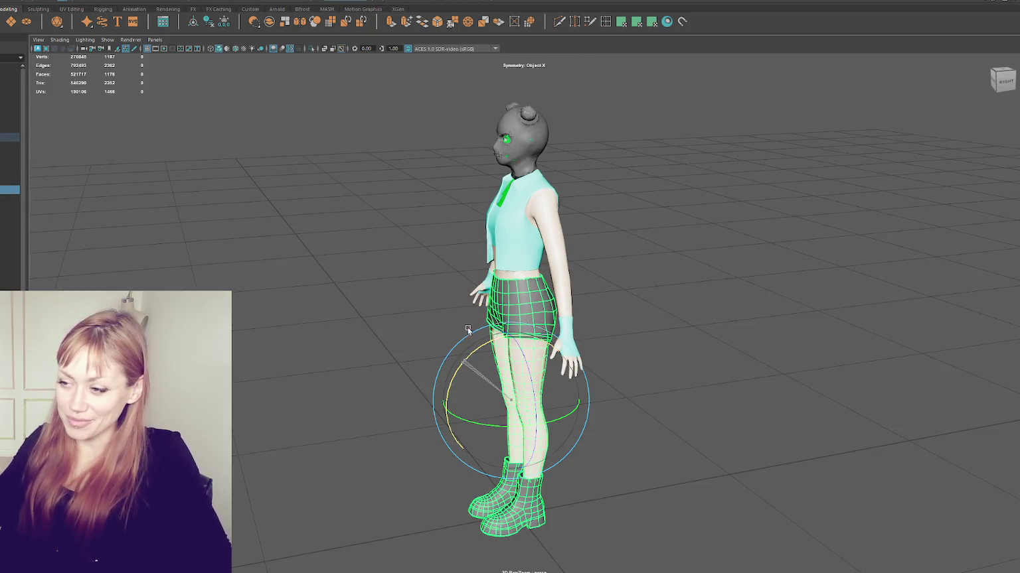
Rotate the leg mesh about 90° to lie level and raise it to hip height.
left_click_drag(464, 364, 432, 305)
key("w")
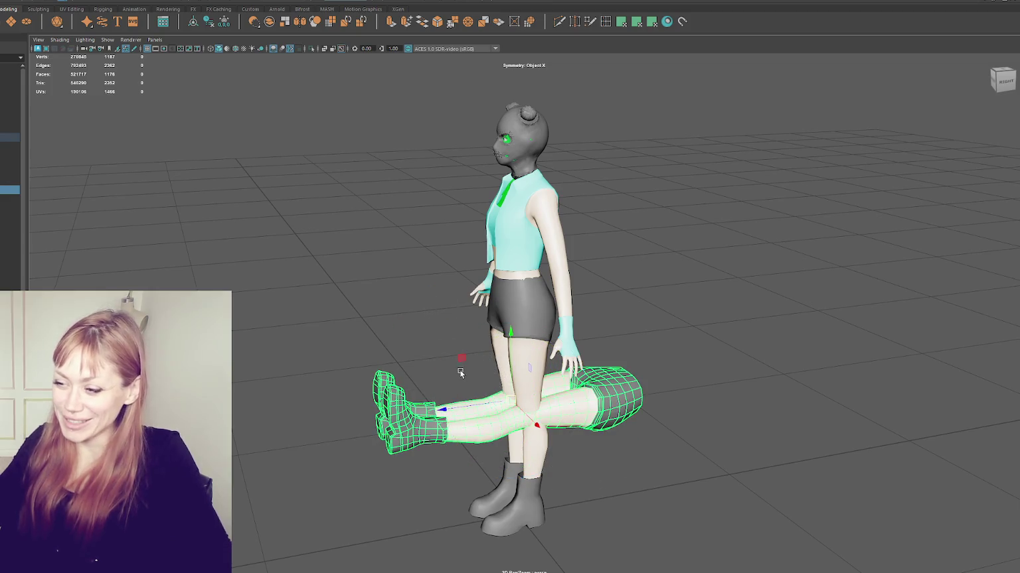
left_click_drag(456, 409, 371, 436)
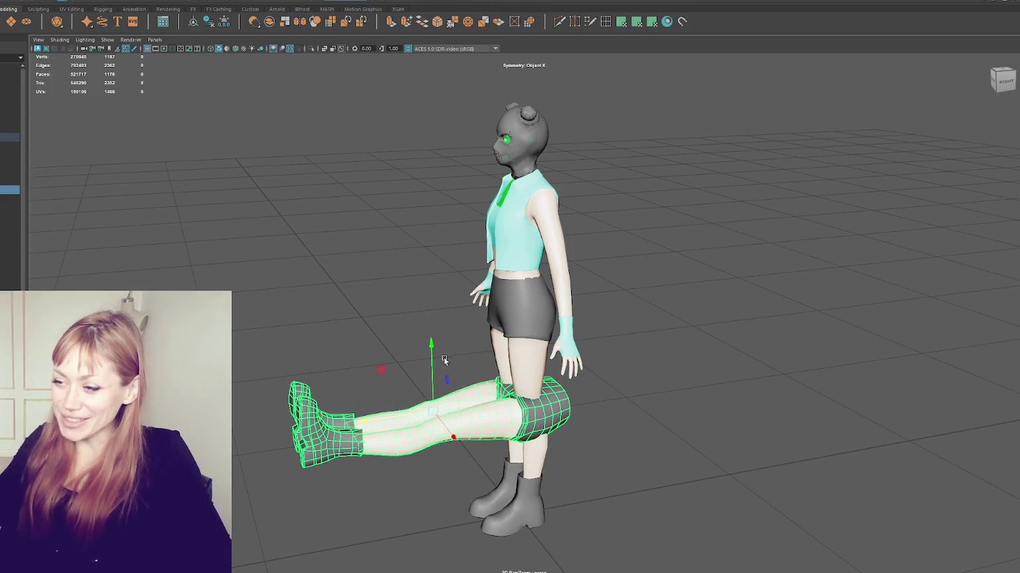
left_click_drag(444, 360, 440, 242)
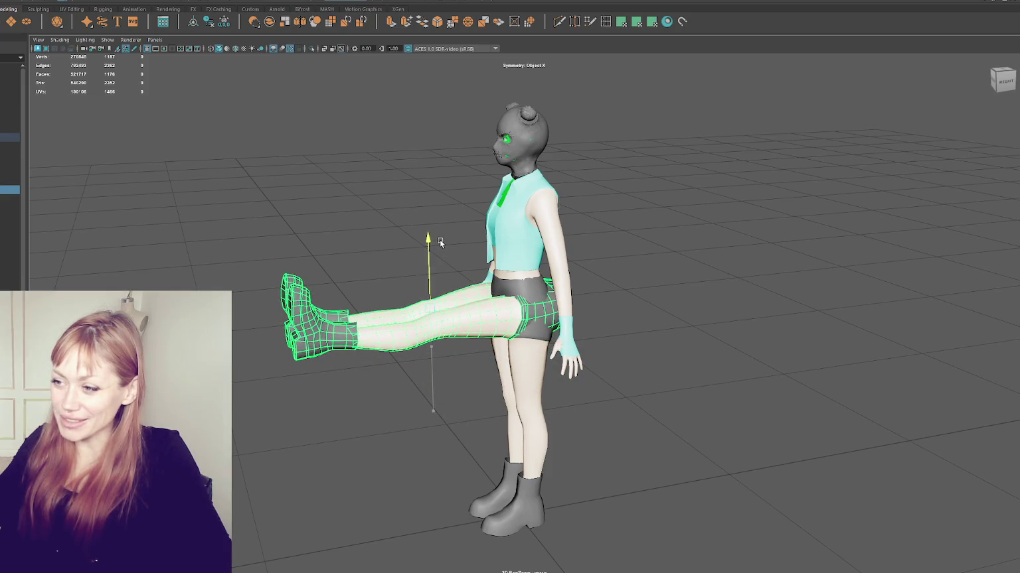
From the right side view, fine-tune the horizontal leg mesh's height and position.
scroll(533, 268, "up", 3)
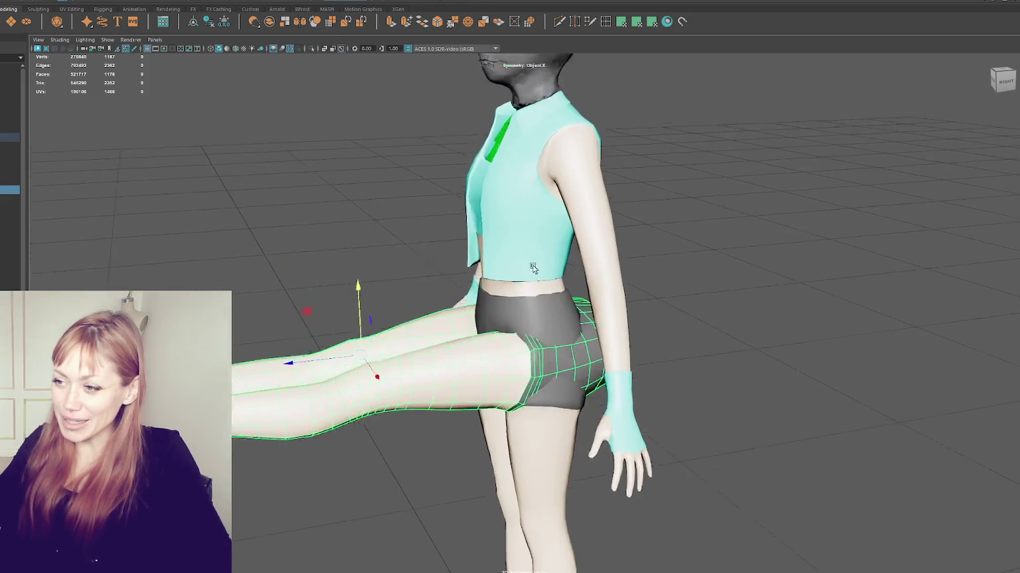
left_click(1002, 79)
scroll(493, 444, "up", 2)
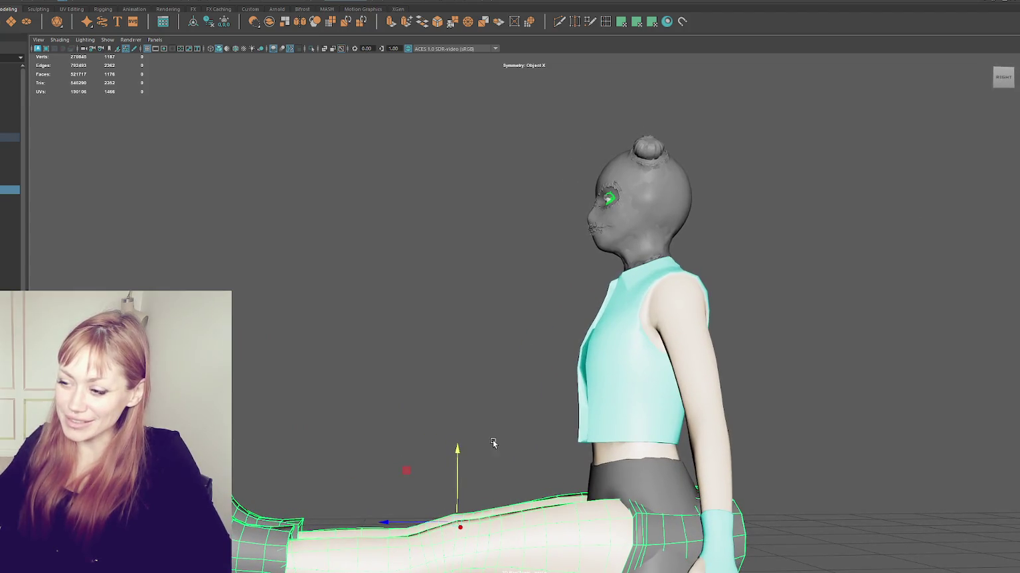
left_click_drag(492, 443, 378, 474, "alt")
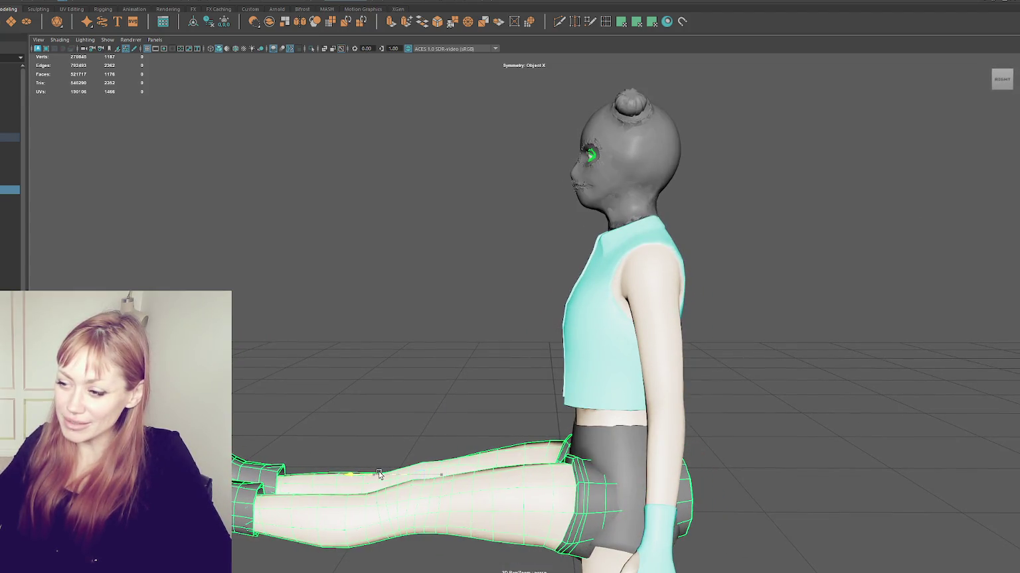
scroll(409, 426, "up", 1)
scroll(443, 403, "up", 1)
left_click_drag(446, 399, 505, 416, "alt")
mouse_move(400, 438)
left_mouse_down()
mouse_move(387, 535)
mouse_move(386, 460)
left_mouse_up()
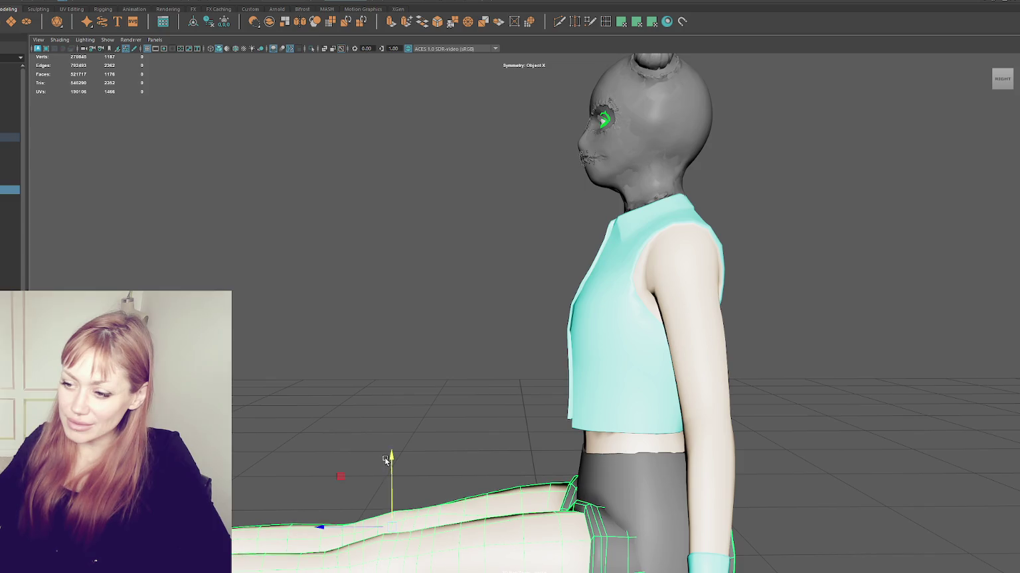
mouse_move(320, 526)
left_mouse_down()
mouse_move(344, 340)
mouse_move(400, 310)
left_mouse_up()
Deselect the leg mesh and inspect the exposed shorts from the front and right side.
left_click(839, 380)
right_click_drag(839, 380, 748, 343, "alt")
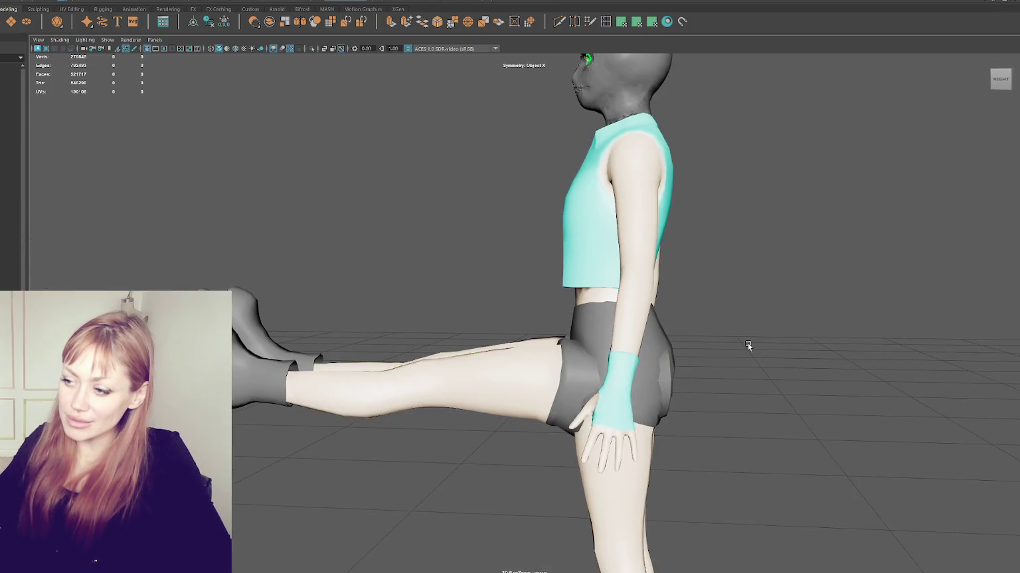
left_click_drag(747, 342, 848, 352, "alt")
mouse_move(848, 352)
right_mouse_down("alt")
mouse_move(729, 364)
mouse_move(751, 348)
right_mouse_up("alt")
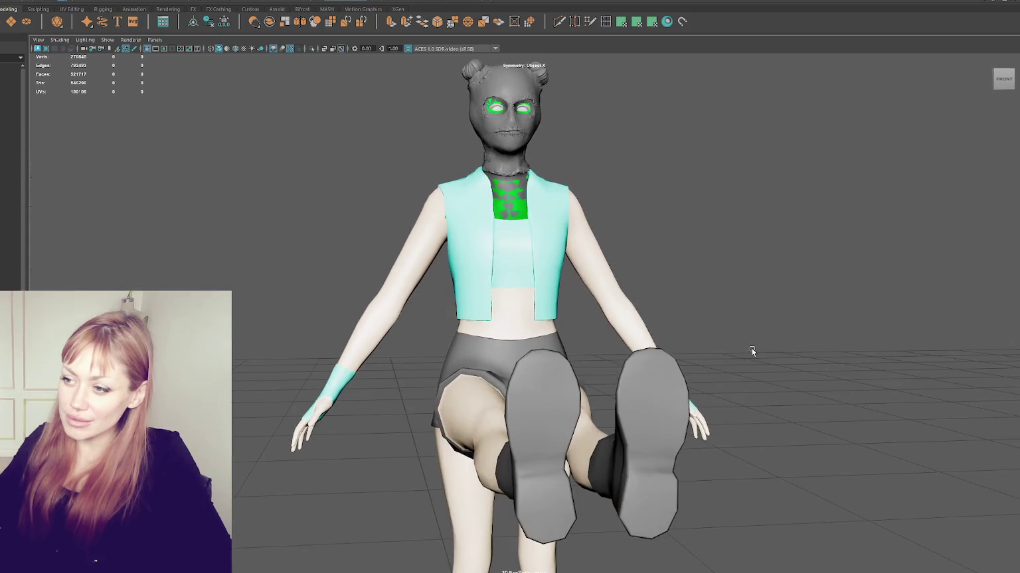
left_click_drag(751, 348, 583, 378, "alt")
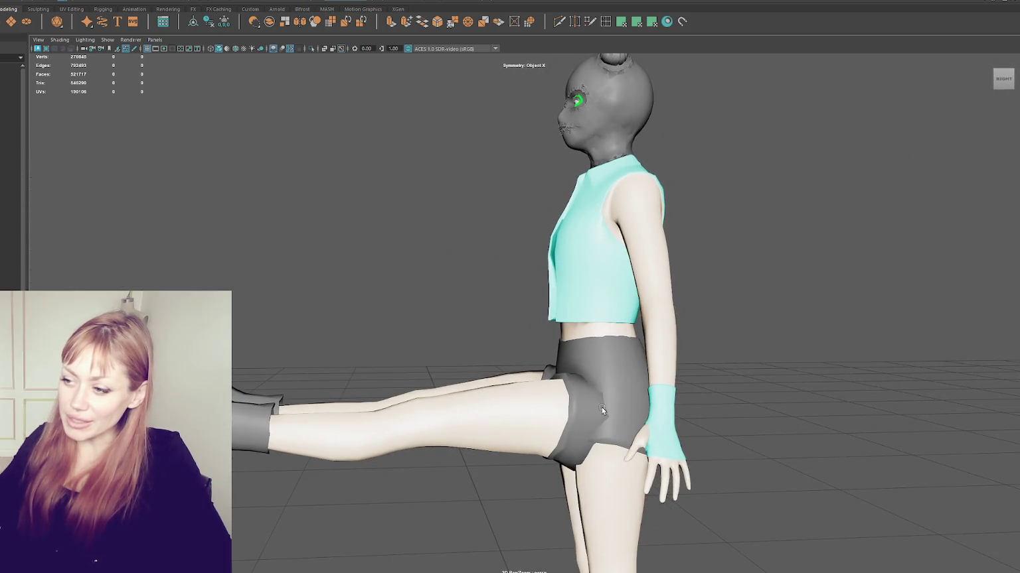
right_click_drag(602, 410, 628, 433, "alt")
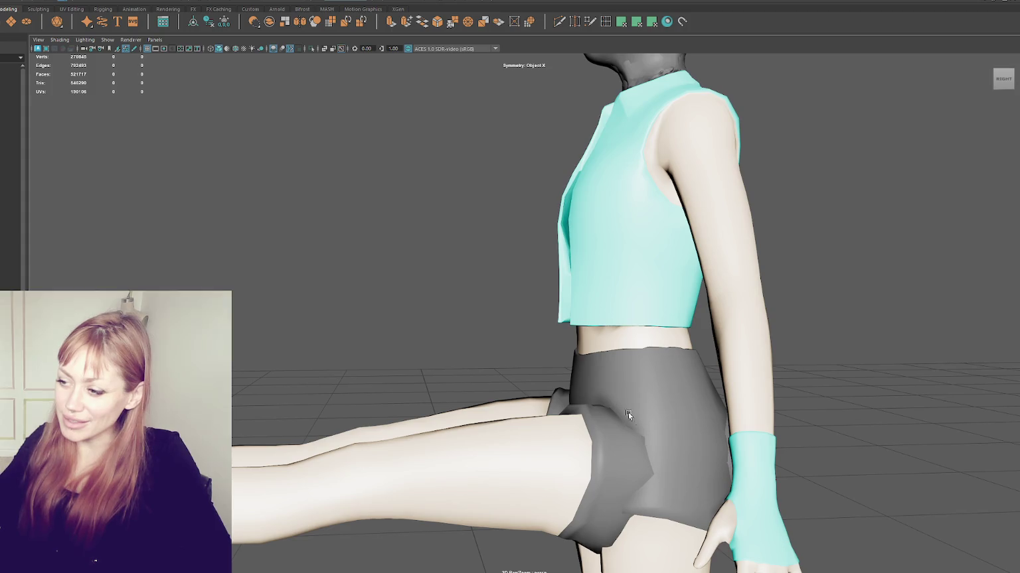
Check the shorts from the left side, then select the shorts retopology mesh at the waist.
mouse_move(582, 383)
left_mouse_down("alt")
mouse_move(648, 405)
mouse_move(678, 392)
left_mouse_up("alt")
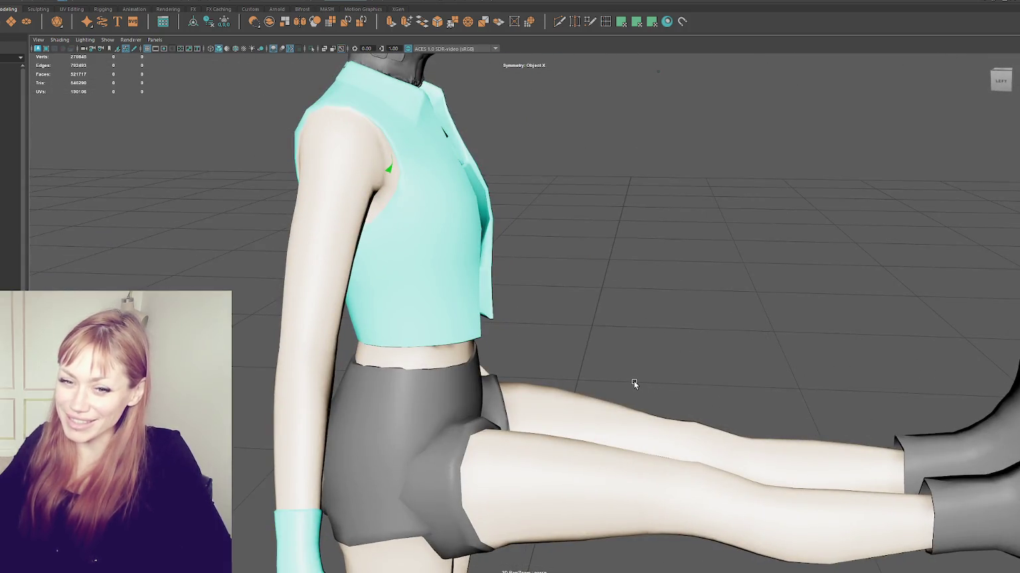
right_click_drag(656, 353, 676, 329, "alt")
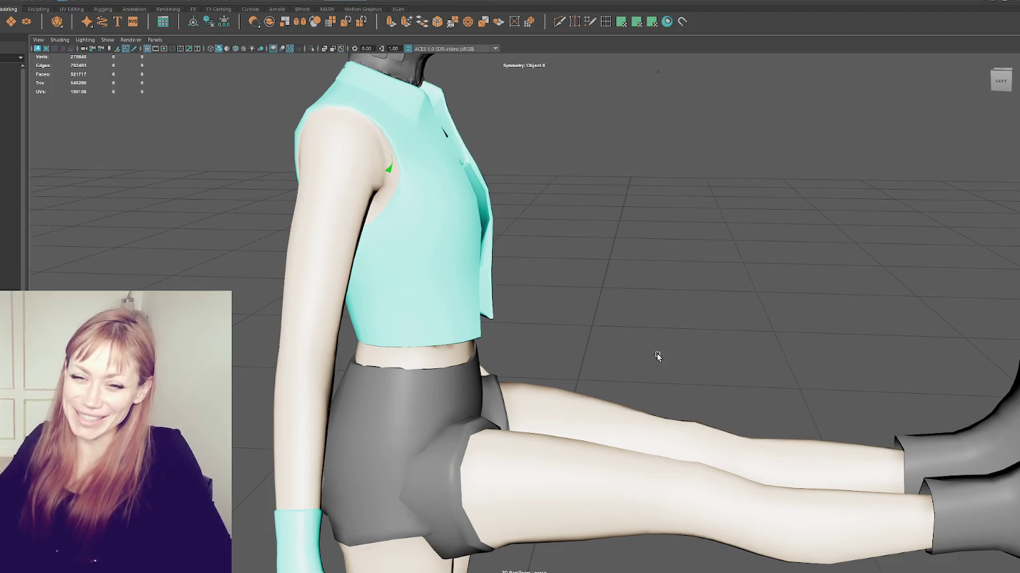
mouse_move(675, 329)
left_mouse_down("alt")
mouse_move(492, 319)
mouse_move(538, 344)
mouse_move(606, 327)
left_mouse_up("alt")
mouse_move(606, 327)
right_mouse_down("alt")
mouse_move(643, 300)
mouse_move(478, 296)
mouse_move(481, 312)
right_mouse_up("alt")
left_click(480, 317)
left_click_drag(481, 317, 562, 357, "alt")
right_click_drag(562, 357, 488, 271, "alt")
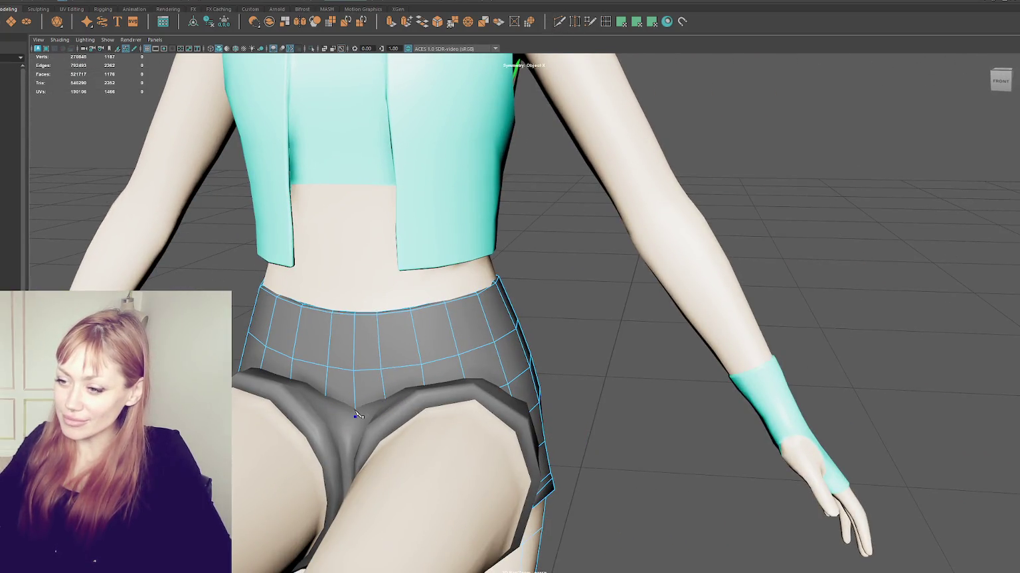
In face mode, cut new edges across the shorts' retopology near the leg openings.
key("F11")
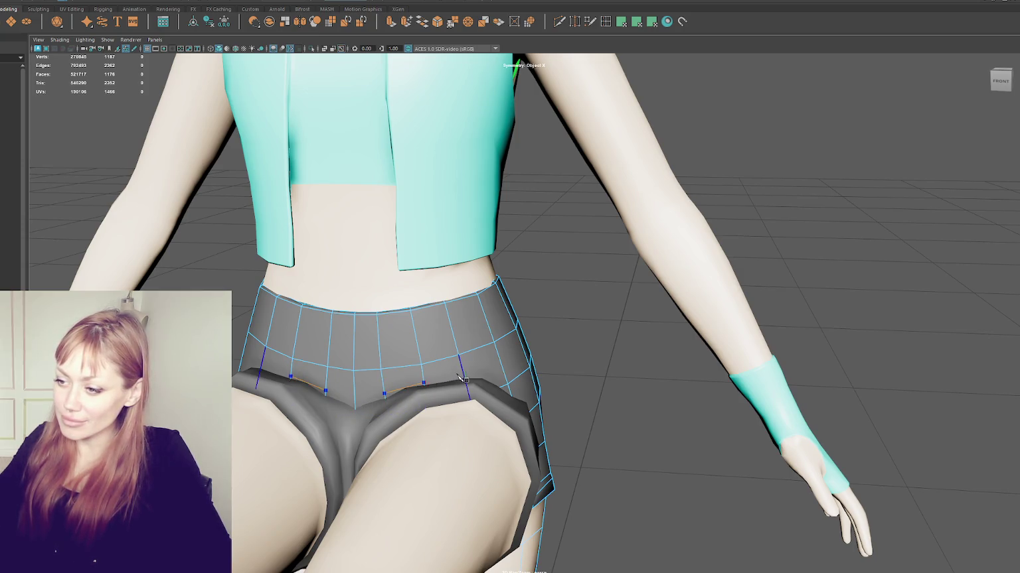
left_click_drag(467, 376, 589, 385, "alt")
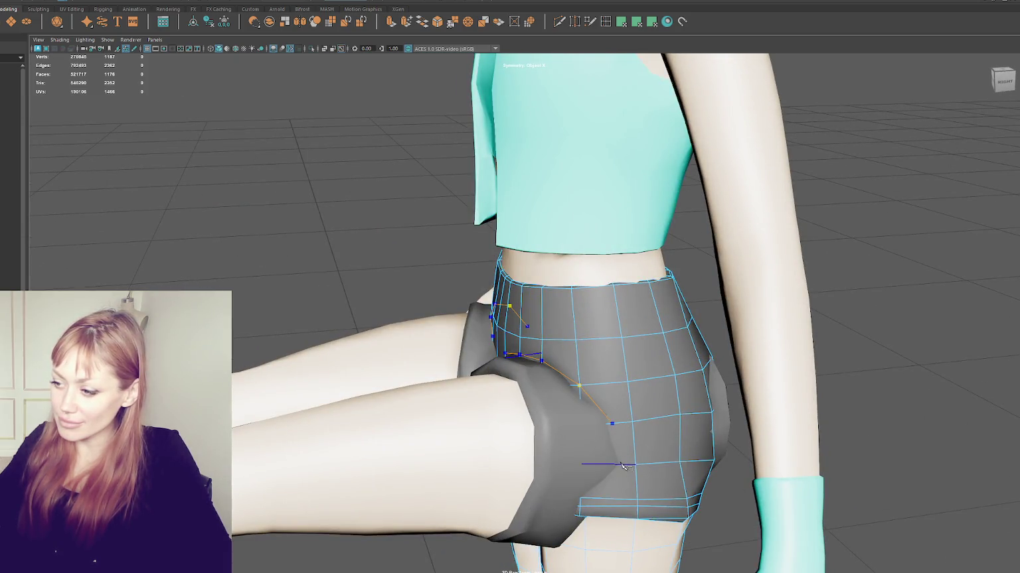
left_click(582, 496)
key("Return")
left_click_drag(396, 310, 452, 376, "alt")
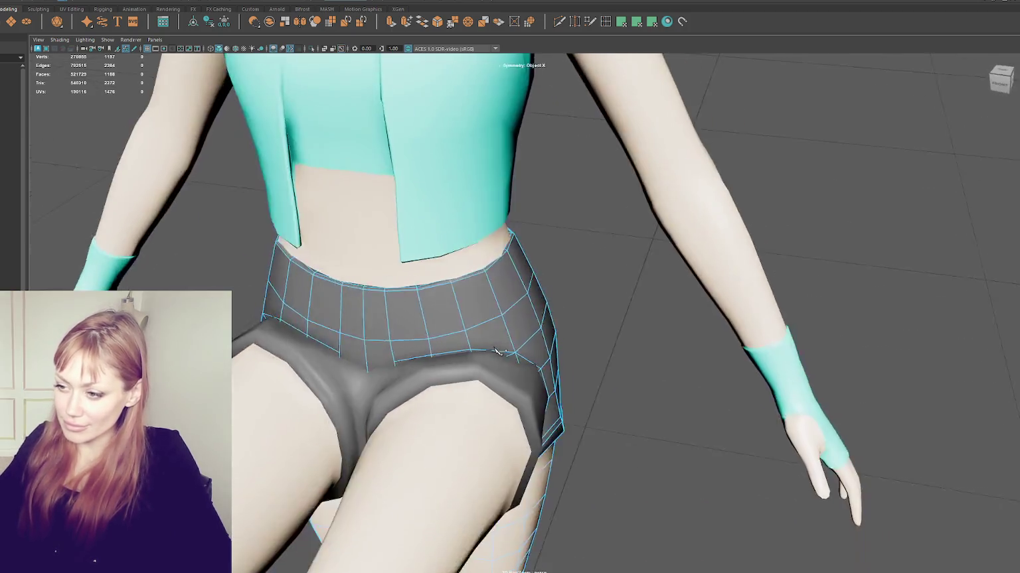
scroll(452, 376, "up", 3)
left_click(377, 396)
key("Return")
Commit a further cut seen from below the shorts, then pull back to a front view.
mouse_move(377, 396)
left_mouse_down("alt")
mouse_move(531, 390)
mouse_move(497, 377)
mouse_move(596, 378)
left_mouse_up("alt")
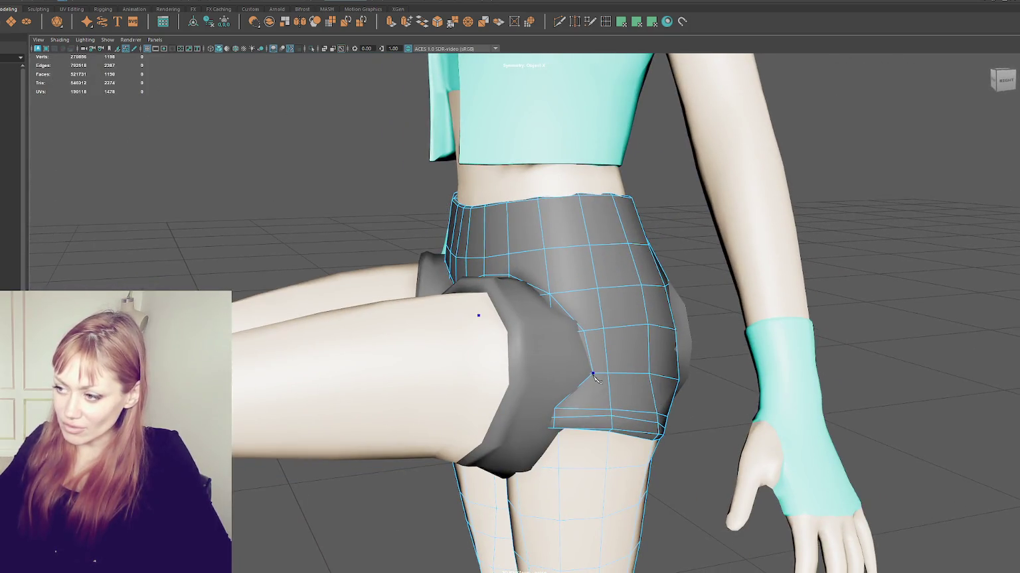
left_click_drag(618, 412, 618, 372, "alt")
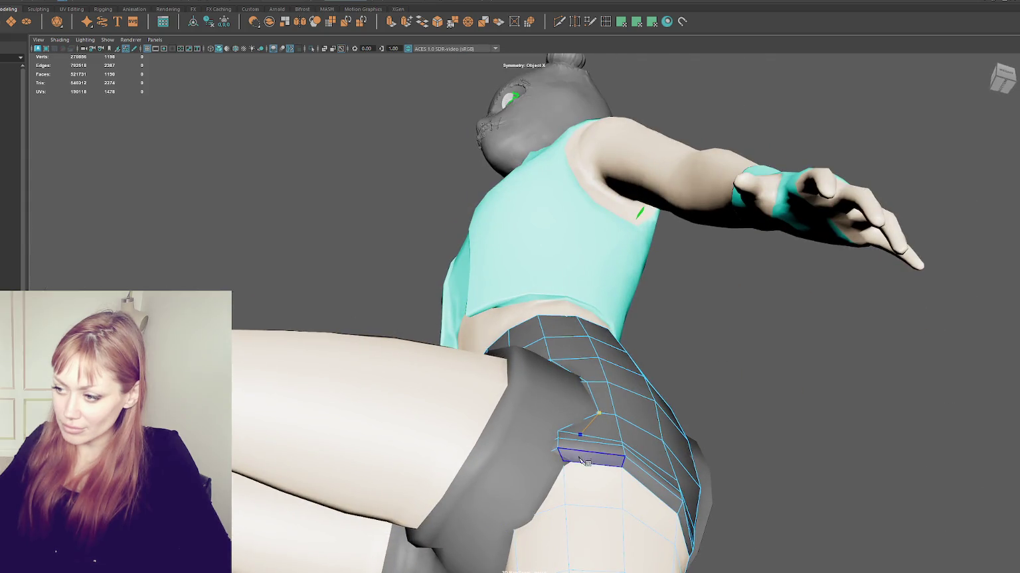
key("Return")
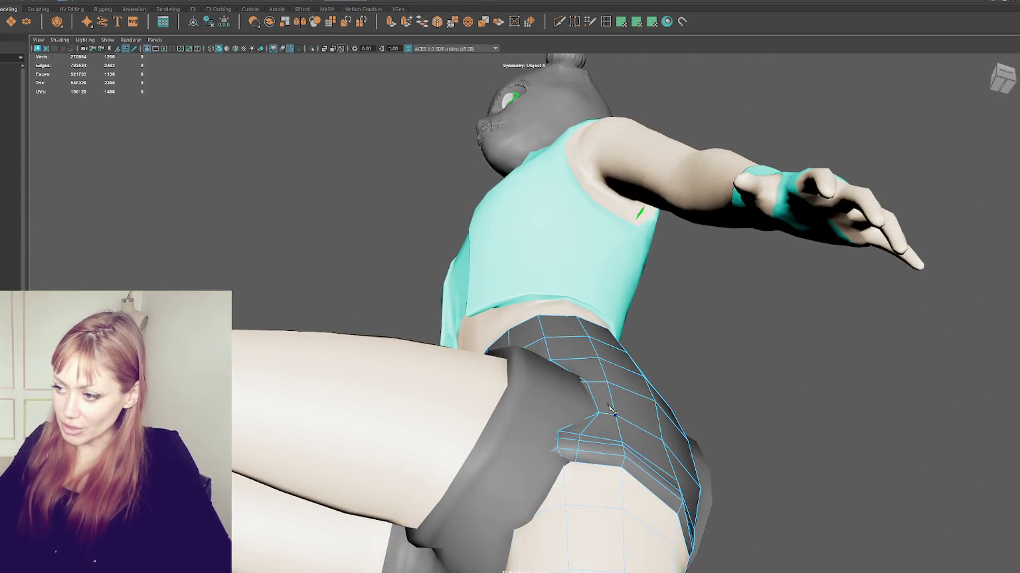
left_click_drag(611, 409, 765, 372, "alt")
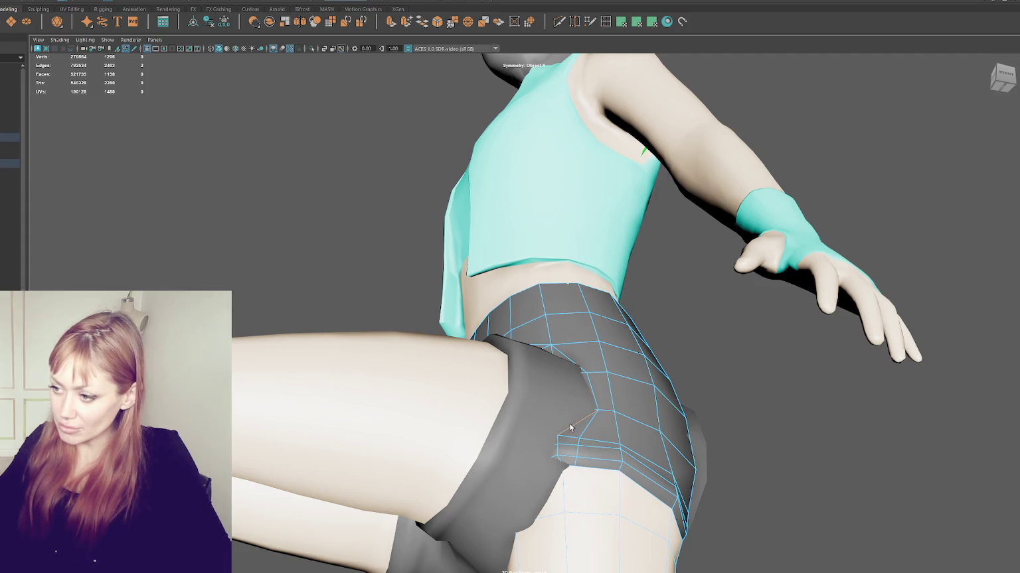
left_click_drag(891, 304, 480, 302, "alt")
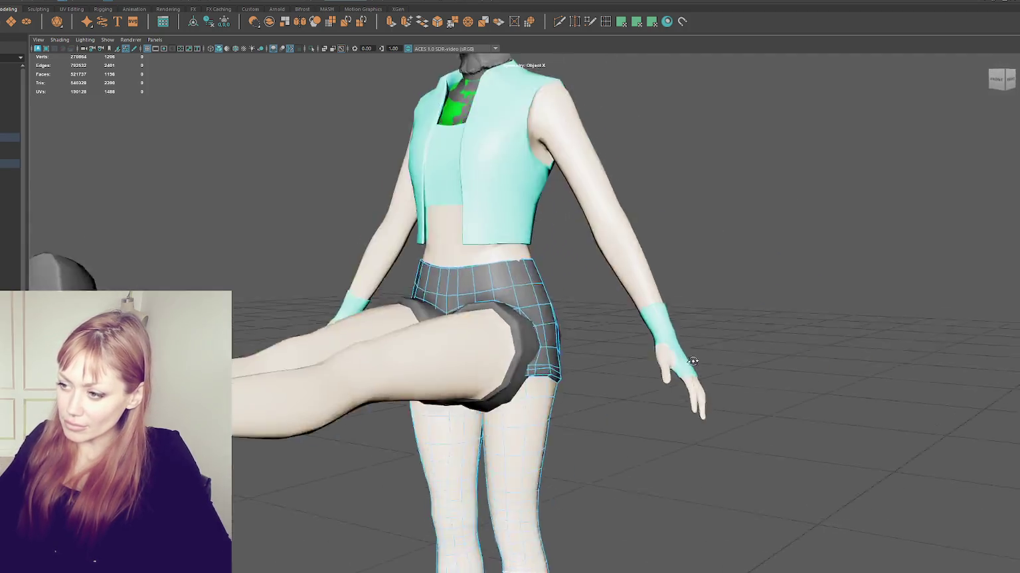
scroll(479, 302, "up", 2)
scroll(484, 262, "up", 1)
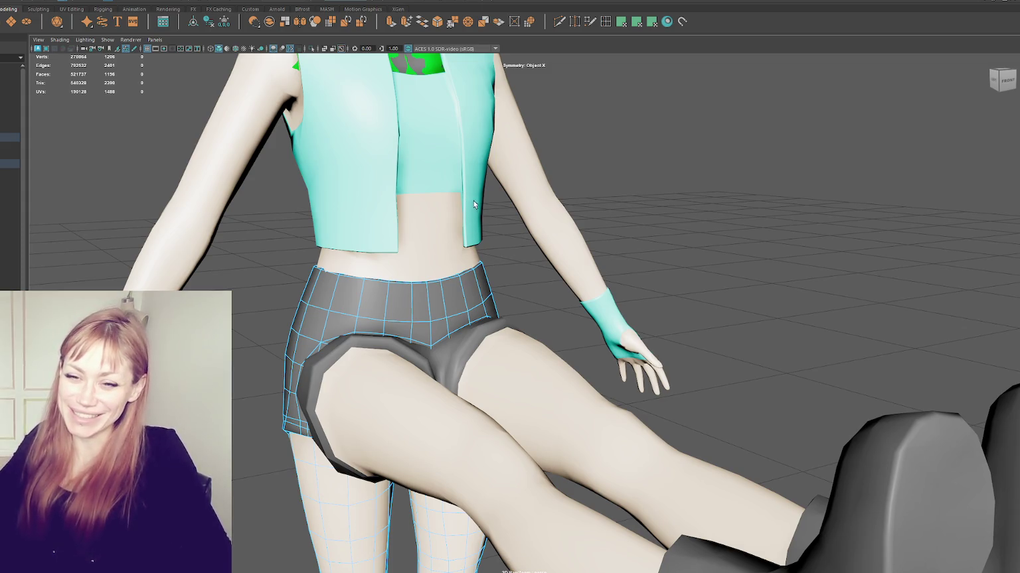
Select the raised leg mesh and remove it from the scene.
mouse_move(464, 196)
left_mouse_down("alt")
mouse_move(483, 239)
mouse_move(537, 218)
mouse_move(642, 273)
mouse_move(575, 215)
mouse_move(330, 201)
mouse_move(476, 237)
left_mouse_up("alt")
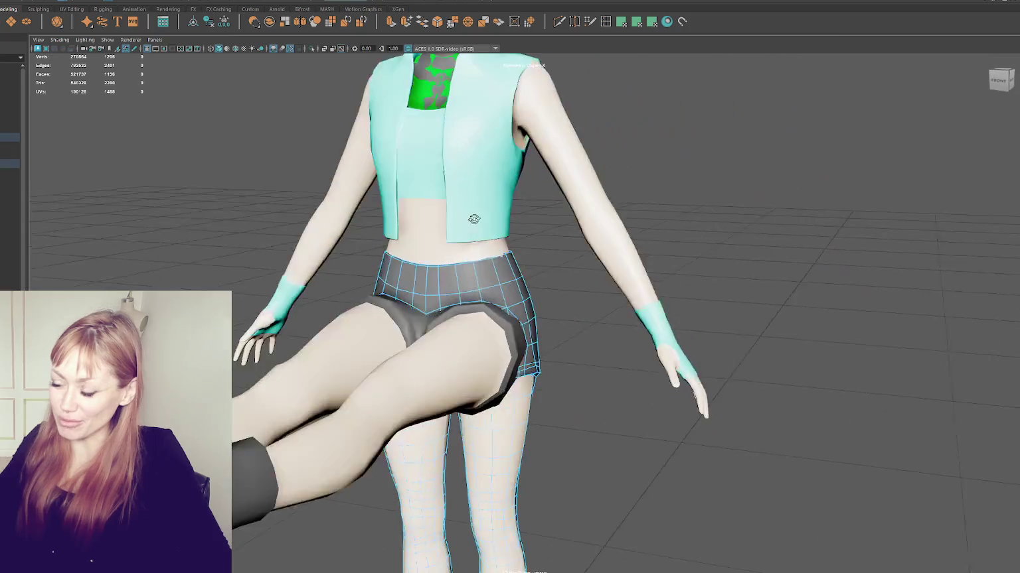
left_click(479, 328)
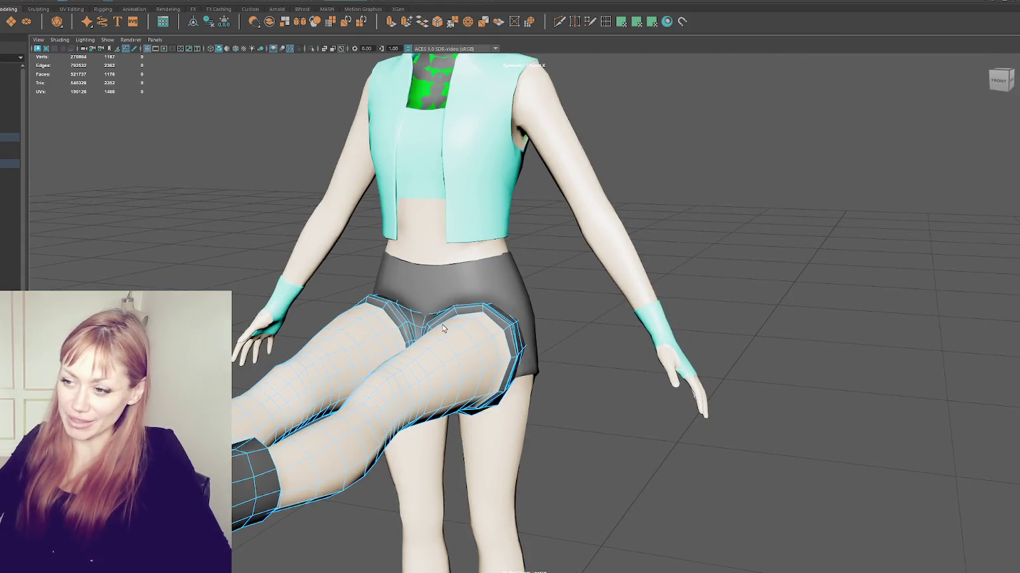
right_click_drag(251, 201, 232, 171)
key("ctrl+z")
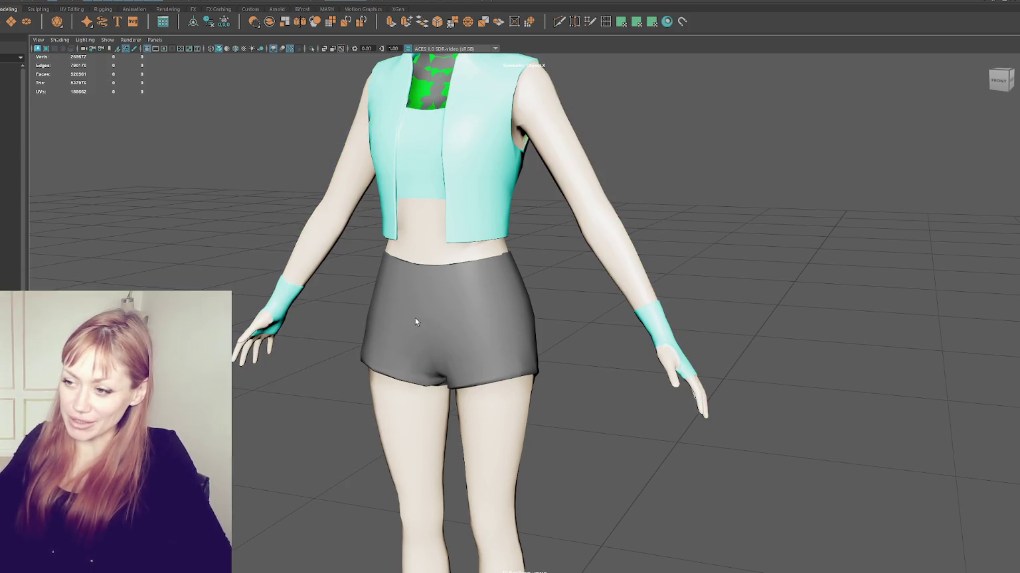
Select the body, top and shorts meshes and group them with Ctrl+G.
left_click(419, 328)
left_click_drag(489, 350, 501, 284, "alt")
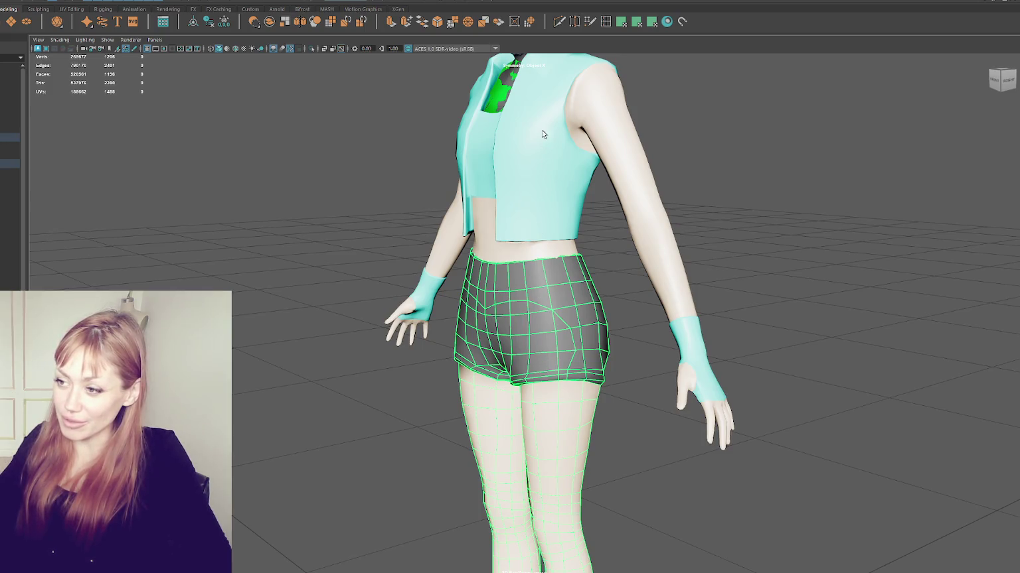
left_click(487, 280, "shift")
left_click(496, 252, "shift")
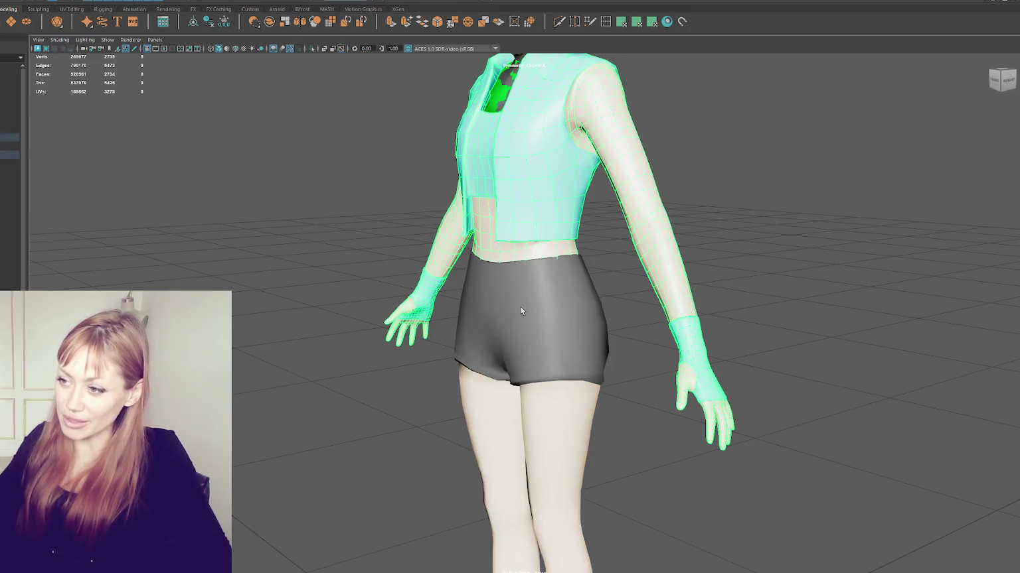
left_click(530, 302, "shift")
key("ctrl+g")
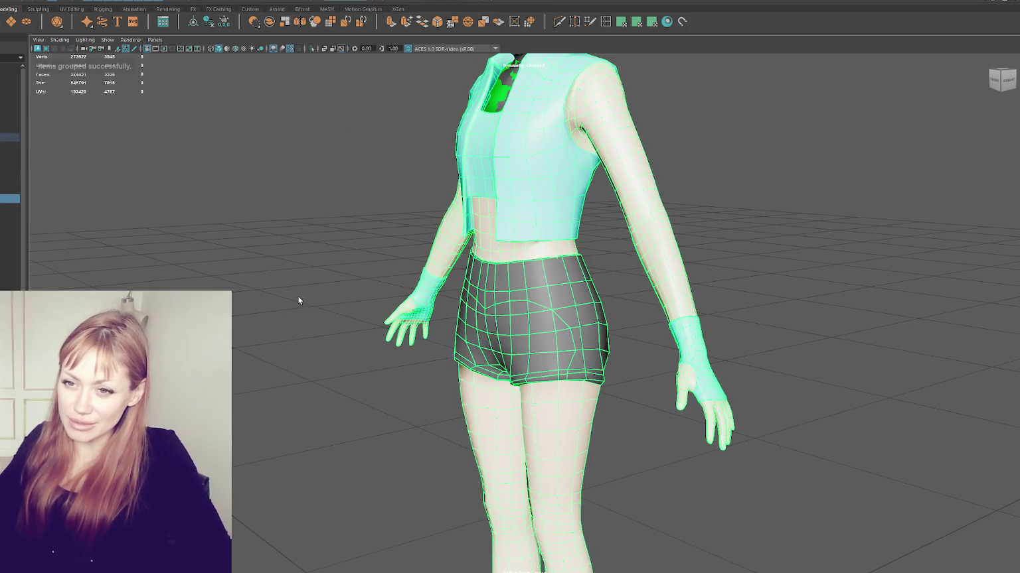
Rotate the group to tilt it forward, then view the shorts from below and the side.
key("e")
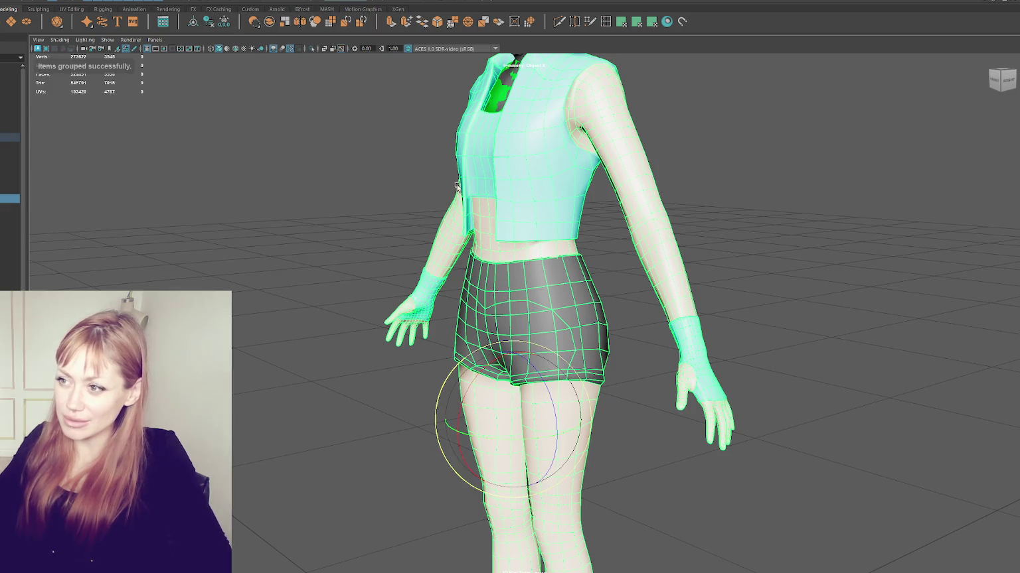
mouse_move(488, 364)
left_mouse_down()
mouse_move(468, 380)
mouse_move(481, 399)
mouse_move(555, 342)
mouse_move(451, 383)
mouse_move(440, 429)
mouse_move(458, 499)
left_mouse_up()
key("w")
mouse_move(470, 449)
left_mouse_down("alt")
mouse_move(465, 387)
mouse_move(480, 395)
mouse_move(458, 410)
mouse_move(517, 398)
mouse_move(504, 417)
left_mouse_up("alt")
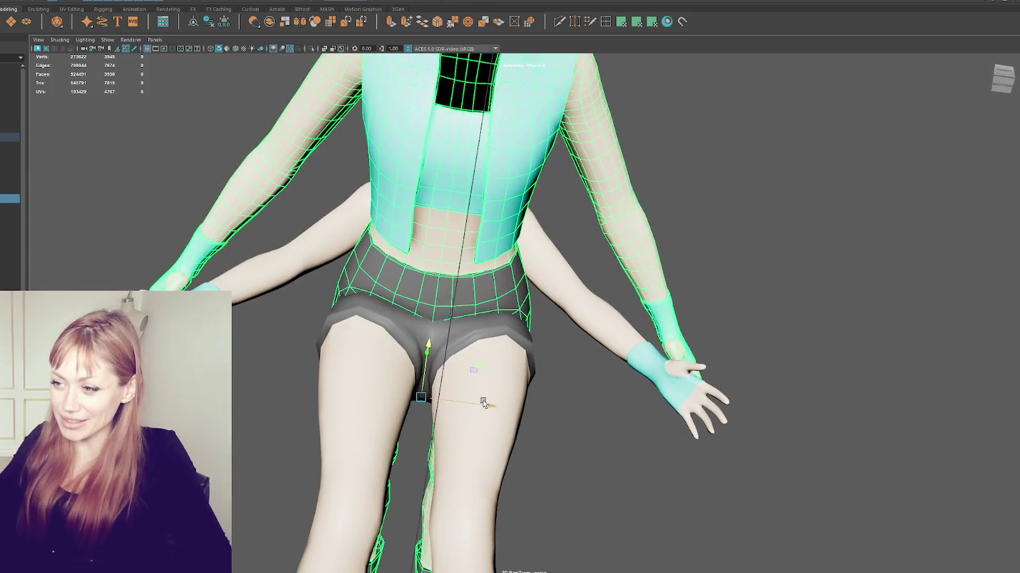
mouse_move(427, 344)
left_mouse_down("alt")
mouse_move(455, 364)
mouse_move(425, 372)
mouse_move(405, 347)
mouse_move(560, 355)
left_mouse_up("alt")
mouse_move(595, 309)
left_mouse_down("alt")
mouse_move(583, 332)
mouse_move(588, 212)
mouse_move(603, 238)
mouse_move(549, 267)
mouse_move(520, 267)
mouse_move(567, 352)
left_mouse_up("alt")
Multi-Cut a new edge across the front of the shorts mesh.
left_click(520, 267)
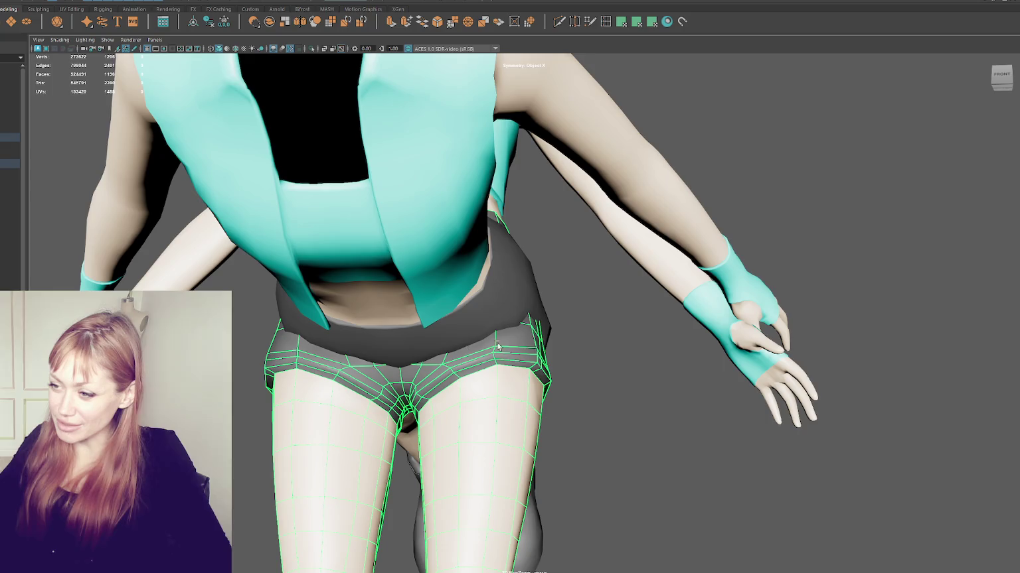
scroll(497, 346, "up", 2)
scroll(497, 345, "up", 3)
left_click(558, 24)
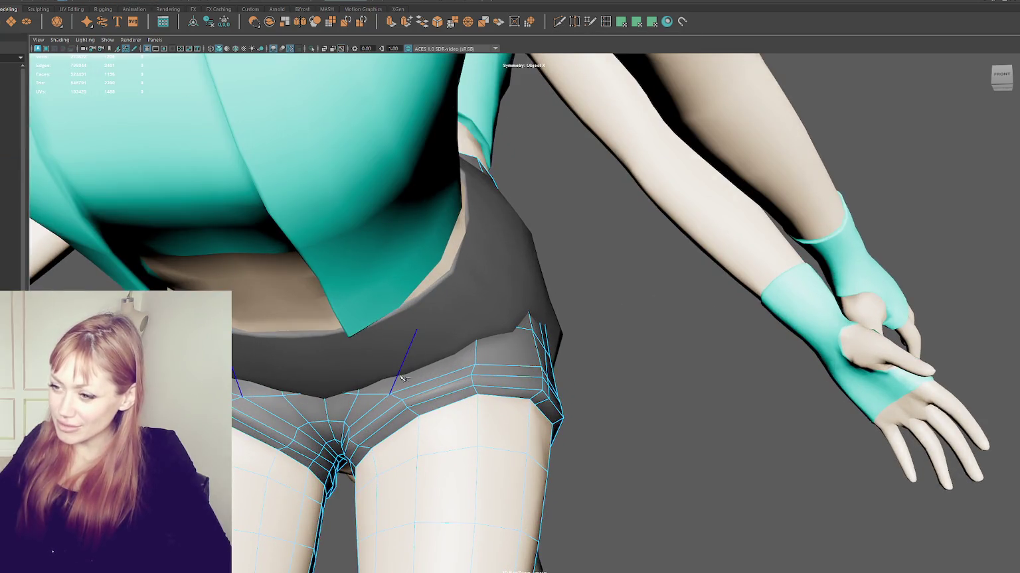
left_click(477, 339)
mouse_move(476, 338)
left_mouse_down("alt")
mouse_move(541, 327)
mouse_move(596, 296)
mouse_move(666, 295)
left_mouse_up("alt")
left_click(548, 303)
key("Return")
Review the hips from several angles, then select and remove the dark waistband mesh.
left_click_drag(495, 306, 486, 297, "alt")
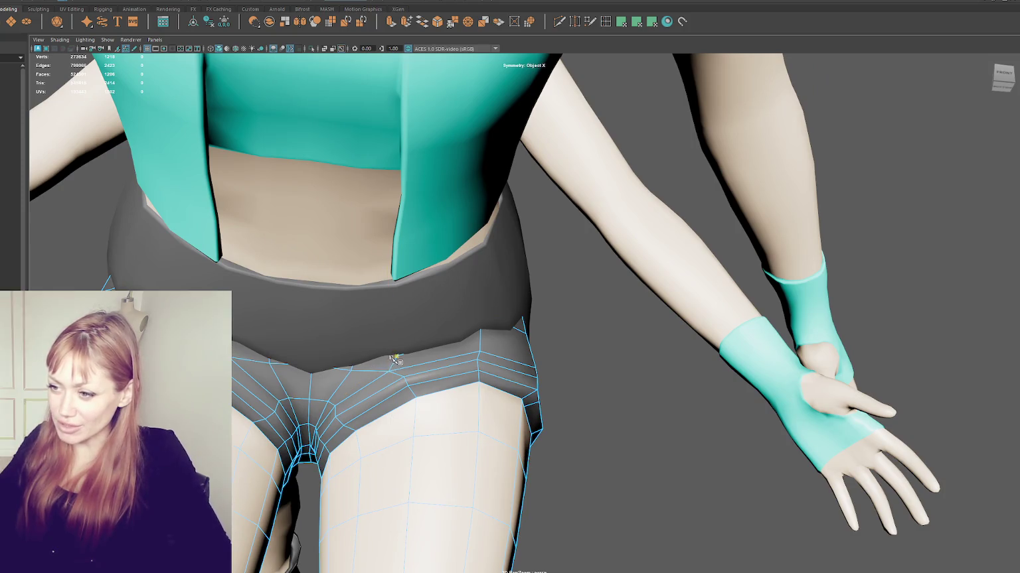
mouse_move(354, 369)
left_mouse_down("alt")
mouse_move(335, 371)
mouse_move(369, 354)
left_mouse_up("alt")
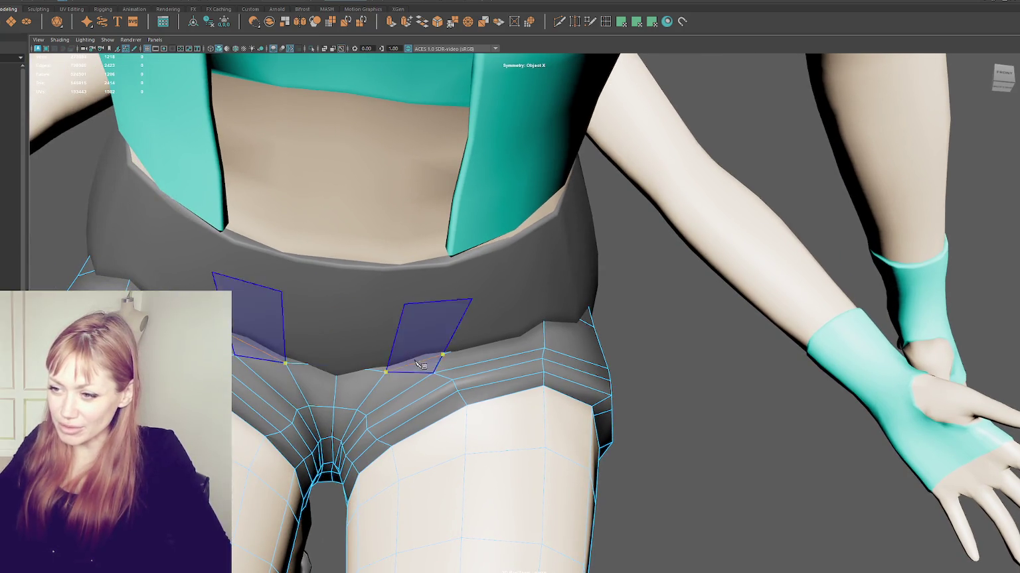
left_click_drag(461, 330, 288, 304, "alt")
right_click_drag(289, 304, 377, 300)
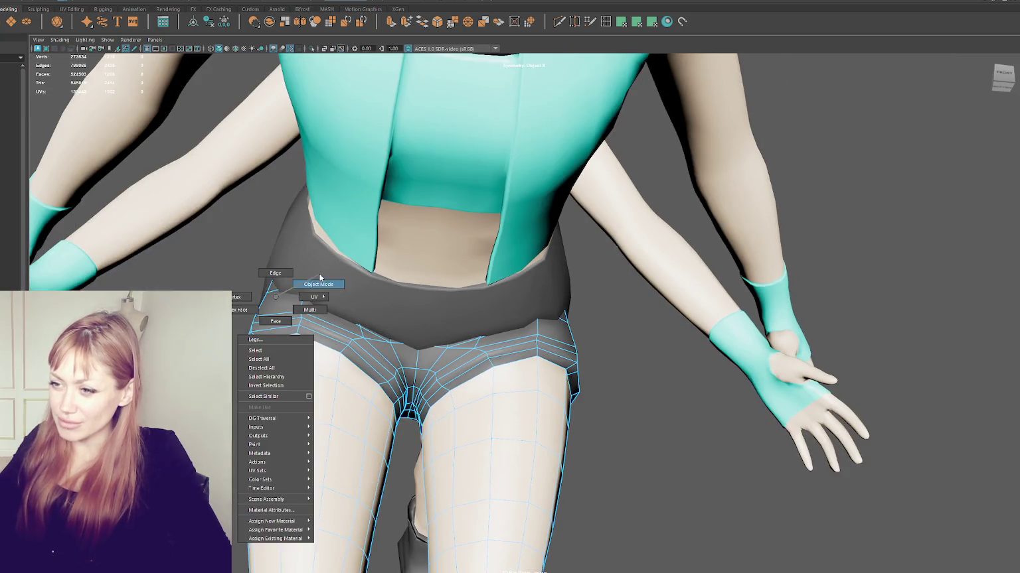
left_click(375, 301)
key("Delete")
Hide the outer torso and sleeve mesh with Ctrl+H, revealing the cropped top, and reselect the shorts.
left_click(411, 195)
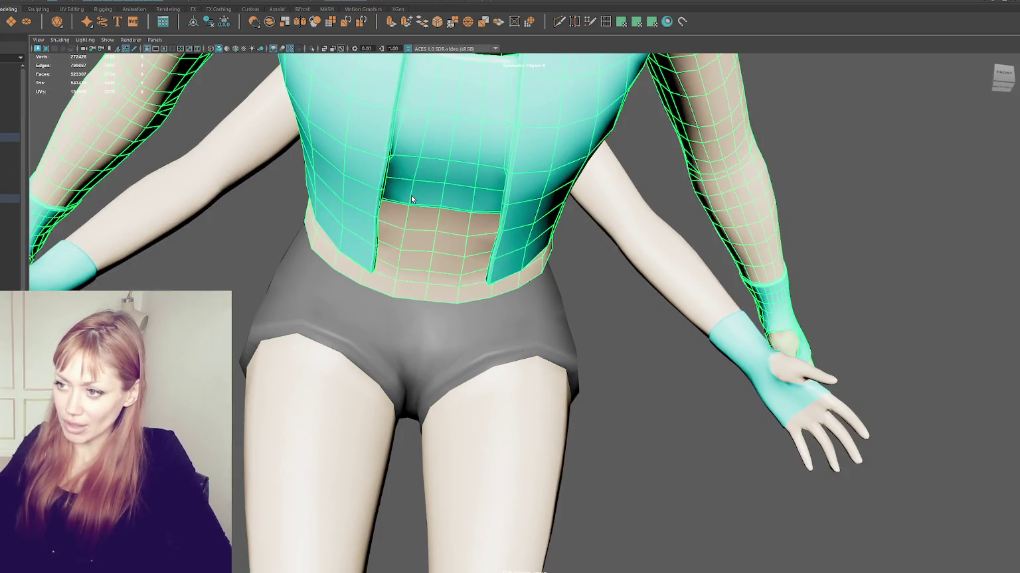
key("ctrl+h")
left_click(458, 262)
mouse_move(482, 193)
left_mouse_down("alt")
mouse_move(458, 262)
mouse_move(523, 264)
mouse_move(457, 270)
left_mouse_up("alt")
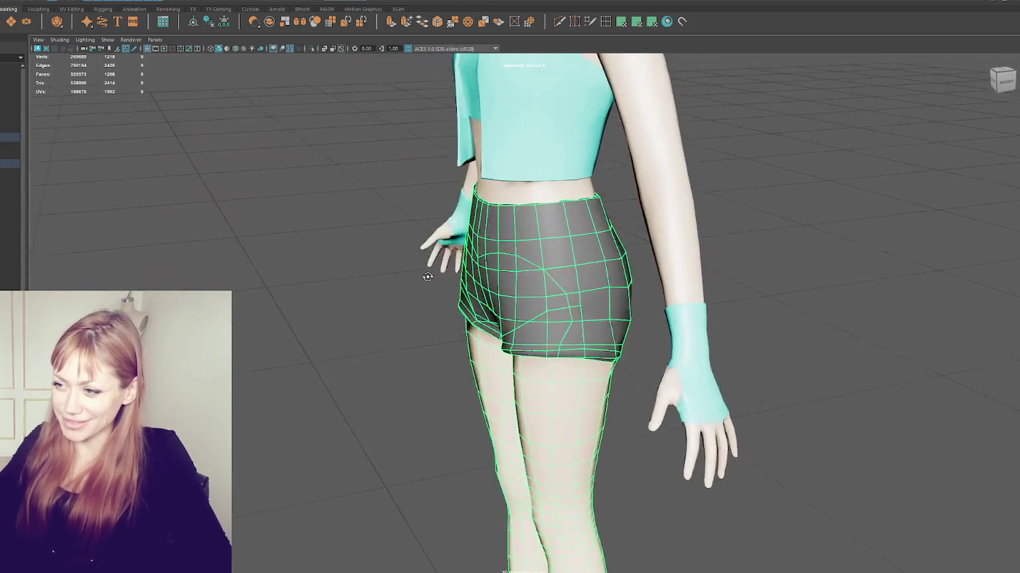
scroll(457, 270, "down", 5)
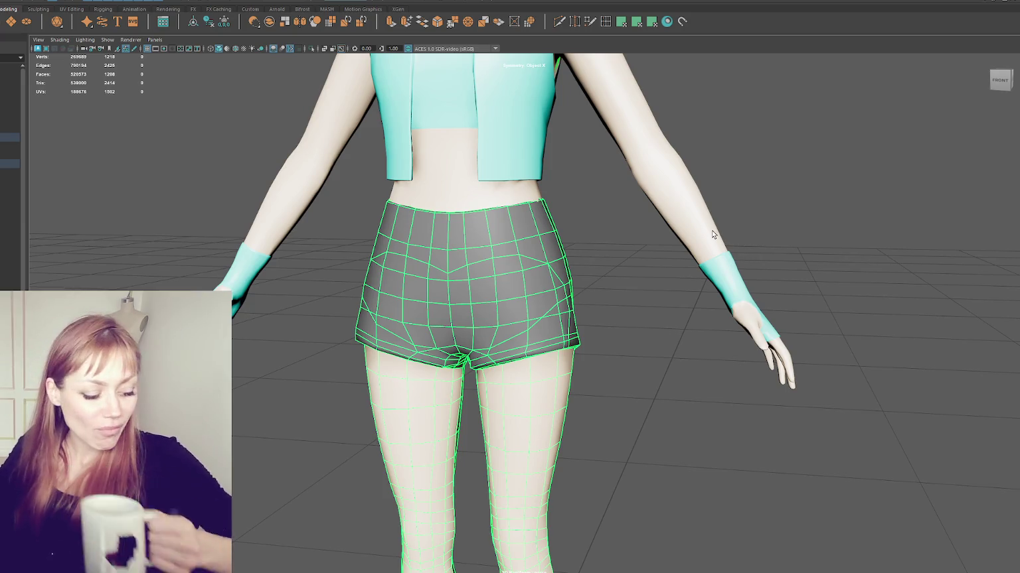
mouse_move(584, 265)
left_mouse_down("alt")
mouse_move(677, 302)
mouse_move(701, 298)
mouse_move(624, 294)
mouse_move(675, 303)
left_mouse_up("alt")
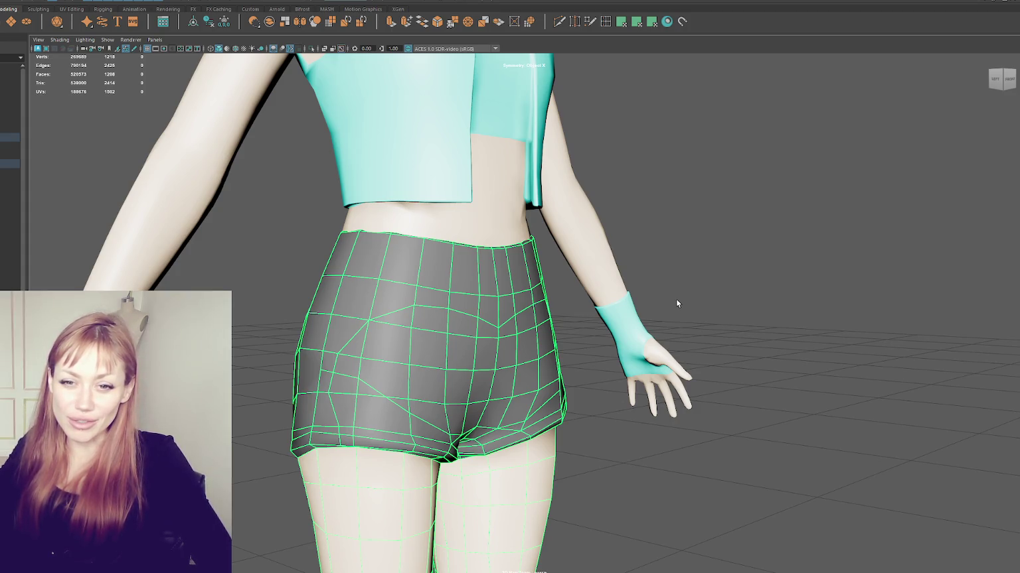
mouse_move(786, 224)
left_mouse_down("alt")
mouse_move(660, 242)
mouse_move(642, 342)
left_mouse_up("alt")
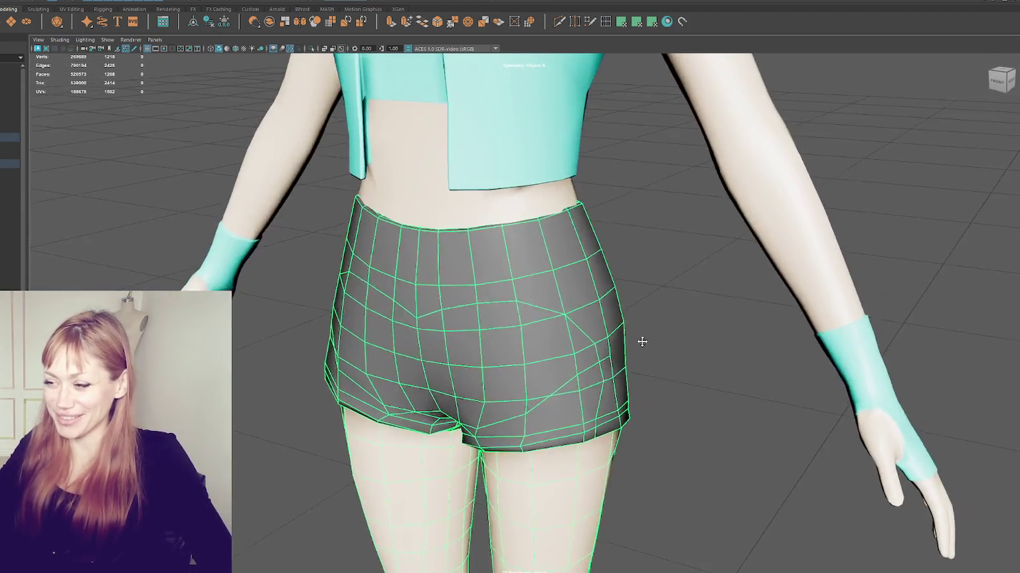
scroll(581, 265, "up", 5)
scroll(581, 265, "down", 5)
mouse_move(618, 279)
left_mouse_down("alt")
mouse_move(603, 287)
mouse_move(679, 297)
mouse_move(720, 354)
left_mouse_up("alt")
mouse_move(505, 228)
left_mouse_down("alt")
mouse_move(372, 337)
mouse_move(427, 360)
left_mouse_up("alt")
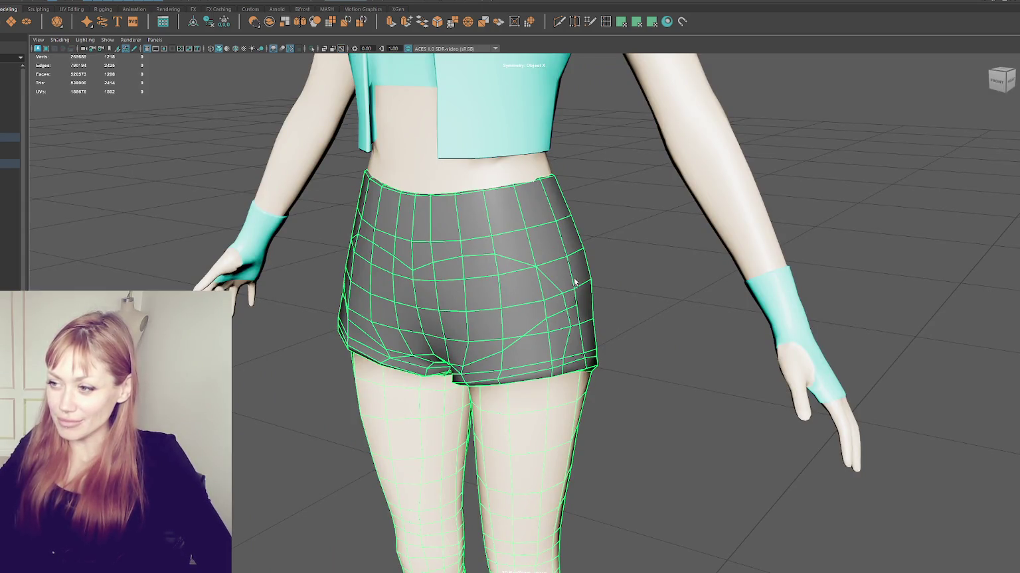
left_click_drag(612, 229, 606, 294, "alt")
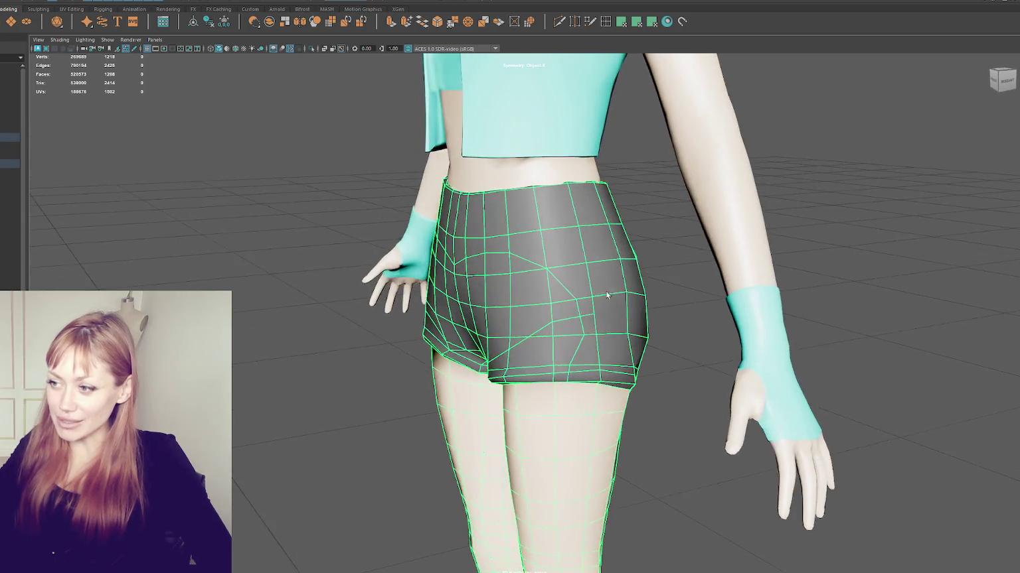
left_click_drag(472, 284, 538, 303, "alt")
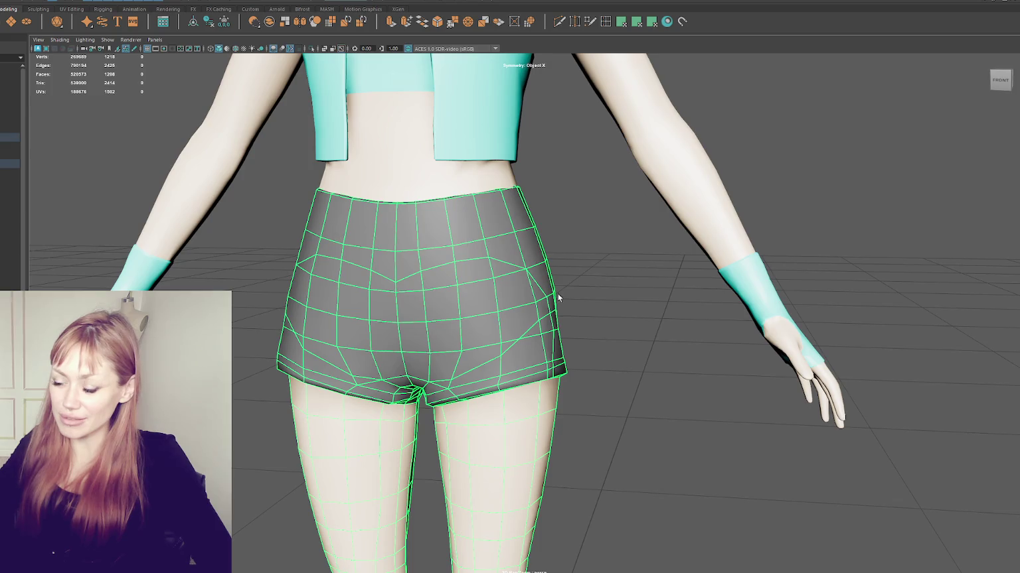
mouse_move(603, 300)
left_mouse_down("alt")
mouse_move(599, 276)
mouse_move(596, 326)
mouse_move(559, 257)
left_mouse_up("alt")
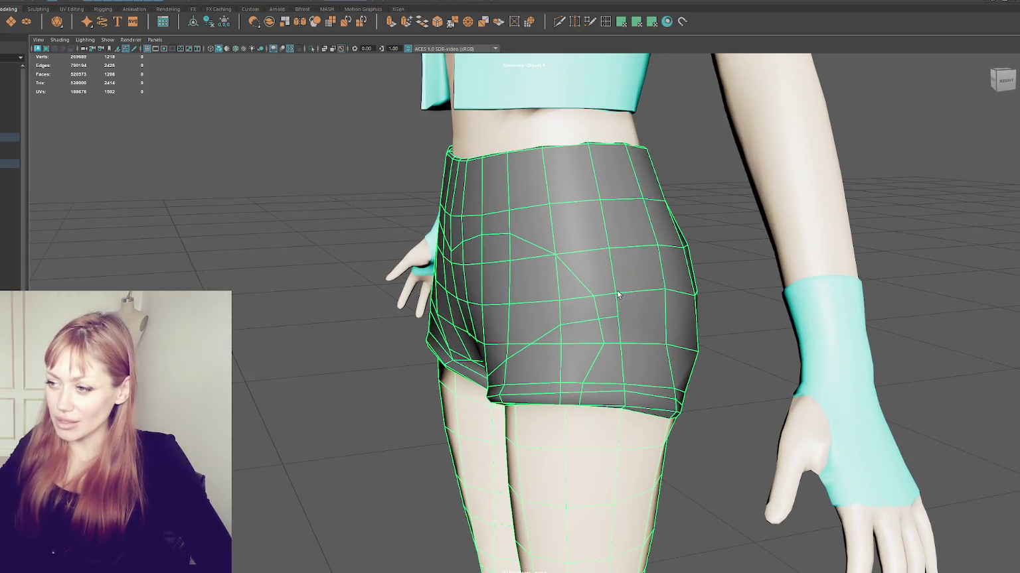
left_click_drag(489, 236, 419, 278, "alt")
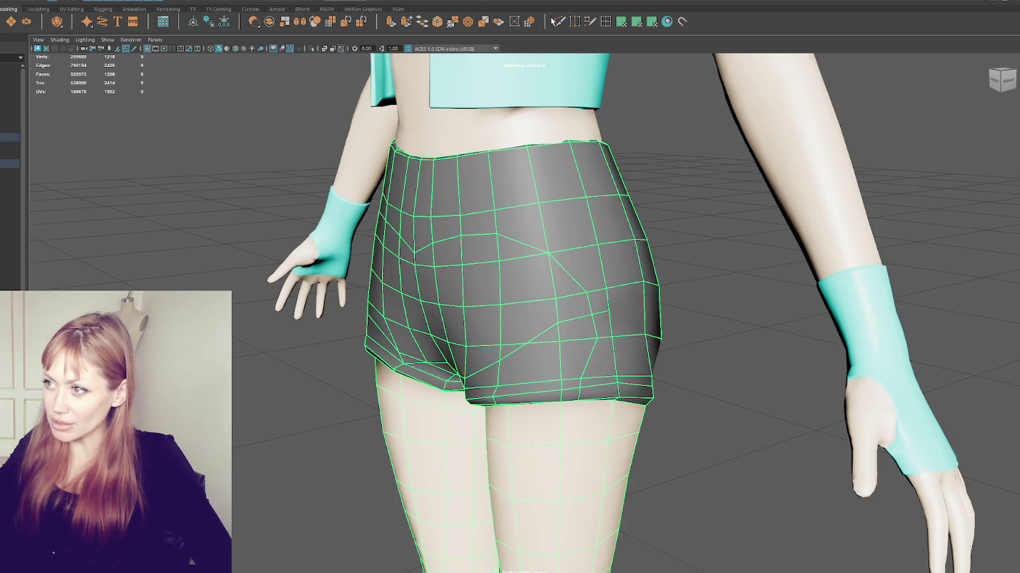
key("F9")
left_click(545, 252)
Connect two vertices with a new edge and delete the stray edges near the hip.
left_click(606, 290)
right_click_drag(611, 226, 580, 289)
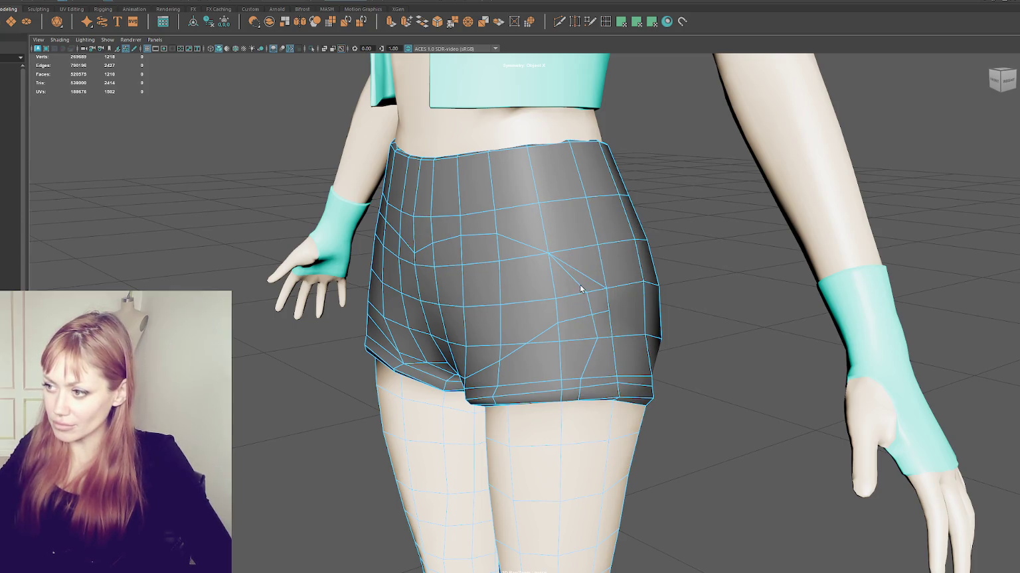
key("Delete")
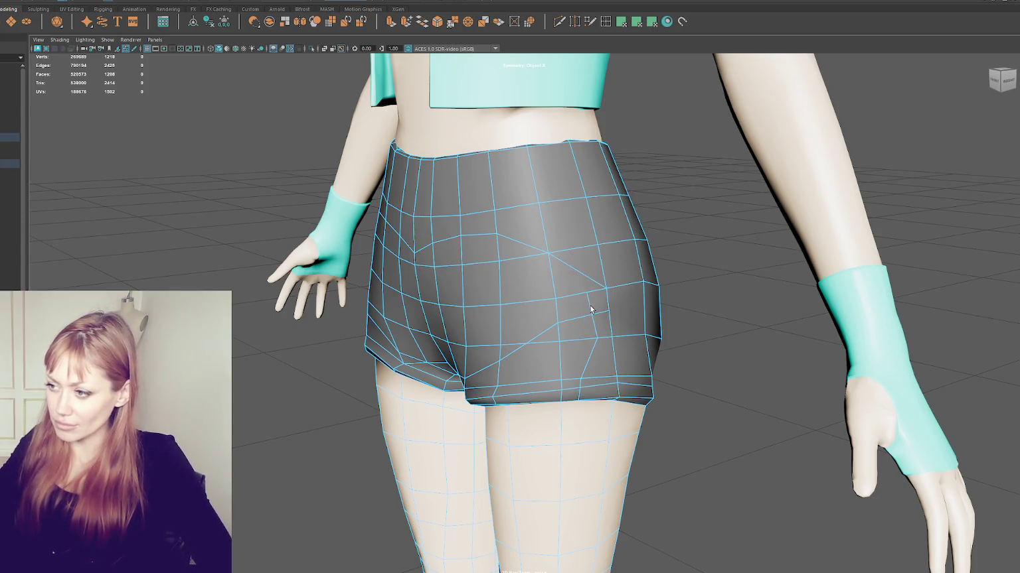
key("Delete")
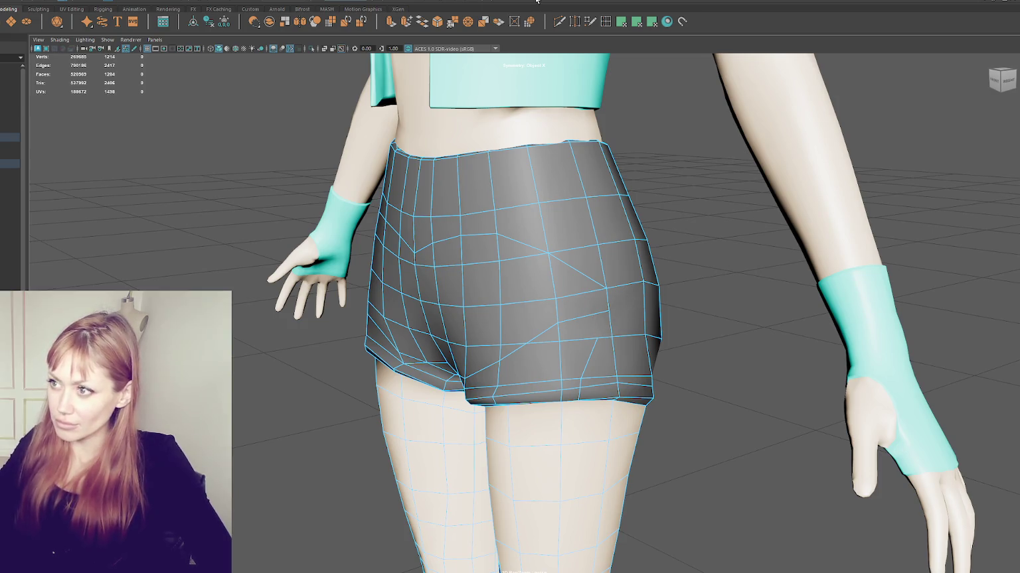
Try a cut on the back of the shorts, undo it, and move to a low rear view.
left_click(582, 380)
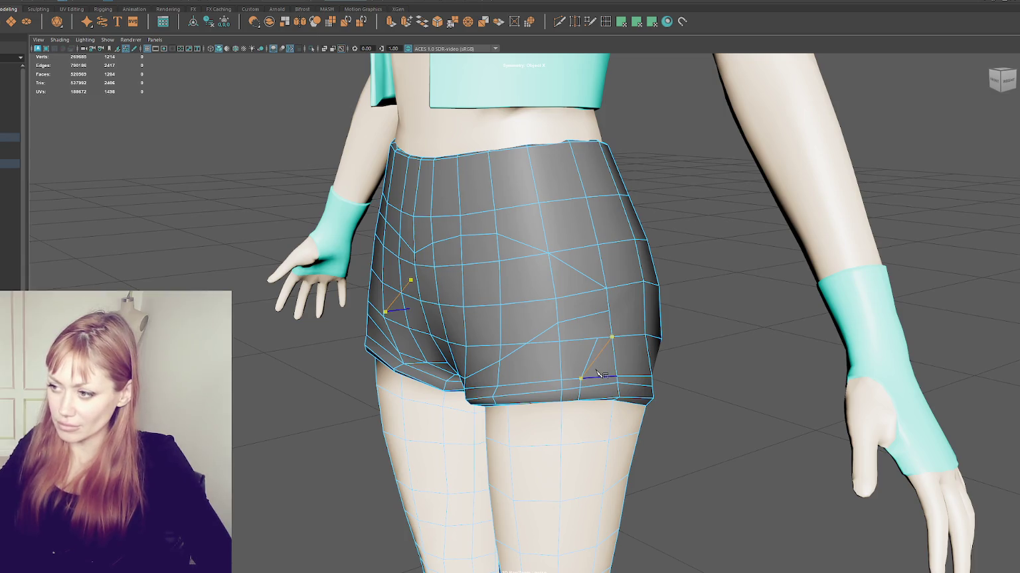
left_click_drag(598, 374, 631, 290, "alt")
right_click_drag(631, 290, 627, 236)
key("ctrl+z")
mouse_move(600, 375)
left_mouse_down("alt")
mouse_move(633, 348)
mouse_move(615, 345)
left_mouse_up("alt")
mouse_move(676, 289)
left_mouse_down("alt")
mouse_move(675, 303)
mouse_move(604, 237)
left_mouse_up("alt")
mouse_move(548, 80)
left_mouse_down("alt")
mouse_move(553, 189)
mouse_move(529, 164)
mouse_move(551, 65)
left_mouse_up("alt")
Multi-Cut a new edge from a vertex on the back of the shorts and select it.
left_click(503, 263)
left_click(463, 320)
right_click(463, 320)
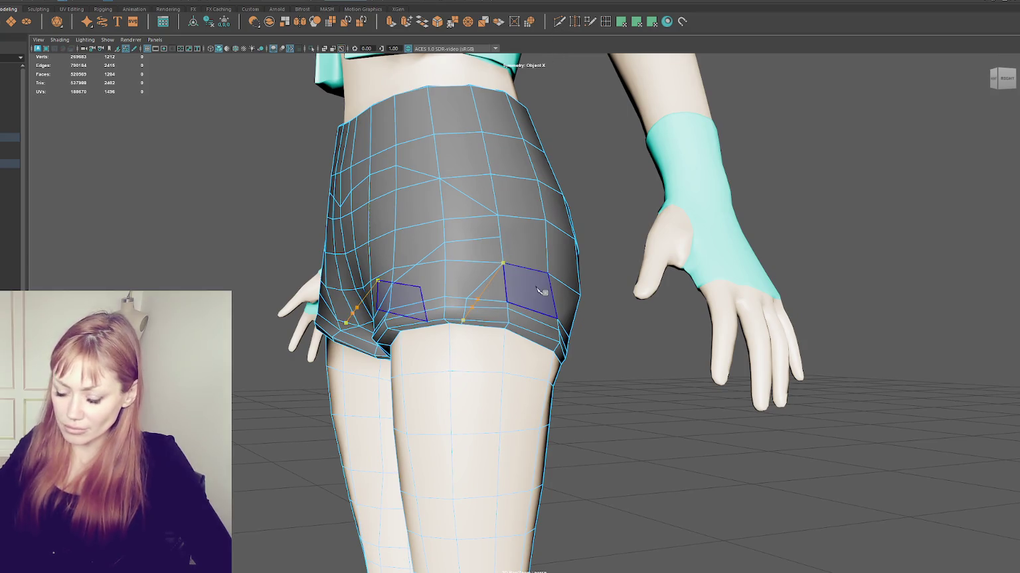
right_click(563, 223)
left_click(466, 310)
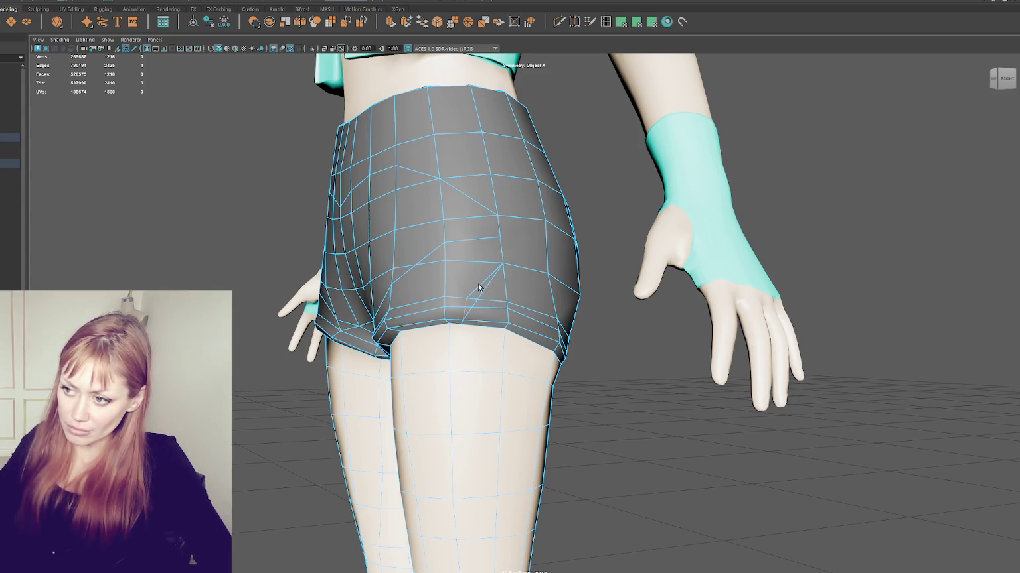
Toggle between wireframe (4) and shaded (5) display to check the edges, then view the front.
key("4")
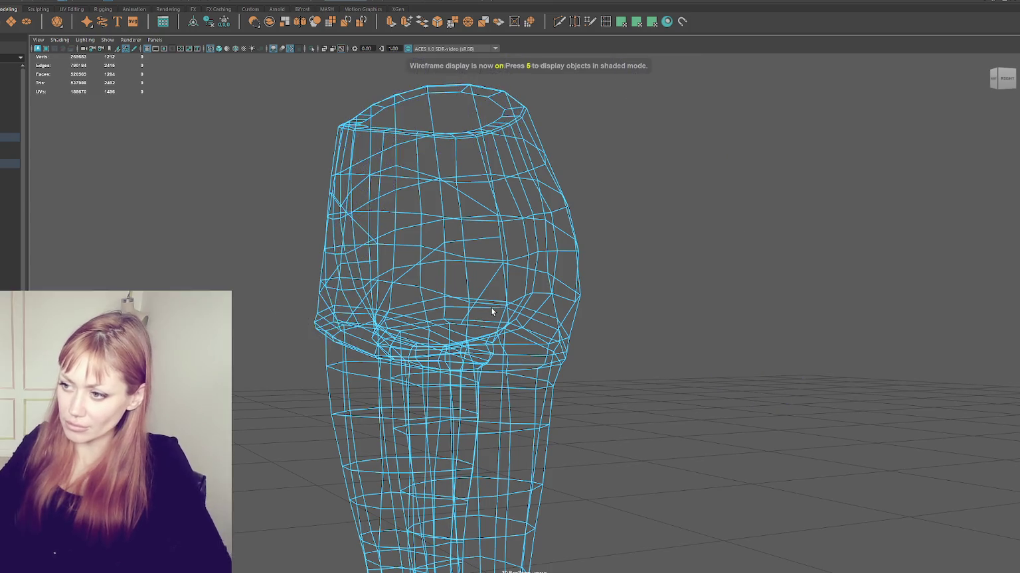
key("5")
key("4")
right_click(563, 207)
key("5")
mouse_move(540, 198)
left_mouse_down("alt")
mouse_move(521, 200)
mouse_move(537, 239)
mouse_move(565, 240)
mouse_move(503, 237)
left_mouse_up("alt")
mouse_move(541, 289)
left_mouse_down("alt")
mouse_move(616, 275)
mouse_move(521, 284)
mouse_move(617, 275)
left_mouse_up("alt")
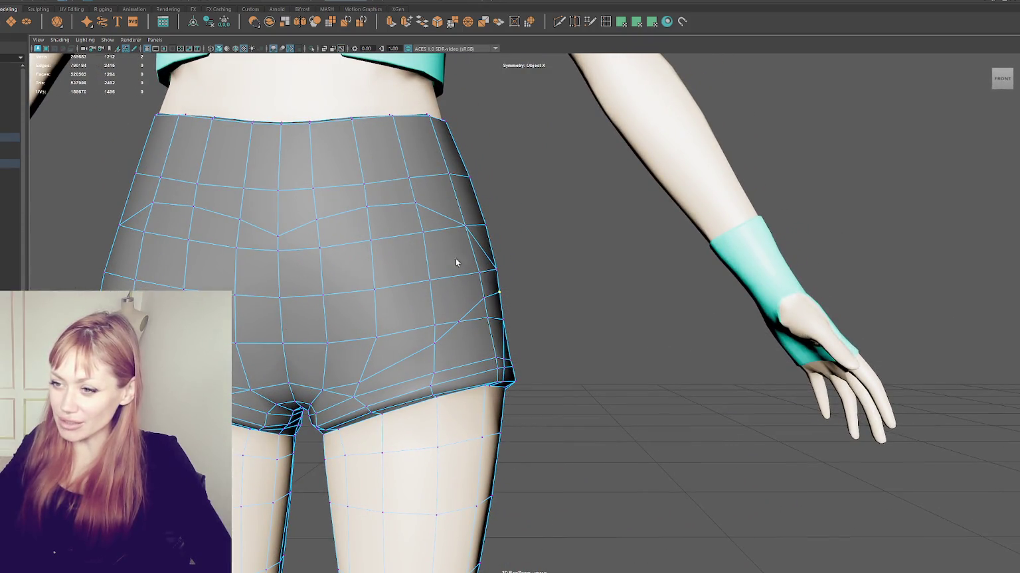
Cut and commit new edges across the side faces of the shorts.
scroll(456, 263, "down", 3)
mouse_move(456, 263)
left_mouse_down("alt")
mouse_move(465, 266)
mouse_move(425, 245)
mouse_move(508, 284)
left_mouse_up("alt")
scroll(418, 241, "up", 3)
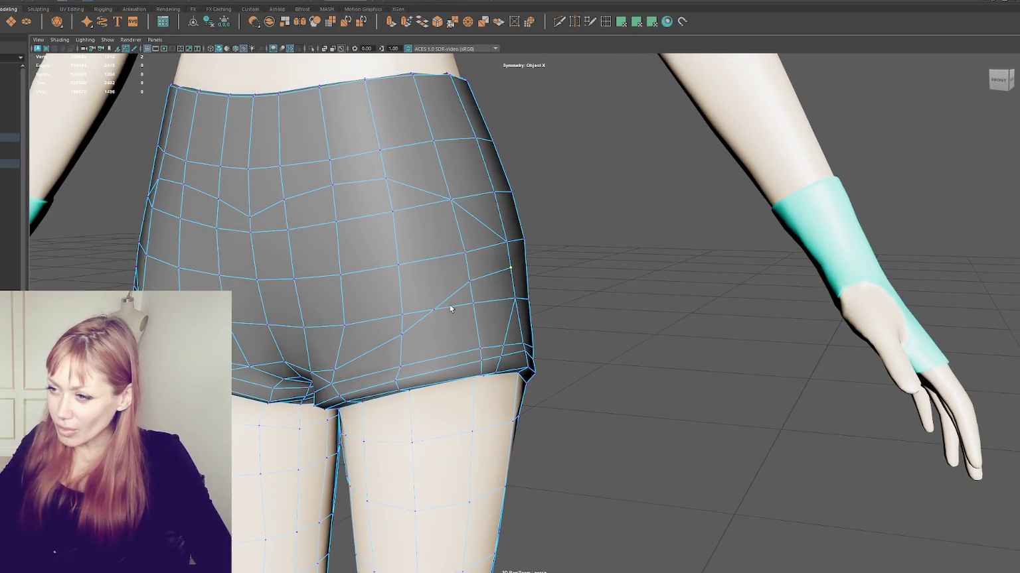
left_click_drag(429, 328, 435, 318, "alt")
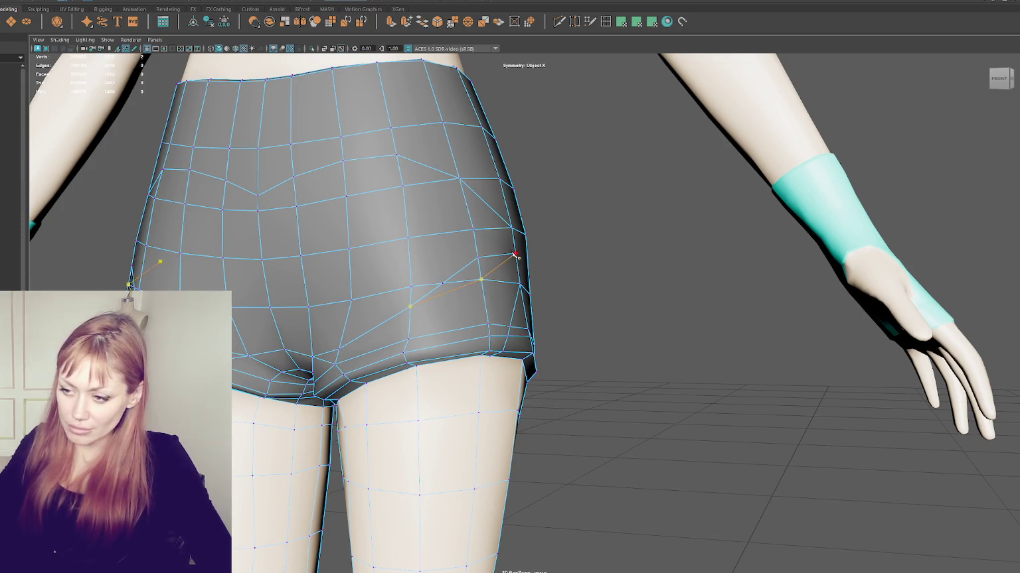
key("Return")
left_click_drag(411, 318, 433, 310, "alt")
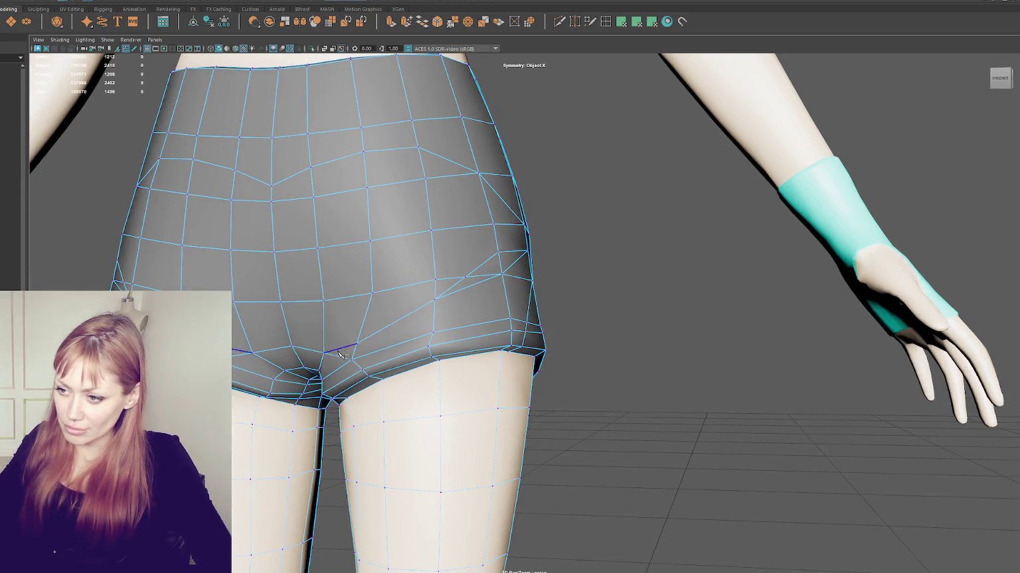
left_click_drag(340, 355, 378, 350, "alt")
left_click(402, 341)
left_click(429, 330)
key("Return")
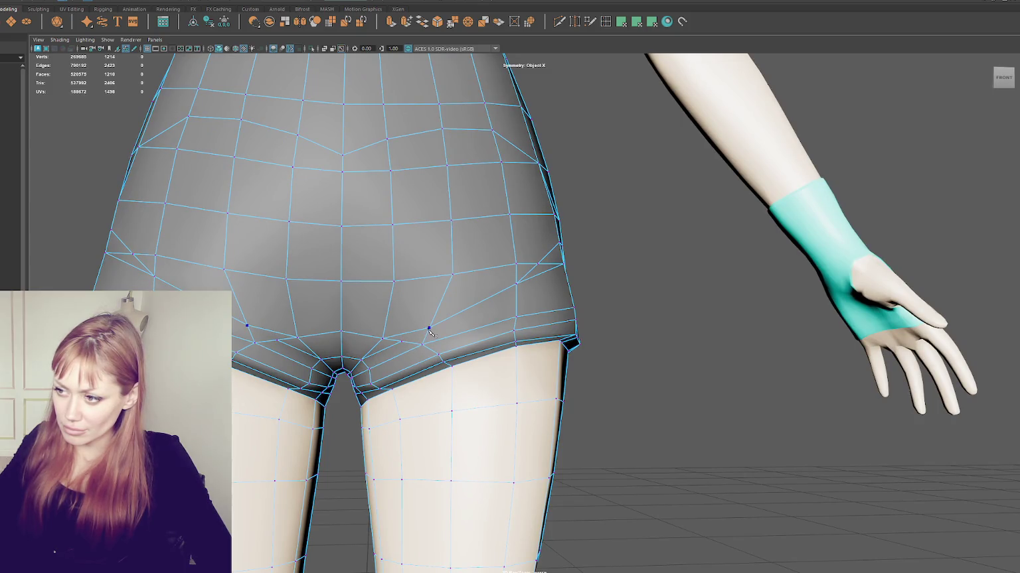
Commit another cut, then undo the unwanted diagonal cut edges.
left_click_drag(517, 294, 488, 280, "alt")
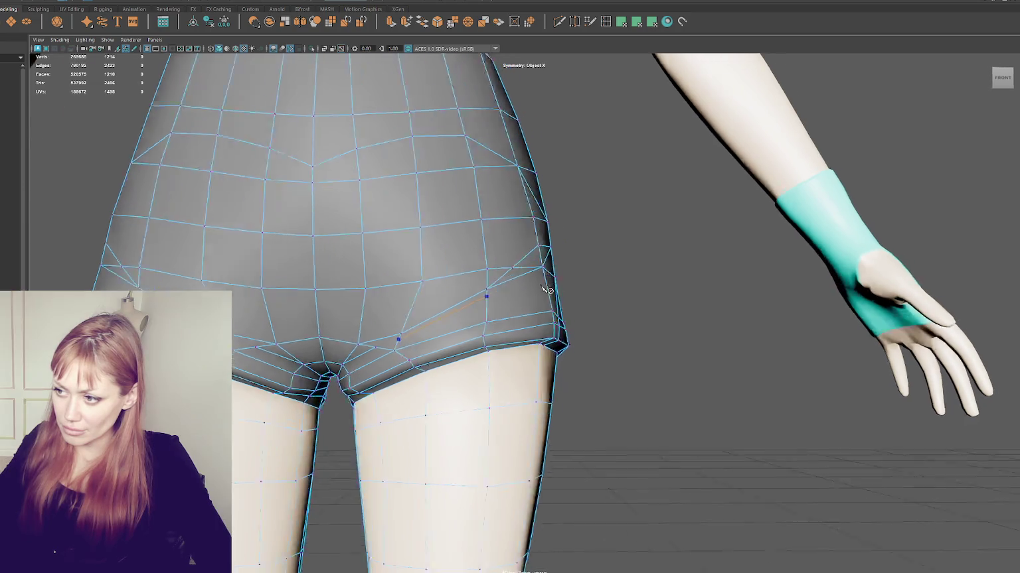
key("Return")
right_click_drag(457, 262, 457, 229)
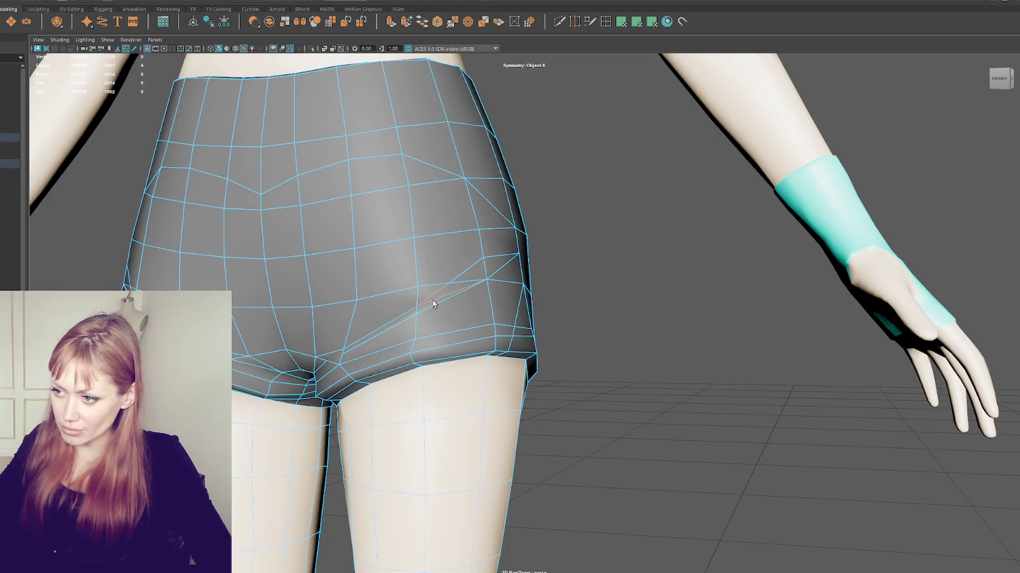
key("ctrl+z")
left_click_drag(332, 350, 362, 324, "alt")
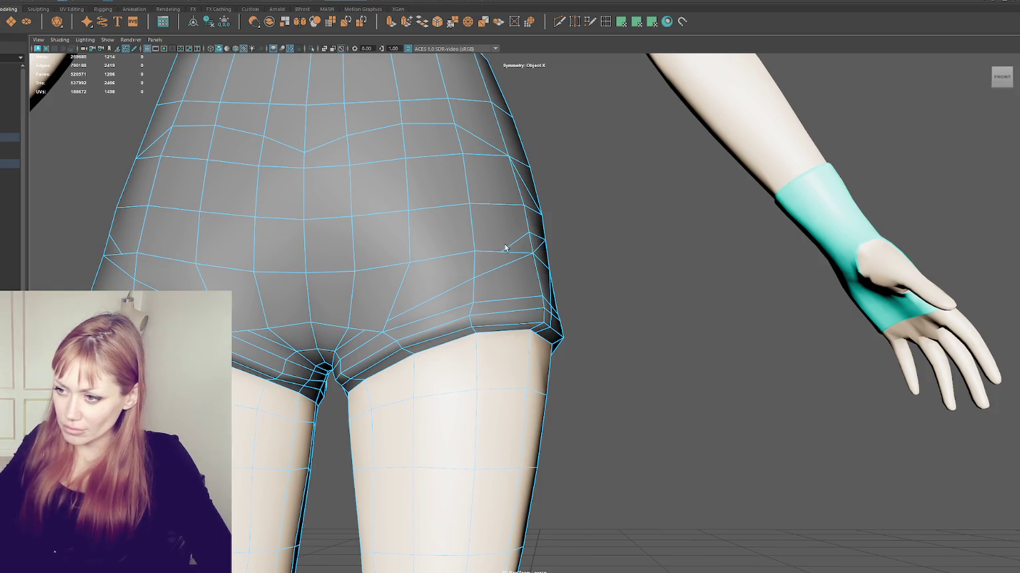
key("ctrl+z")
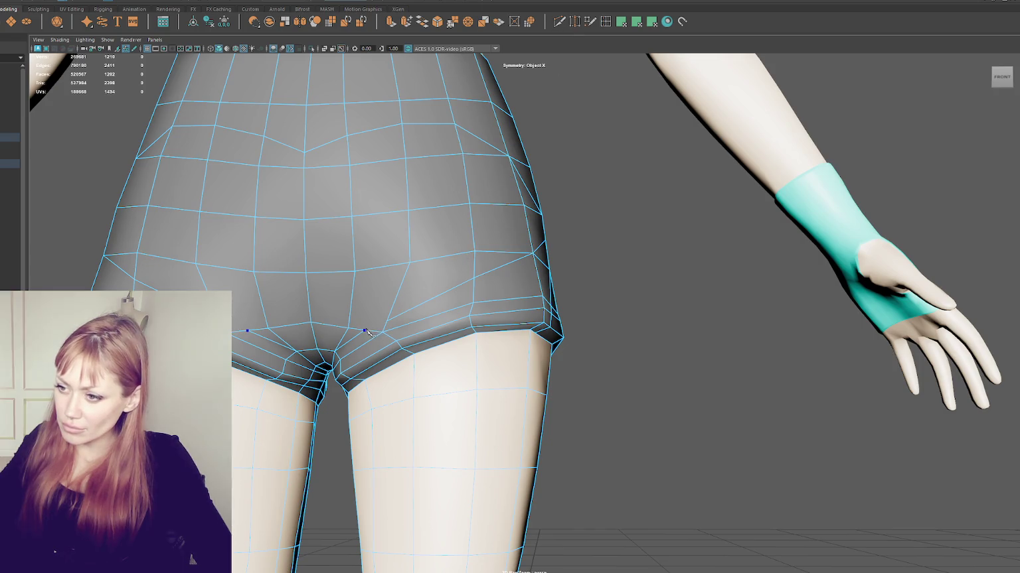
mouse_move(411, 233)
left_mouse_down("alt")
mouse_move(367, 253)
mouse_move(392, 294)
left_mouse_up("alt")
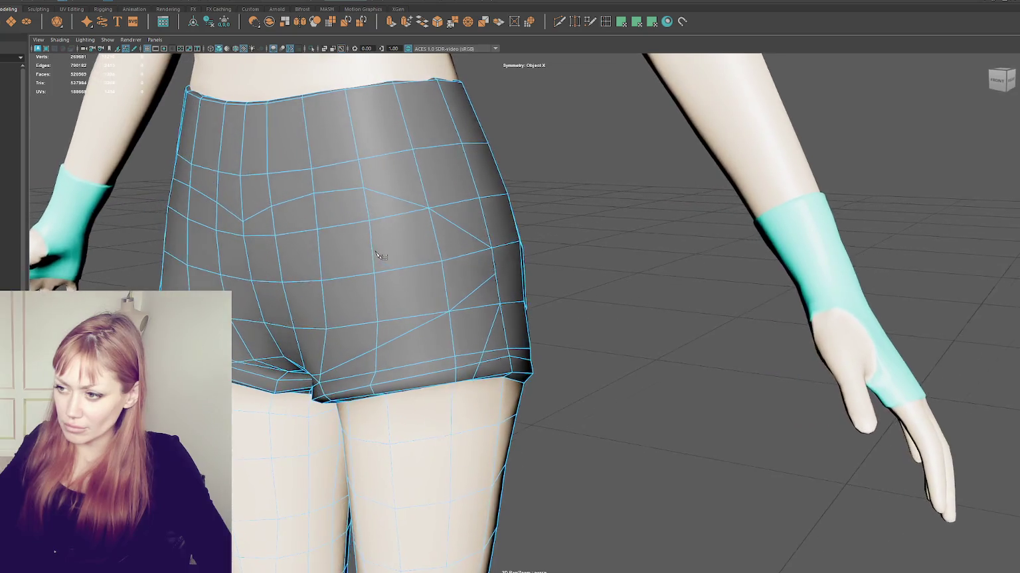
right_click_drag(392, 294, 429, 311)
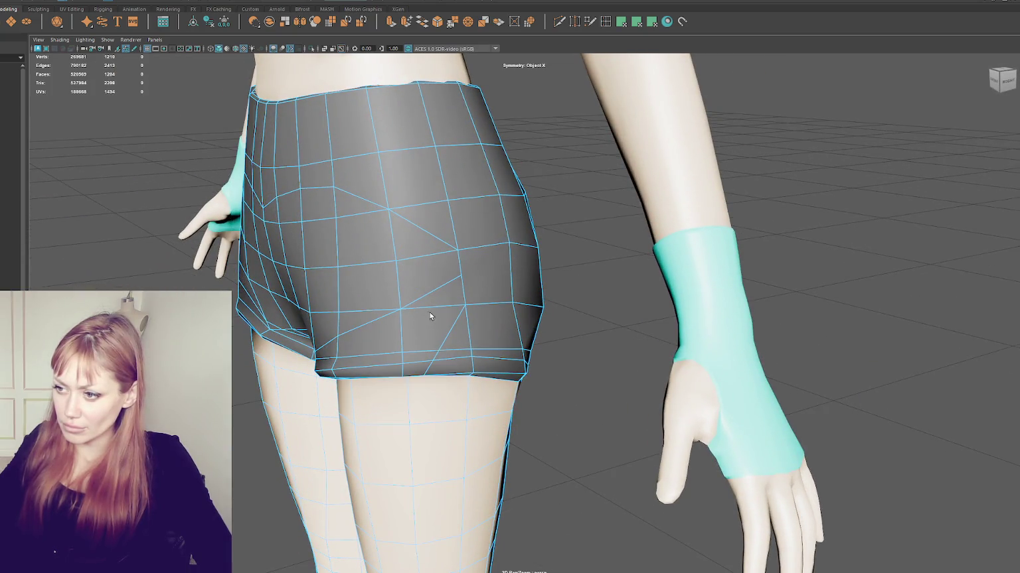
mouse_move(426, 303)
left_mouse_down("alt")
mouse_move(446, 293)
mouse_move(394, 290)
mouse_move(426, 290)
left_mouse_up("alt")
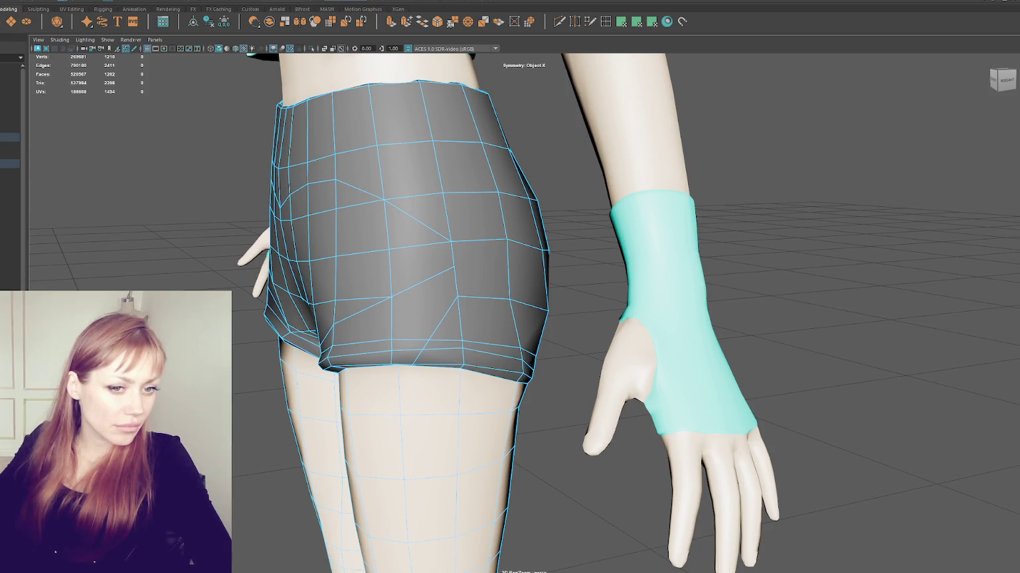
Select a vertex on the back of the shorts in vertex mode and move to a rear-side view.
mouse_move(657, 255)
left_mouse_down("alt")
mouse_move(478, 266)
mouse_move(395, 306)
left_mouse_up("alt")
scroll(476, 269, "down", 2)
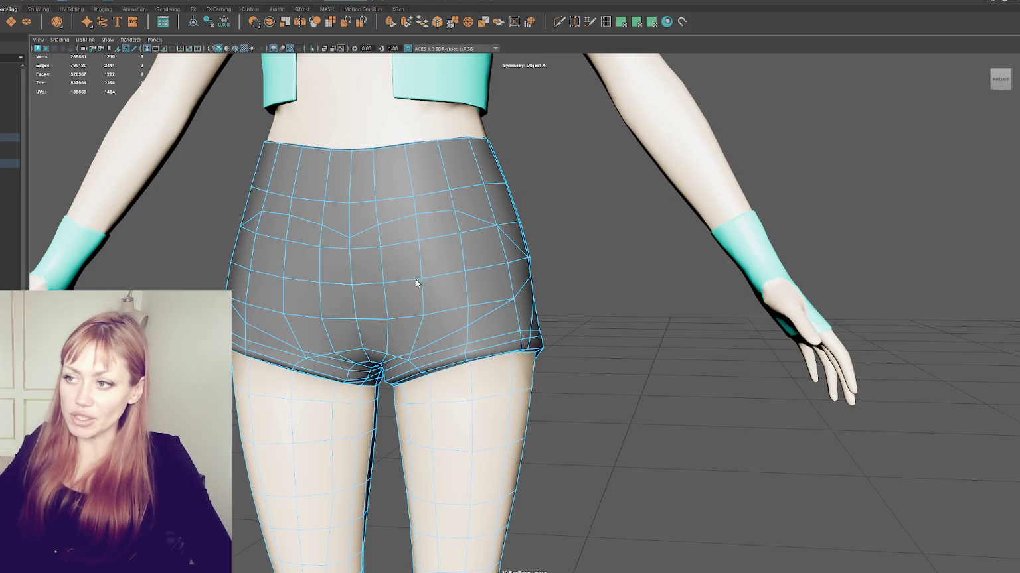
mouse_move(402, 280)
left_mouse_down("alt")
mouse_move(339, 221)
mouse_move(520, 202)
left_mouse_up("alt")
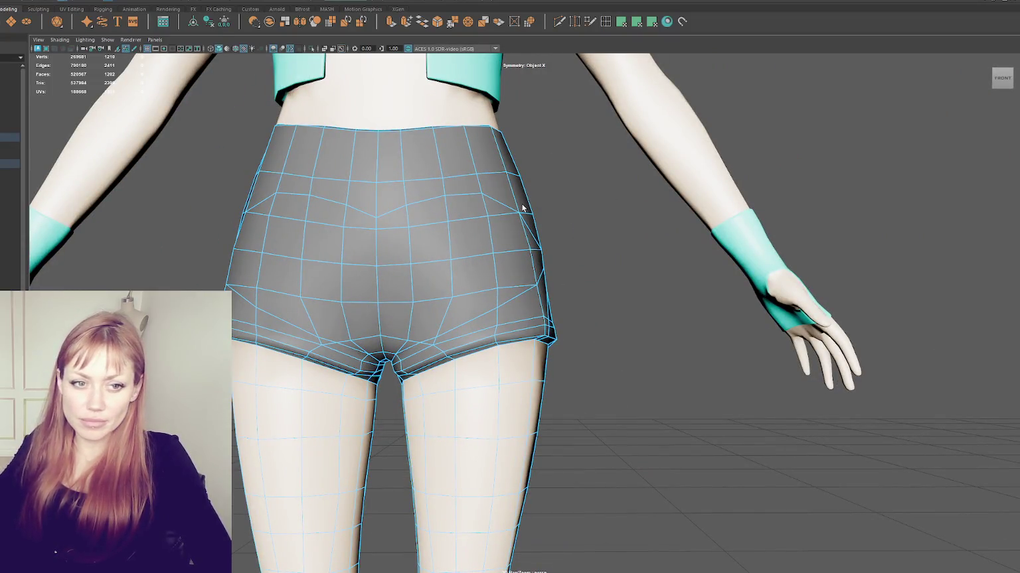
left_click_drag(378, 221, 396, 223, "alt")
right_click_drag(396, 223, 362, 221)
left_click(388, 244)
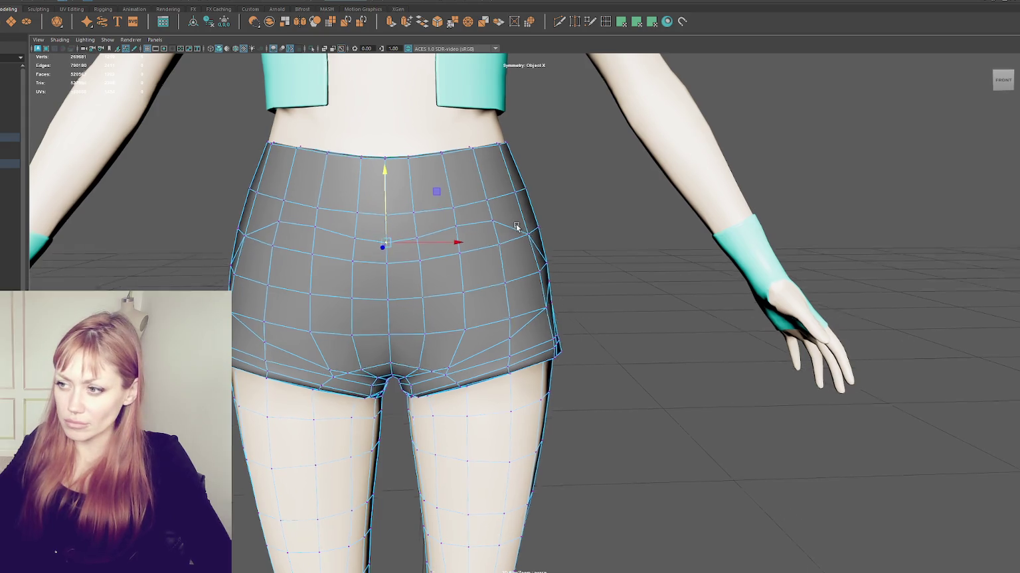
left_click_drag(392, 211, 418, 302, "alt")
mouse_move(493, 238)
left_mouse_down("alt")
mouse_move(420, 206)
mouse_move(539, 199)
left_mouse_up("alt")
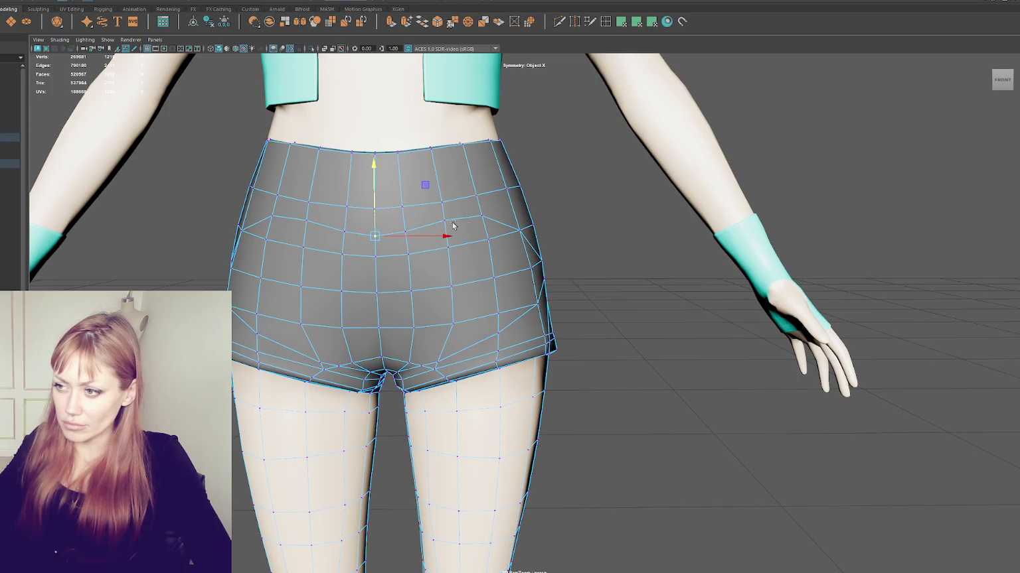
left_click_drag(383, 180, 535, 84, "alt")
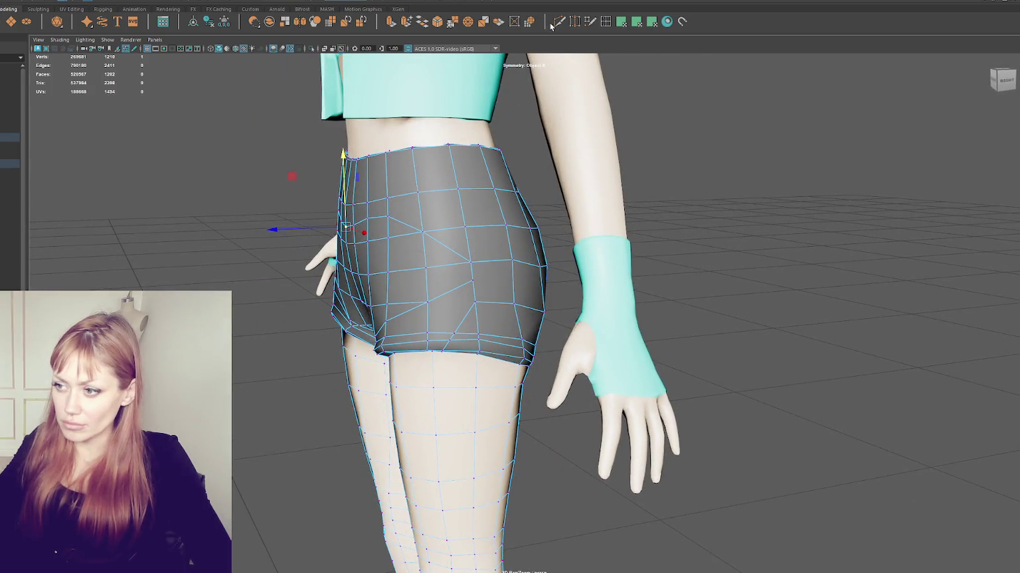
Multi-Cut new edges across the back faces, rerouting the diagonal flow toward the hip.
left_click(561, 21)
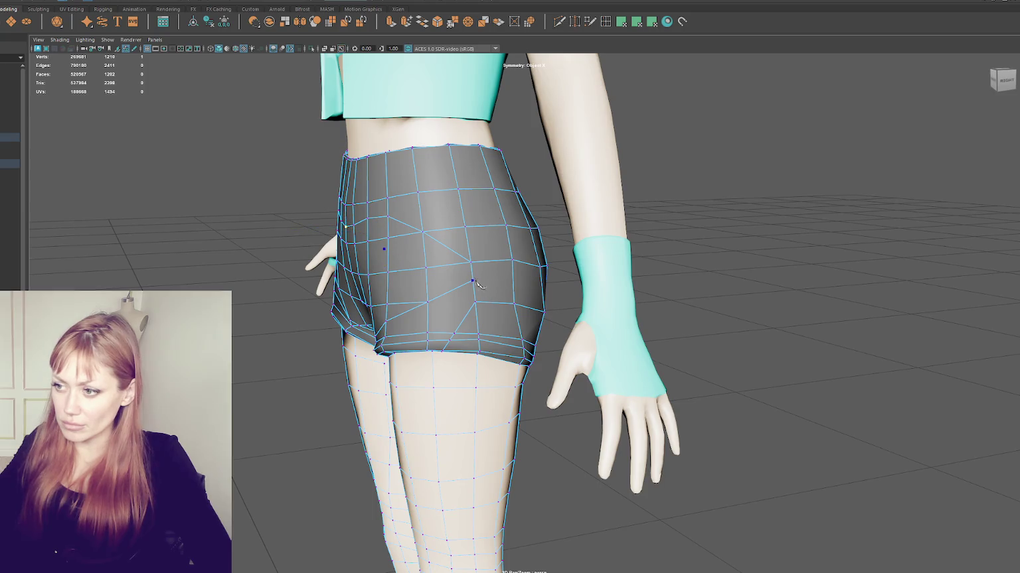
key("Return")
left_click_drag(516, 262, 514, 260, "alt")
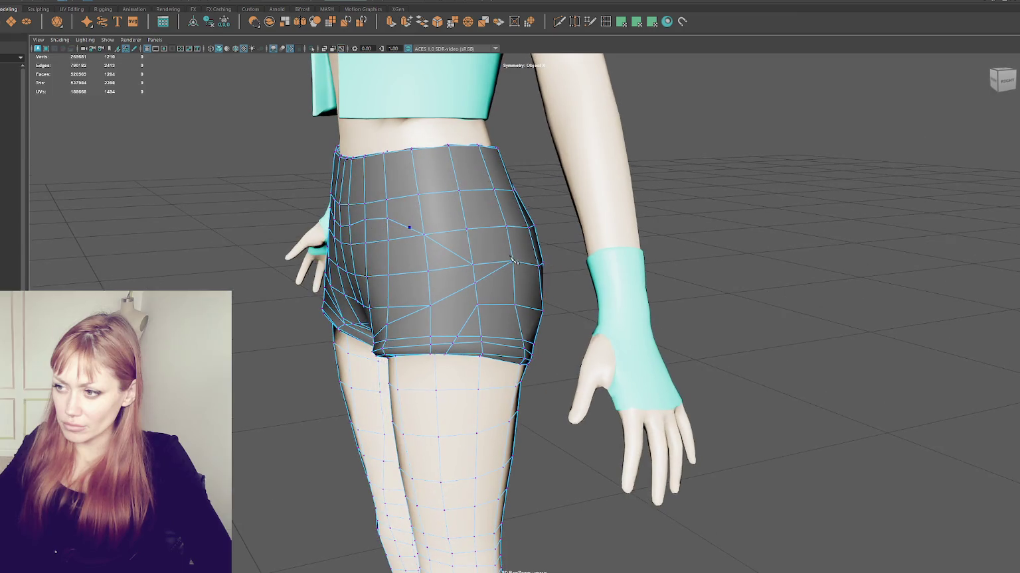
left_click(469, 245)
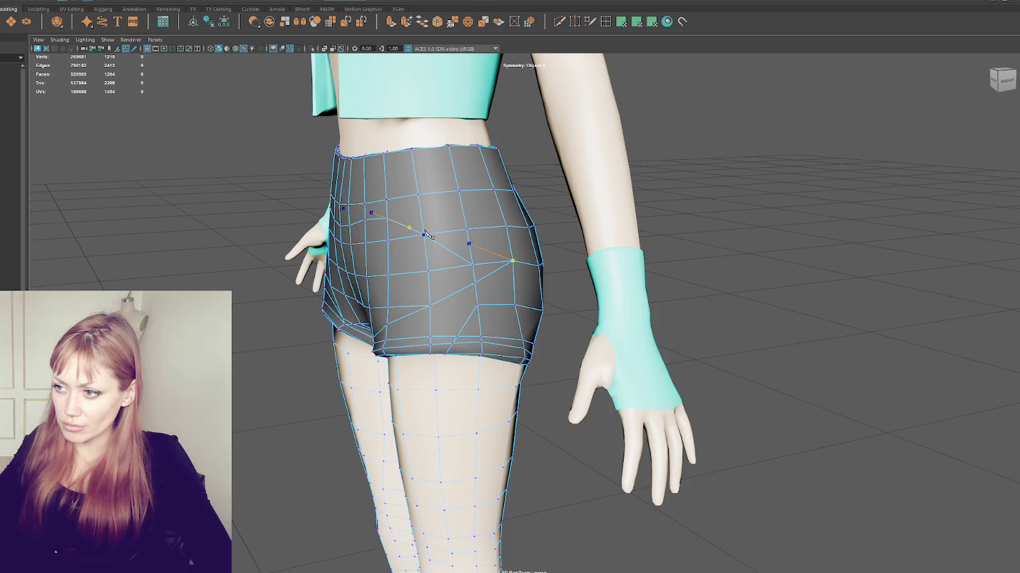
left_click(429, 238)
key("Return")
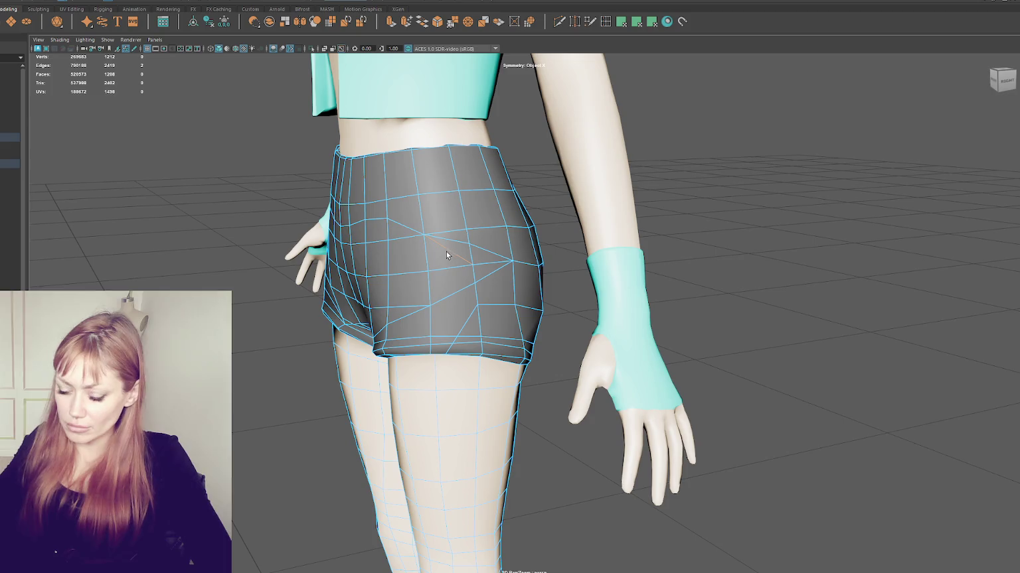
mouse_move(449, 252)
left_mouse_down("alt")
mouse_move(462, 234)
mouse_move(468, 248)
mouse_move(474, 239)
left_mouse_up("alt")
left_click_drag(492, 194, 501, 200, "alt")
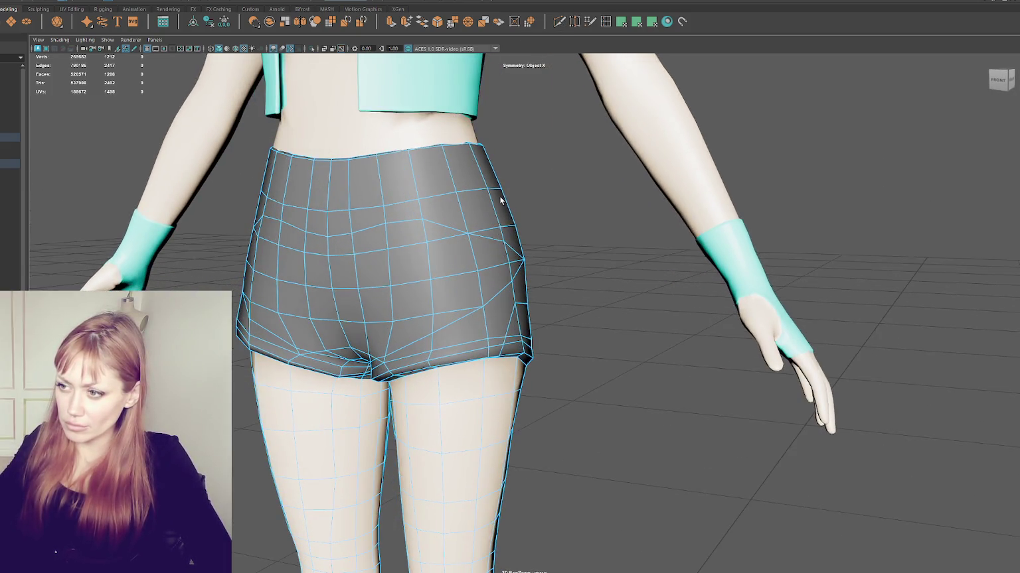
Cut a new horizontal edge loop across the back of the shorts with Multi-Cut.
scroll(428, 228, "up", 2)
scroll(432, 229, "up", 2)
left_click(436, 230)
left_click(376, 237)
left_click(324, 242)
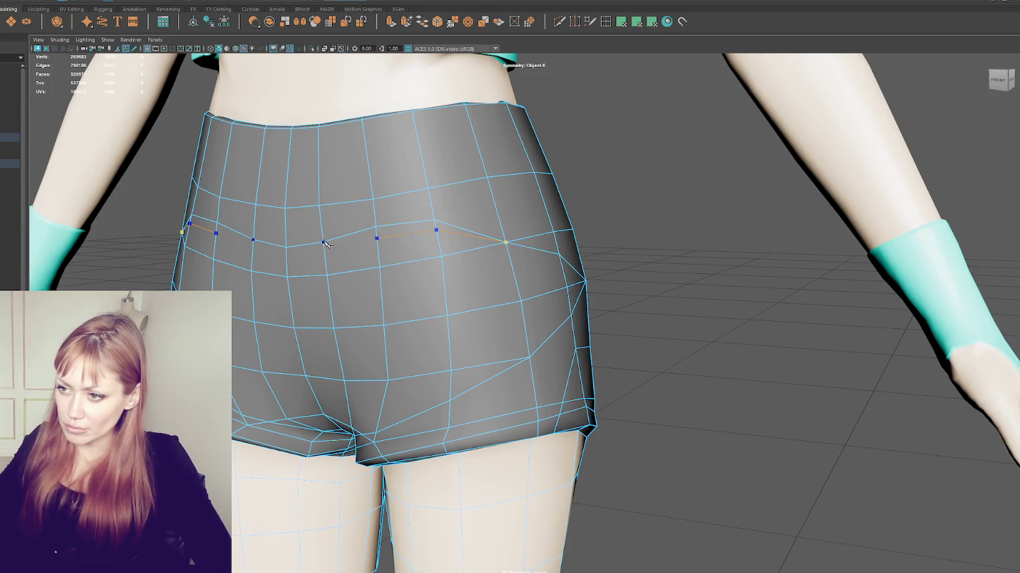
right_click(341, 214)
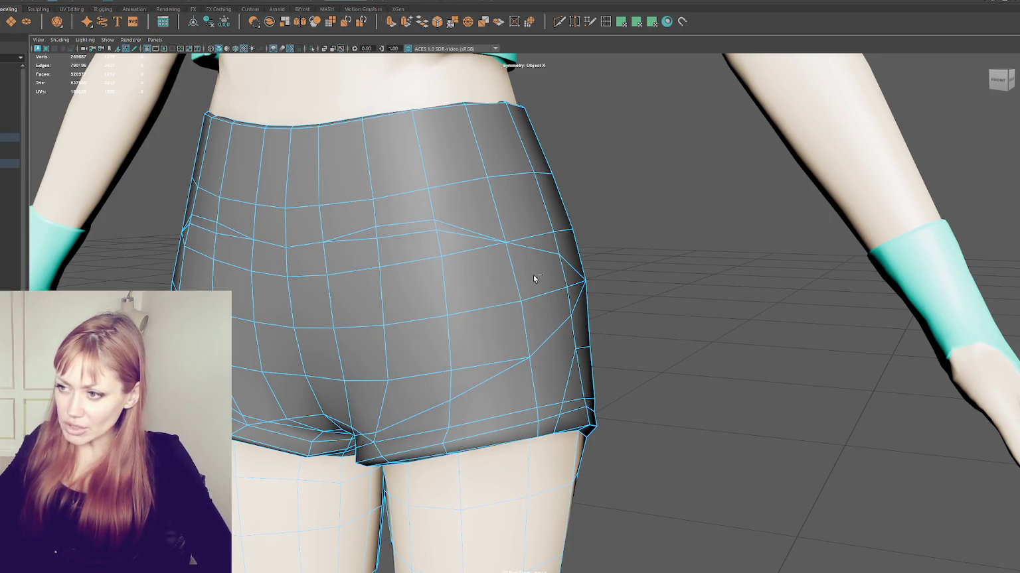
Return the shorts to vertex editing and select a vertex to move.
left_click_drag(455, 214, 471, 221, "alt")
right_click_drag(471, 221, 548, 200)
mouse_move(548, 201)
left_mouse_down("alt")
mouse_move(503, 237)
mouse_move(498, 215)
left_mouse_up("alt")
right_click_drag(498, 215, 452, 229)
left_click(466, 253)
key("w")
mouse_move(468, 247)
left_mouse_down("alt")
mouse_move(453, 247)
mouse_move(483, 200)
left_mouse_up("alt")
Add an extra cut toward the side, delete one stray edge, then pick Insert Edge Loop.
left_click(557, 21)
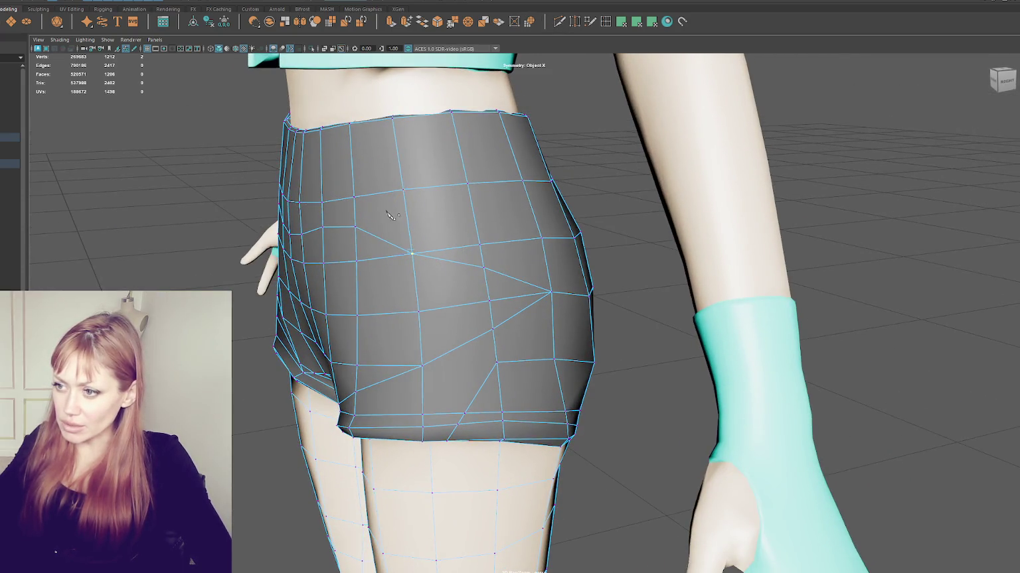
left_click(410, 239)
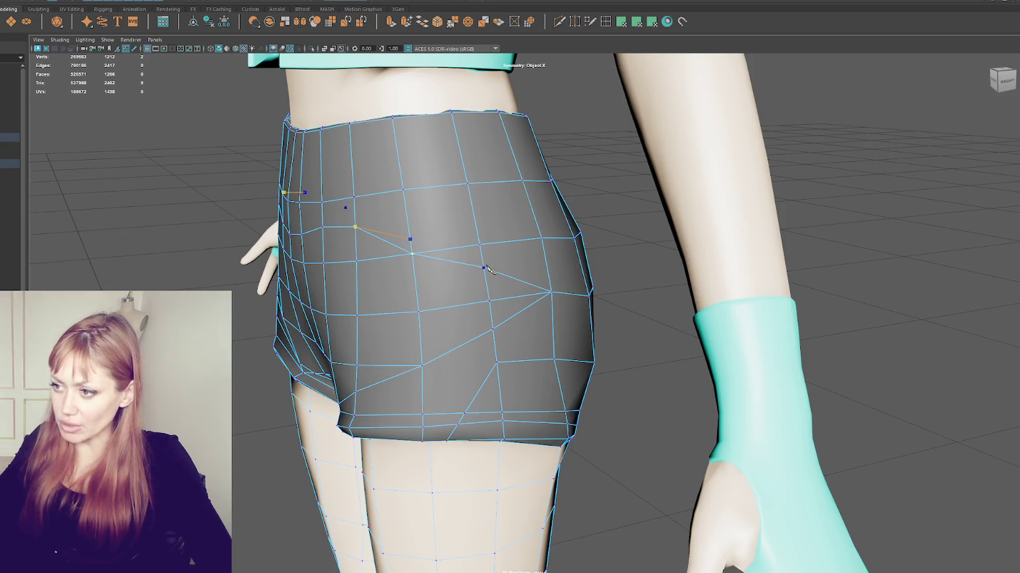
key("Return")
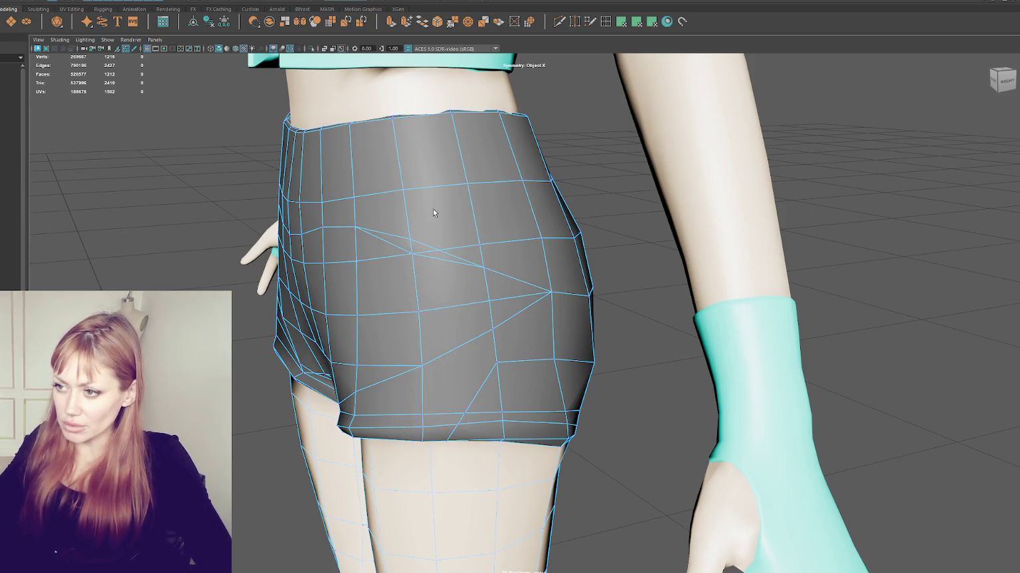
left_click_drag(452, 250, 479, 249, "alt")
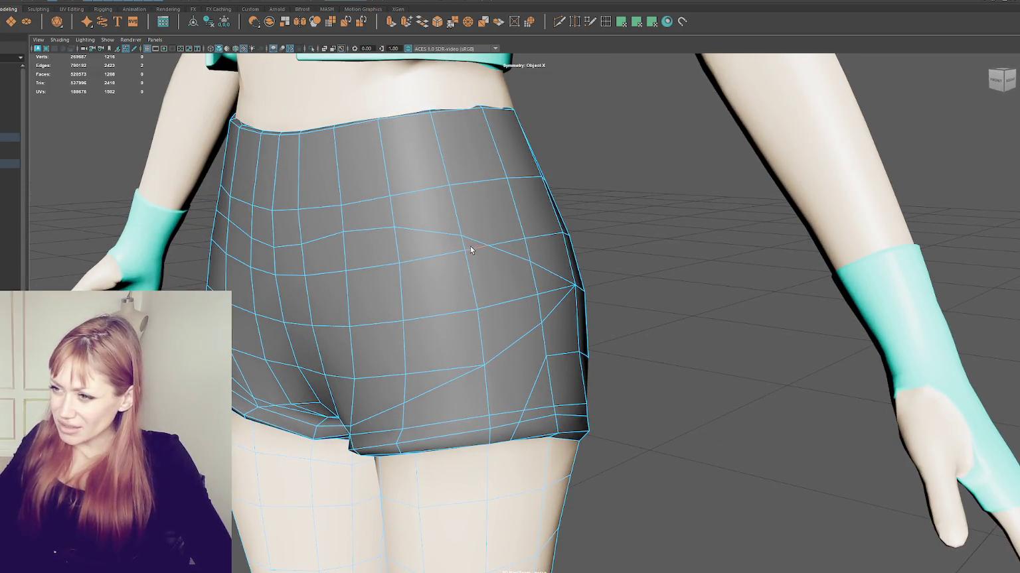
left_click_drag(484, 249, 508, 264, "alt")
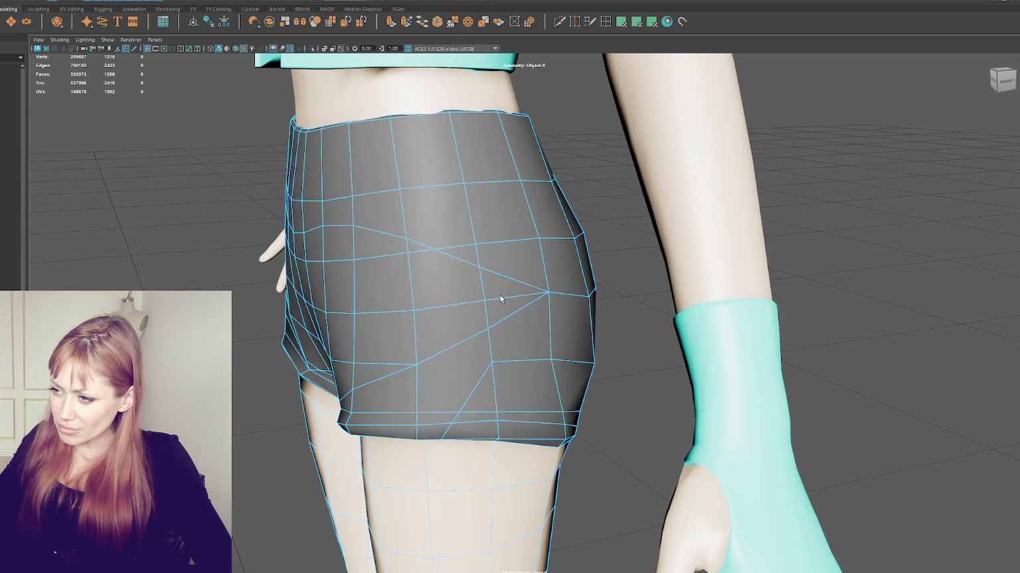
left_click(521, 296, "ctrl+shift")
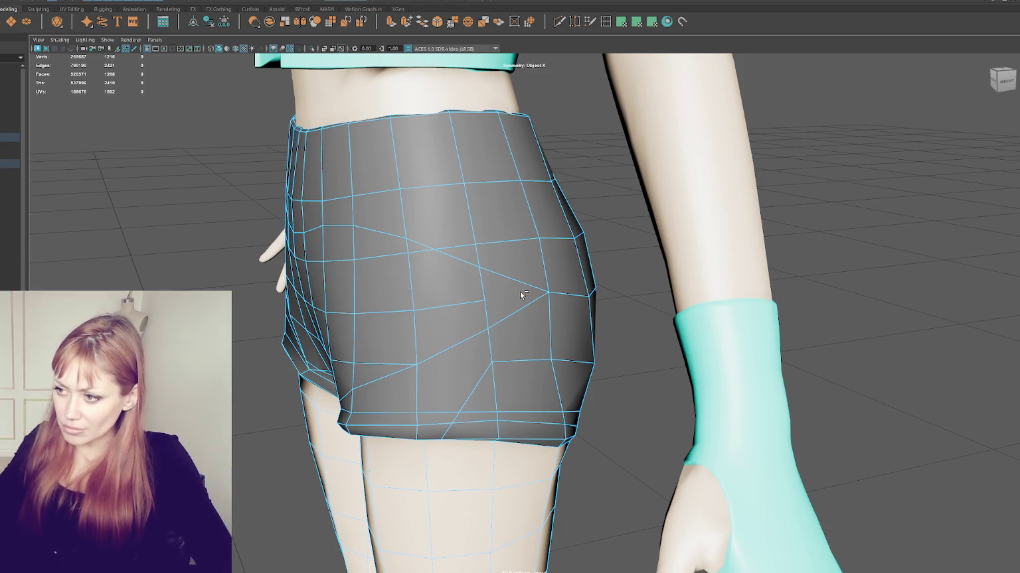
mouse_move(566, 280)
left_mouse_down("alt")
mouse_move(603, 276)
mouse_move(542, 269)
left_mouse_up("alt")
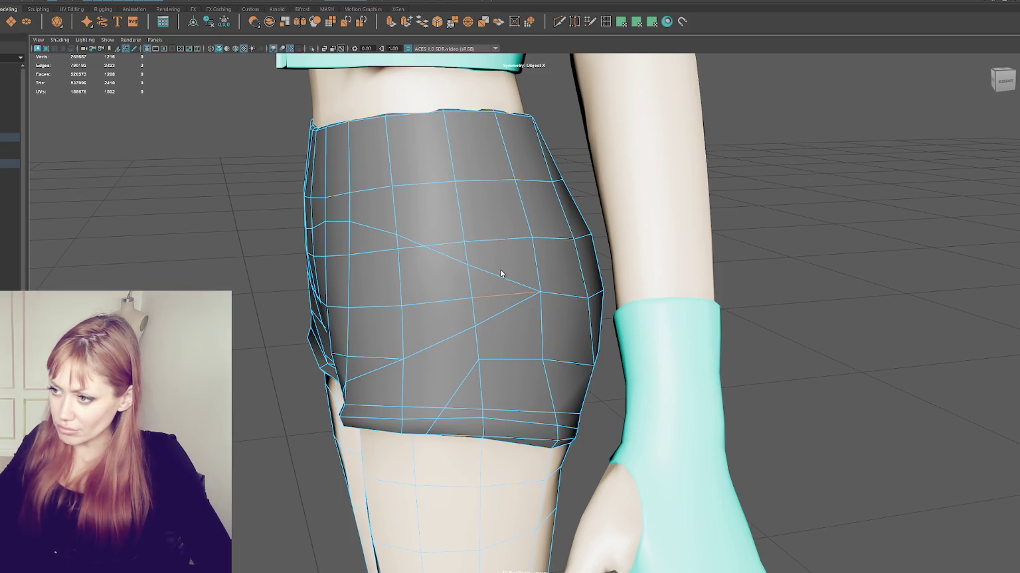
left_click(569, 23)
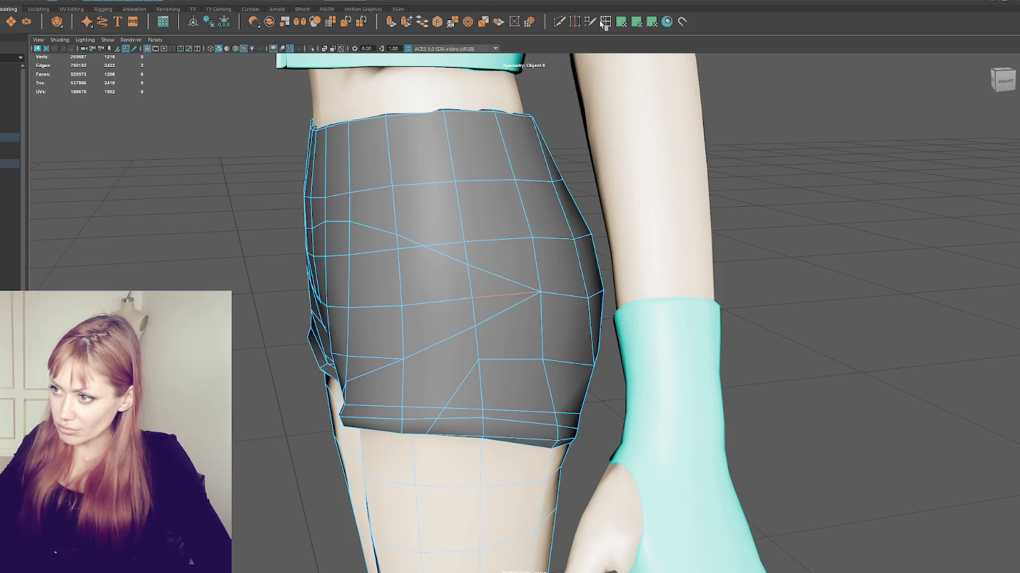
double_click(636, 22)
left_click(571, 77)
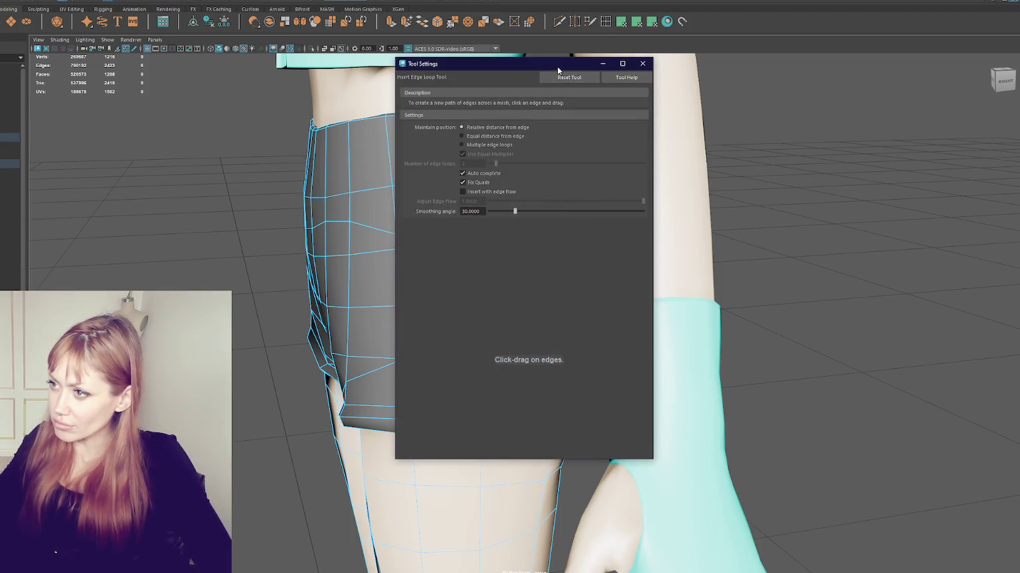
left_click_drag(557, 64, 907, 77)
left_click(500, 241)
left_click_drag(516, 364, 517, 362)
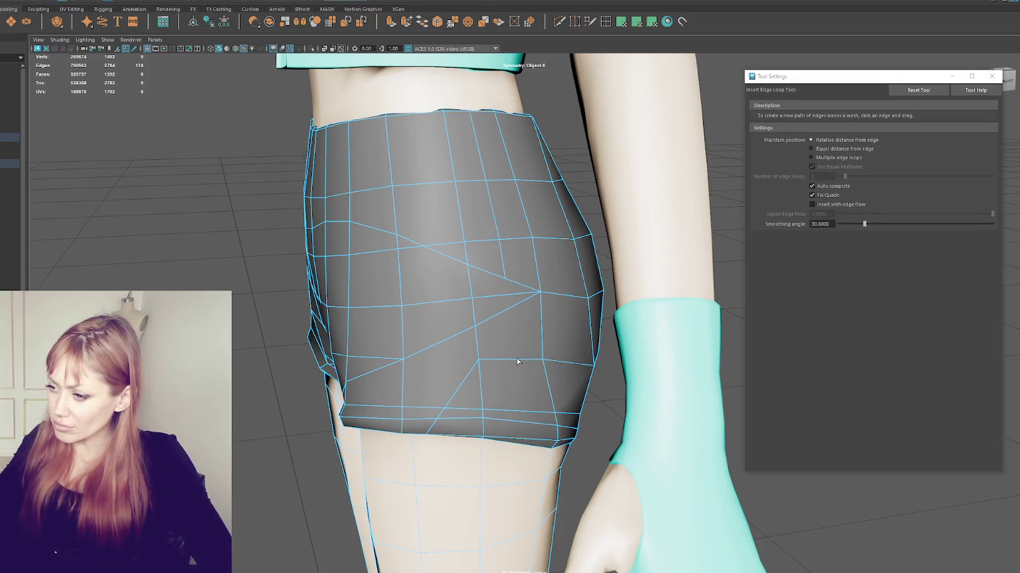
left_click(515, 361)
key("ctrl+z")
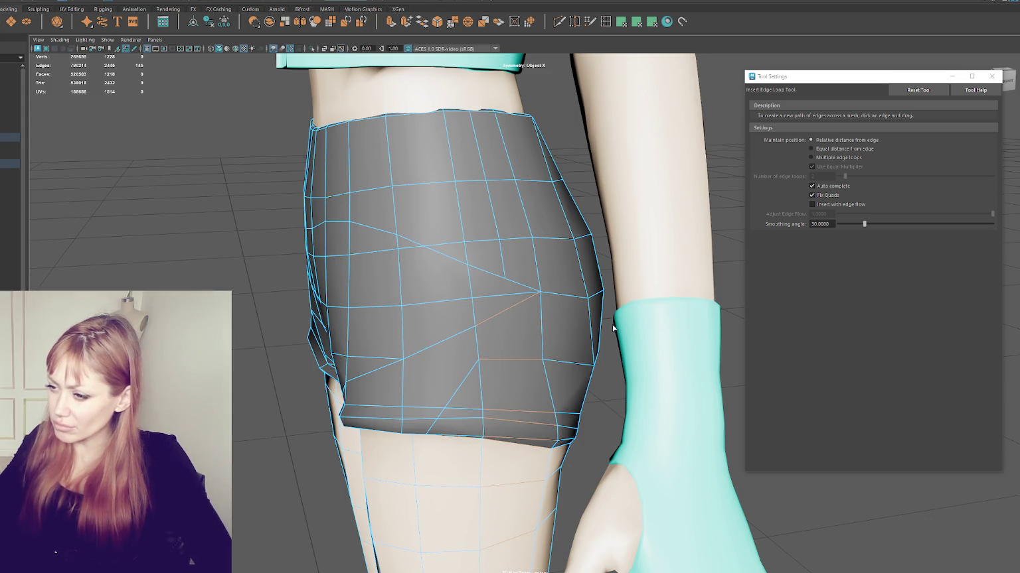
mouse_move(602, 326)
left_mouse_down("alt")
mouse_move(594, 211)
mouse_move(594, 228)
left_mouse_up("alt")
key("q")
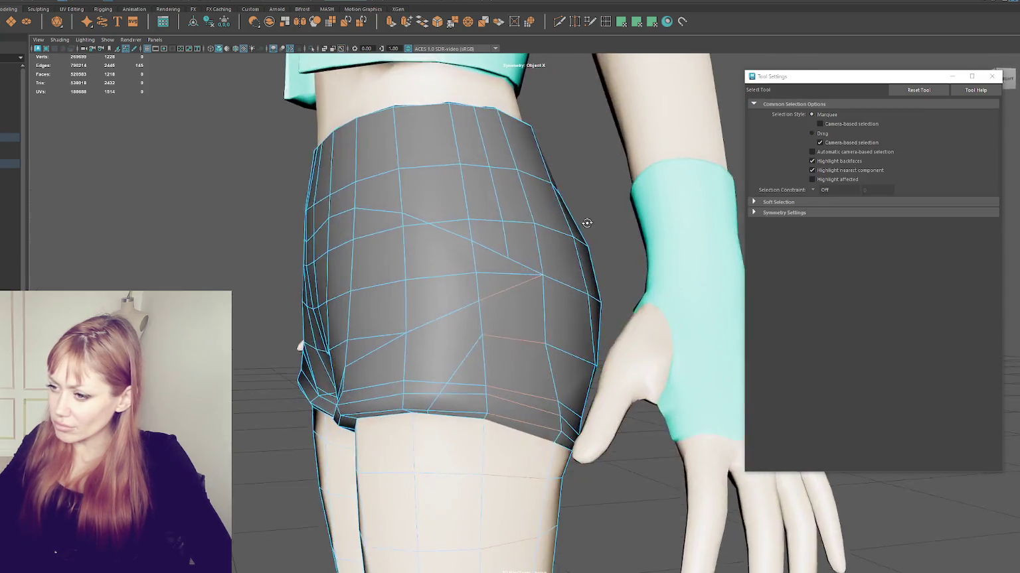
mouse_move(577, 268)
left_mouse_down("alt")
mouse_move(596, 261)
mouse_move(565, 289)
left_mouse_up("alt")
right_click_drag(493, 272, 454, 269)
left_click(503, 269)
key("w")
left_click_drag(503, 240, 503, 235)
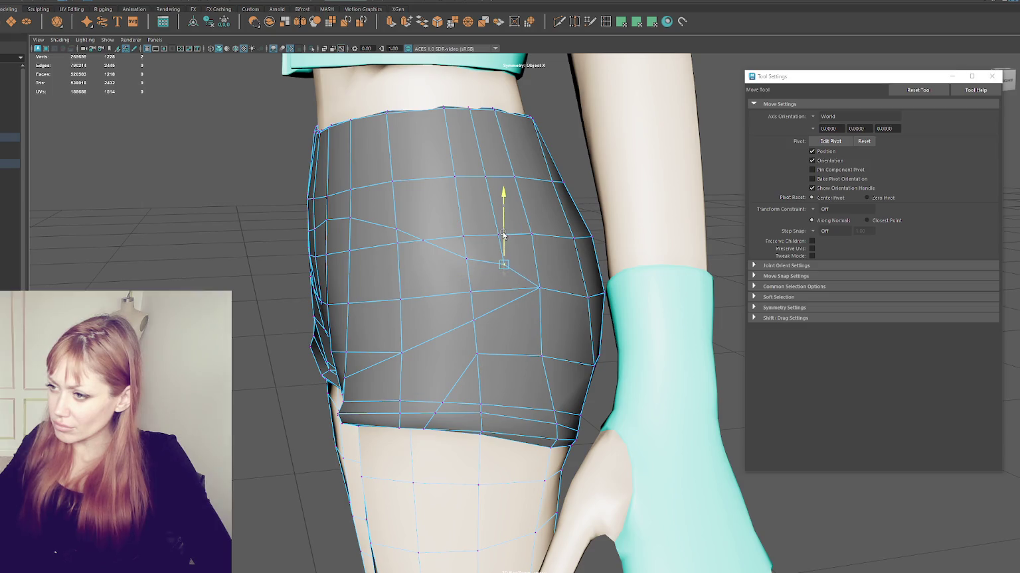
left_click(474, 324)
left_click(487, 351)
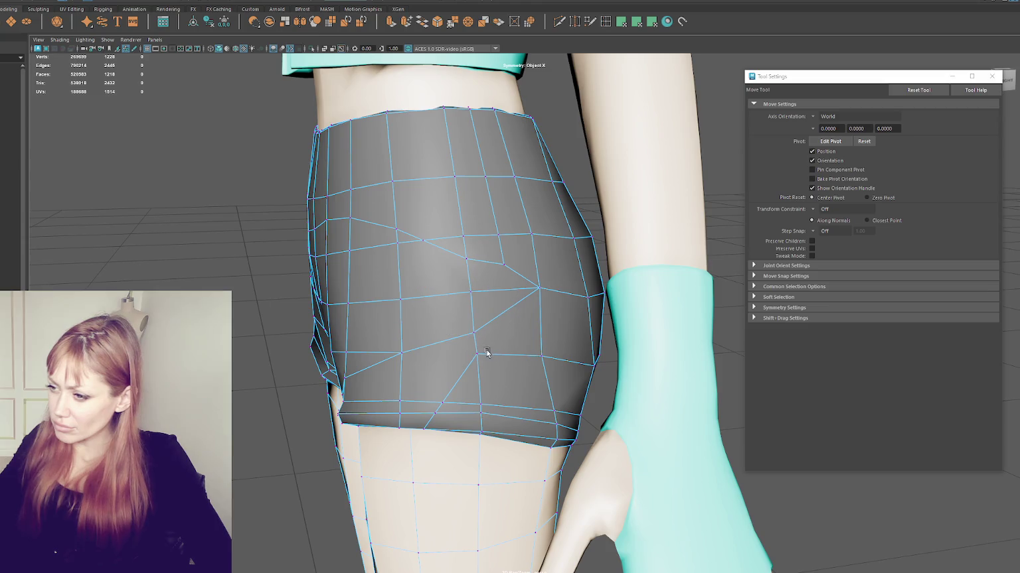
left_click(478, 353)
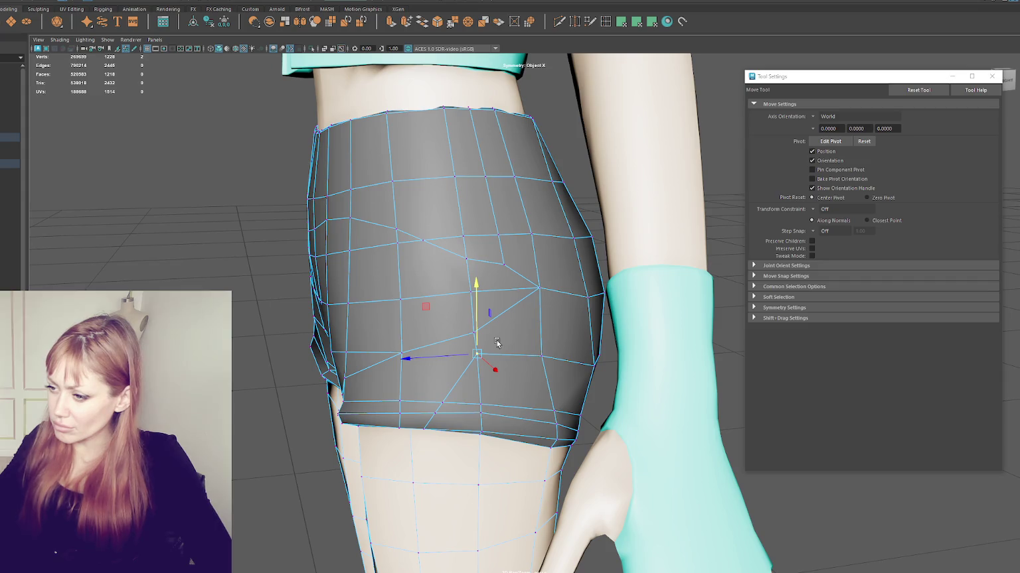
left_click_drag(496, 343, 519, 325, "alt")
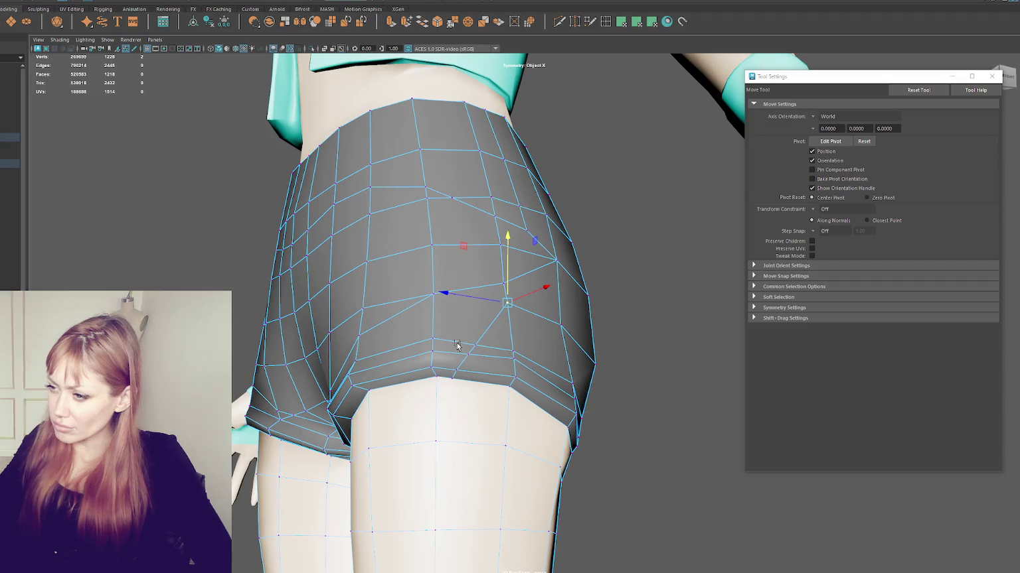
mouse_move(552, 284)
left_mouse_down("alt")
mouse_move(527, 298)
mouse_move(587, 312)
left_mouse_up("alt")
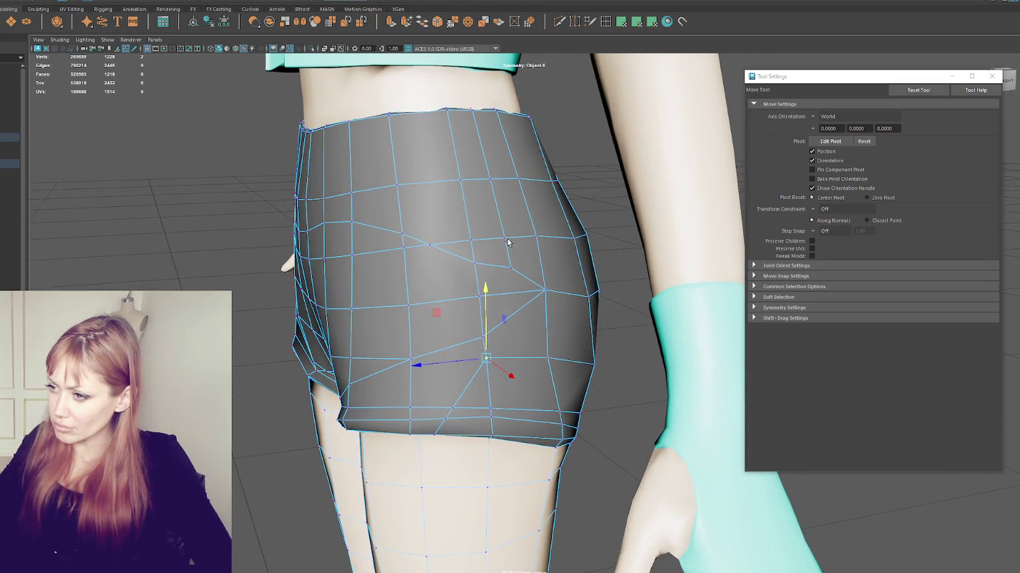
middle_click_drag(488, 260, 572, 257)
key("ctrl+z")
key("ctrl+z")
key("ctrl+z")
left_click_drag(572, 257, 551, 266, "alt")
key("q")
right_click_drag(484, 264, 440, 251)
left_click_drag(507, 296, 497, 299, "alt")
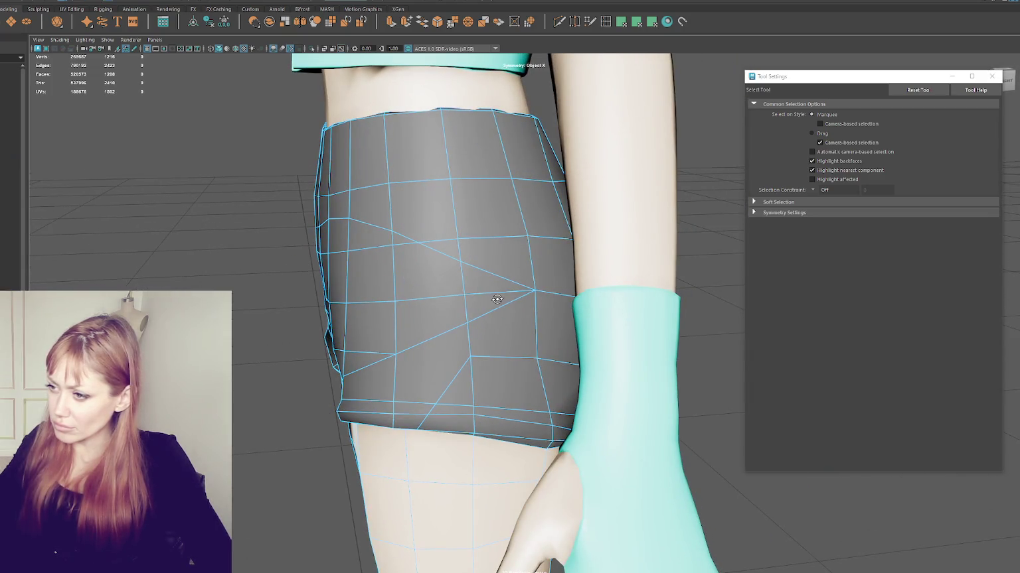
right_click_drag(521, 292, 499, 272)
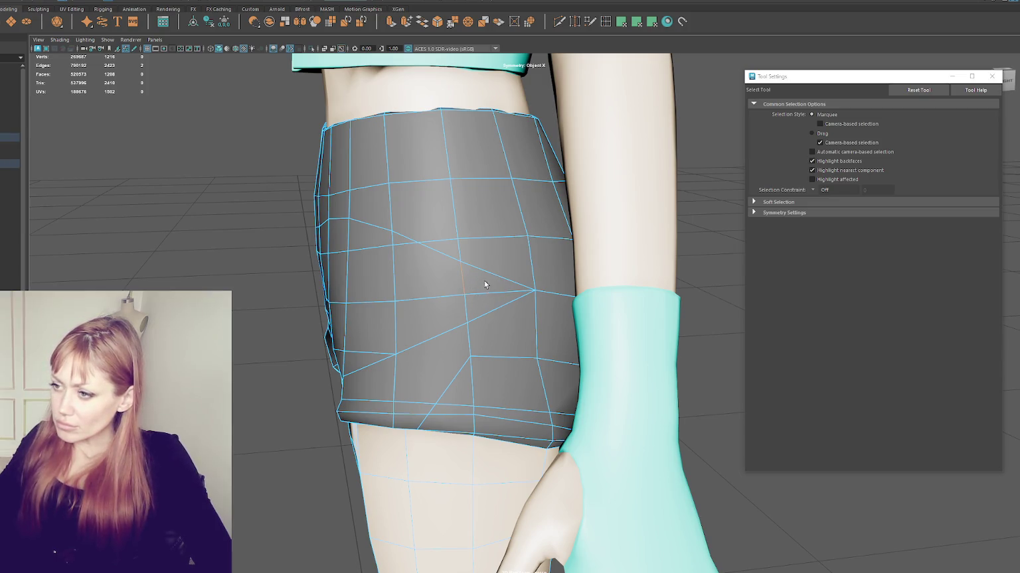
left_click_drag(450, 250, 449, 235, "alt")
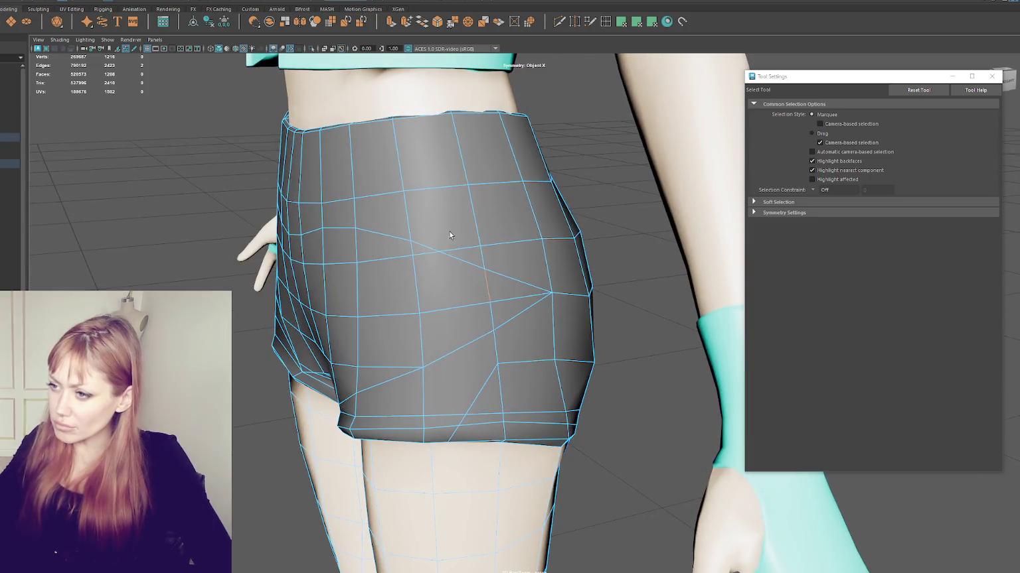
mouse_move(485, 216)
left_mouse_down("alt")
mouse_move(360, 223)
mouse_move(403, 243)
left_mouse_up("alt")
left_click_drag(507, 341, 539, 302, "alt")
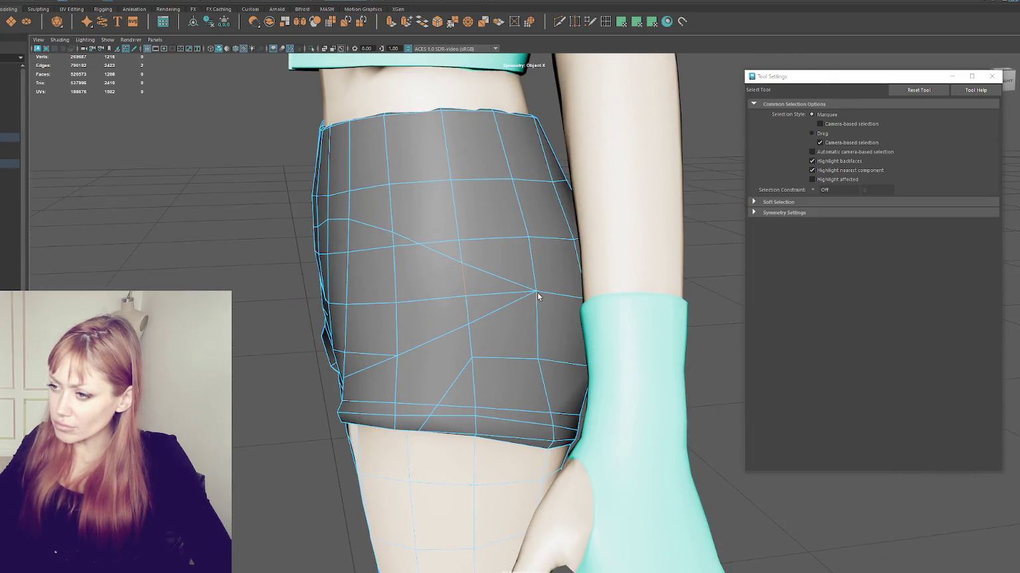
mouse_move(487, 362)
left_mouse_down("alt")
mouse_move(500, 346)
mouse_move(557, 337)
mouse_move(503, 344)
mouse_move(488, 285)
left_mouse_up("alt")
right_click_drag(488, 286, 482, 242, "alt")
left_click_drag(475, 283, 528, 257, "alt")
left_click(580, 192)
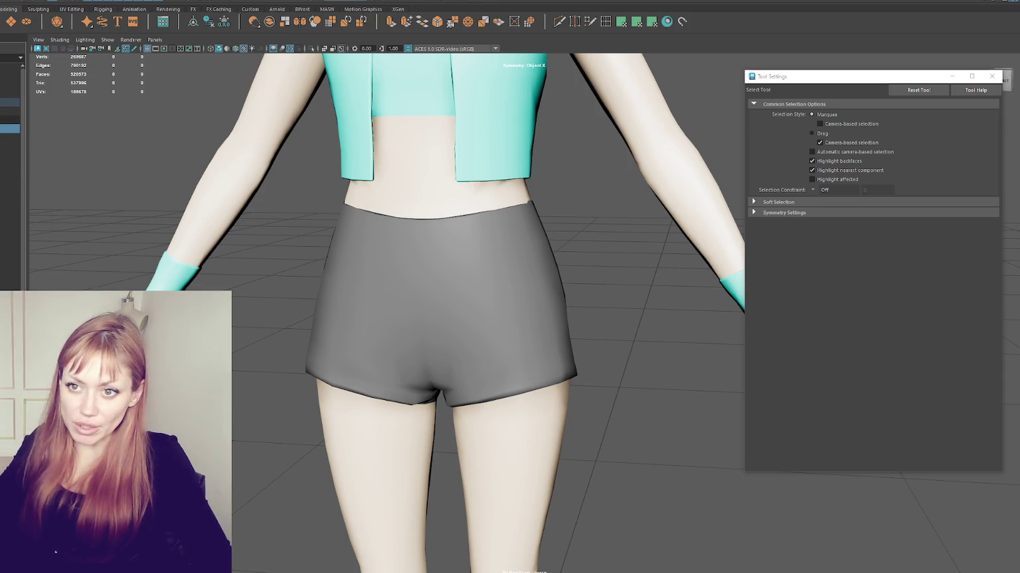
Select the sculpted character through the scene hierarchy.
key("ctrl+a")
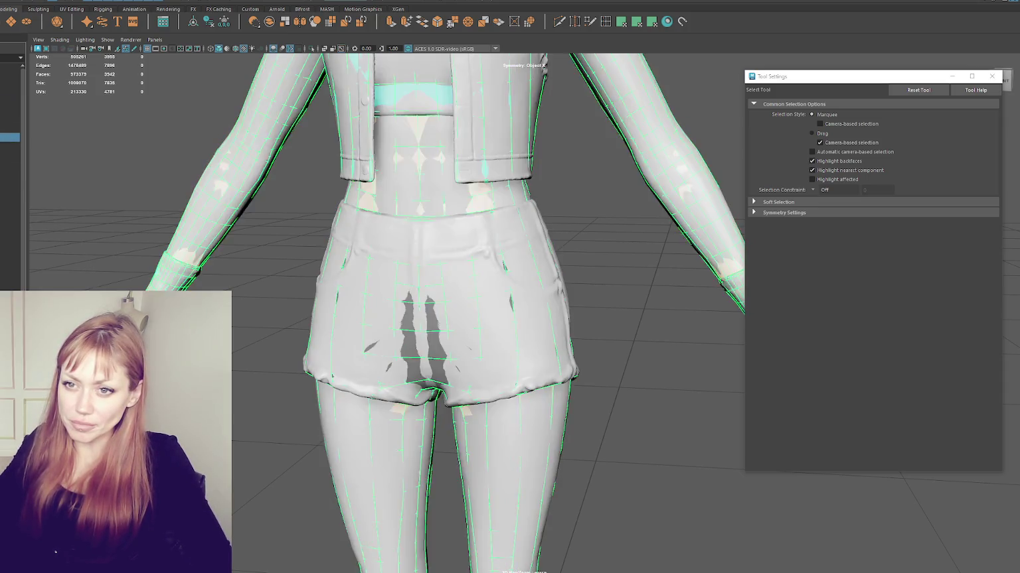
left_click(10, 102)
left_click(10, 111)
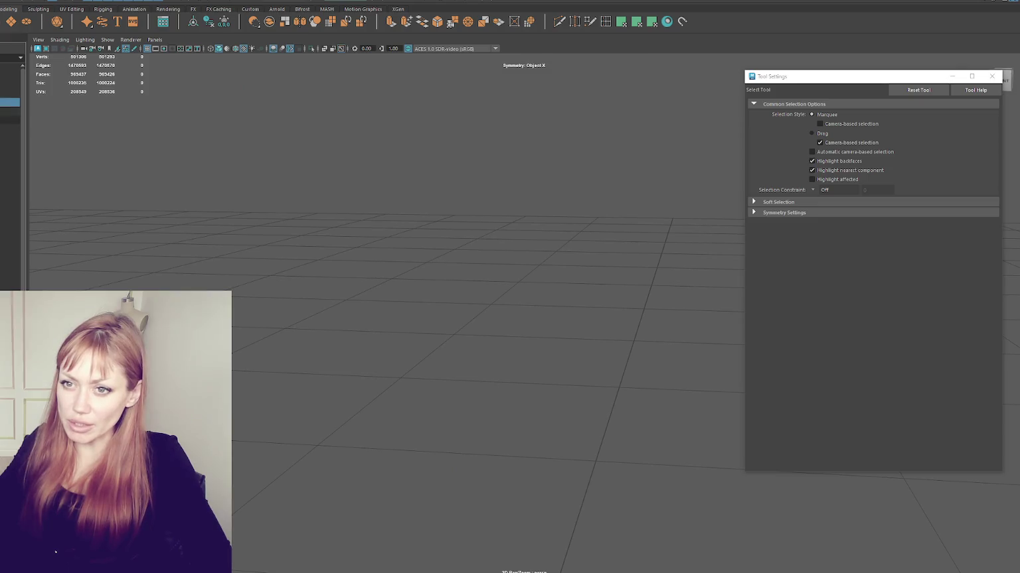
left_click(10, 129)
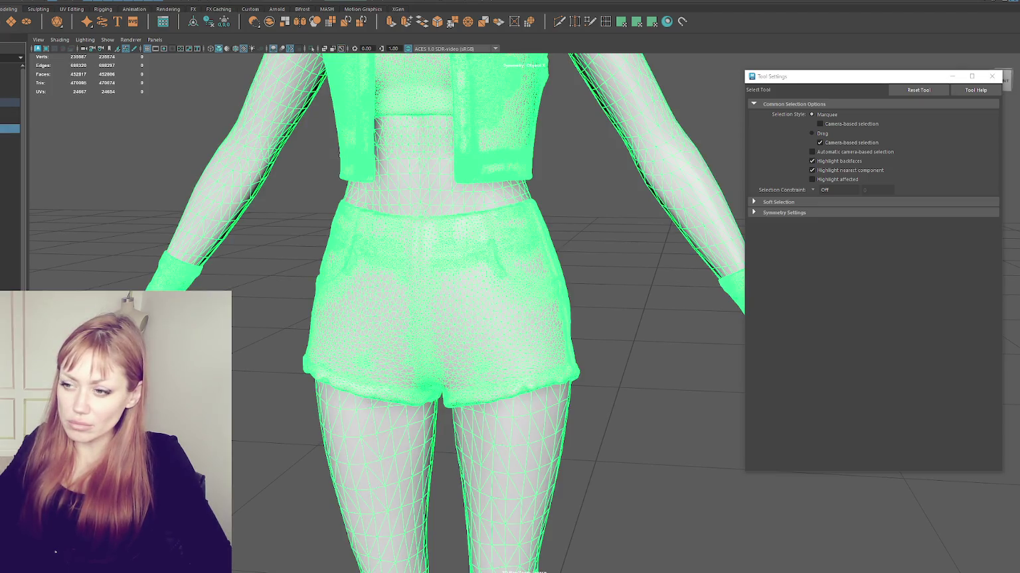
left_click(54, 154)
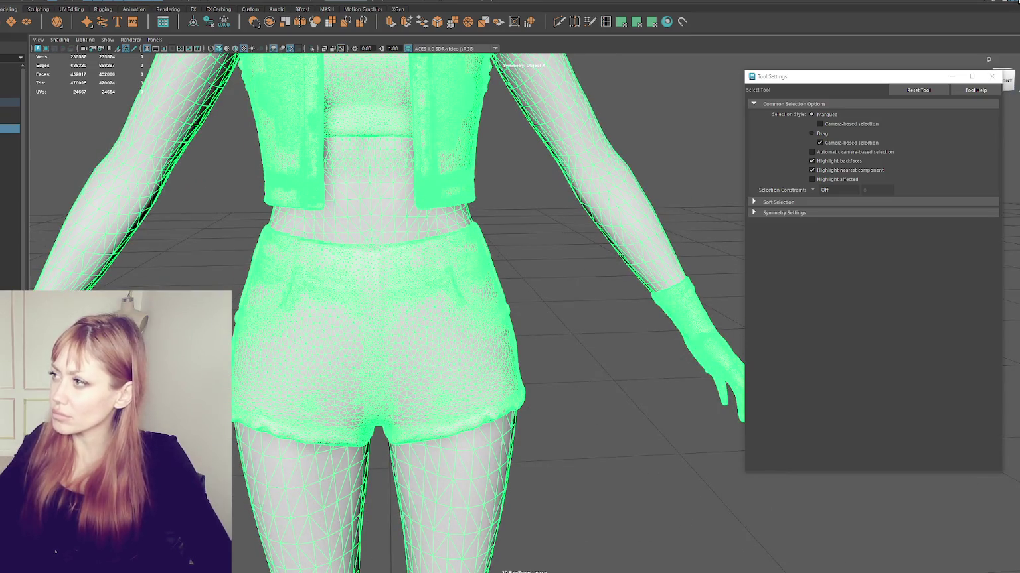
left_click_drag(857, 78, 661, 80)
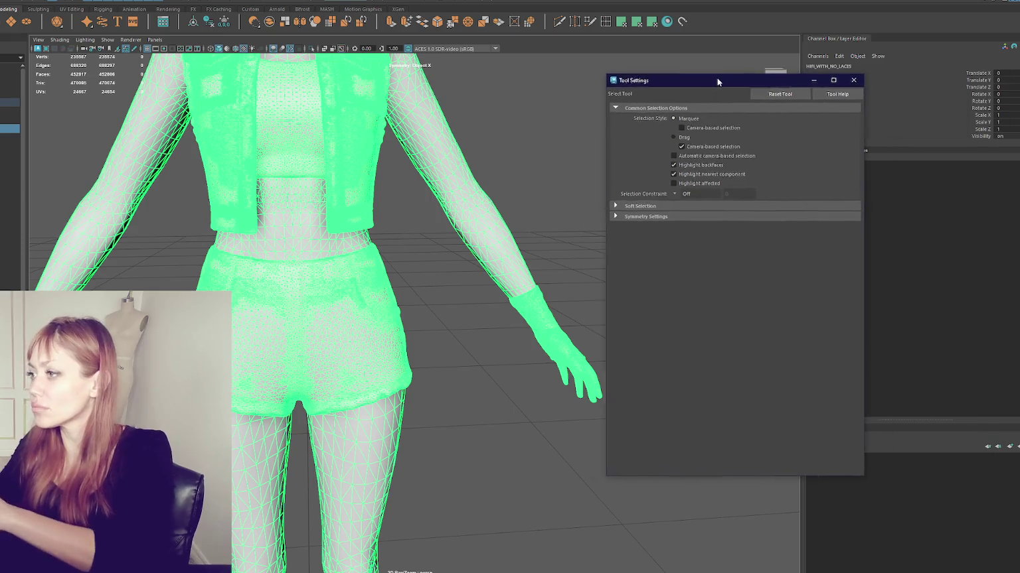
Create display layer layer1 holding the character and set it to Reference.
left_click(1009, 446)
right_click(883, 461)
left_click(924, 480)
left_click(831, 459)
left_click(831, 459)
left_click(397, 307)
Select the HIFI_WITH_NO_LACES sculpt and use Modify > Make Live on it.
scroll(368, 303, "up", 2)
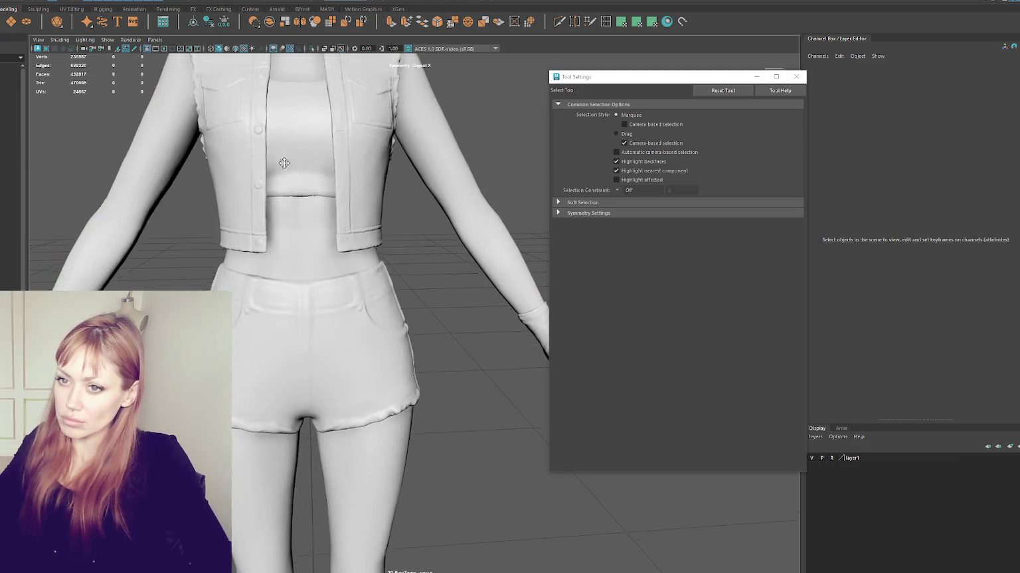
left_click(796, 77)
left_click(1016, 3)
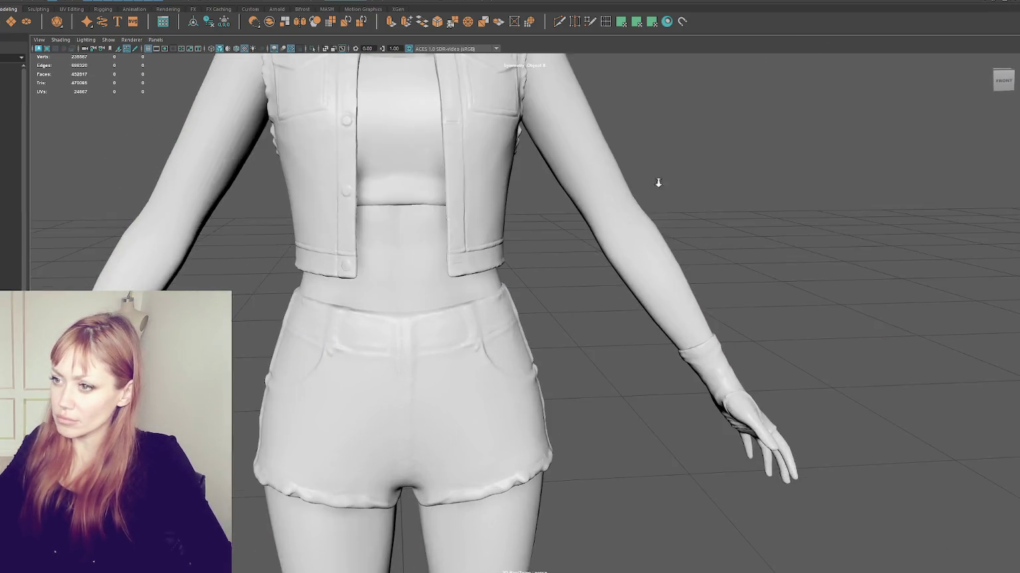
scroll(637, 170, "up", 3)
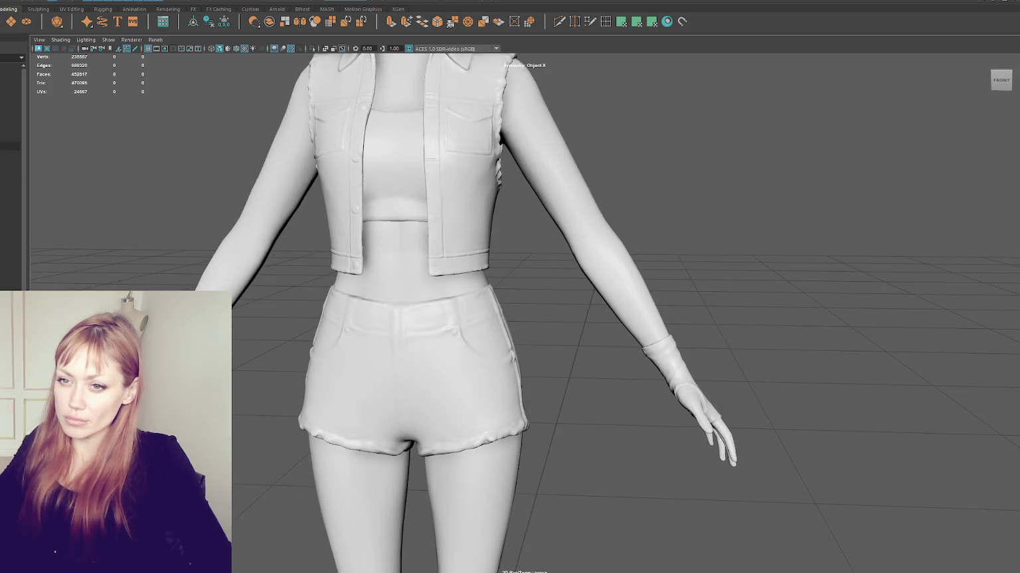
left_click(10, 128)
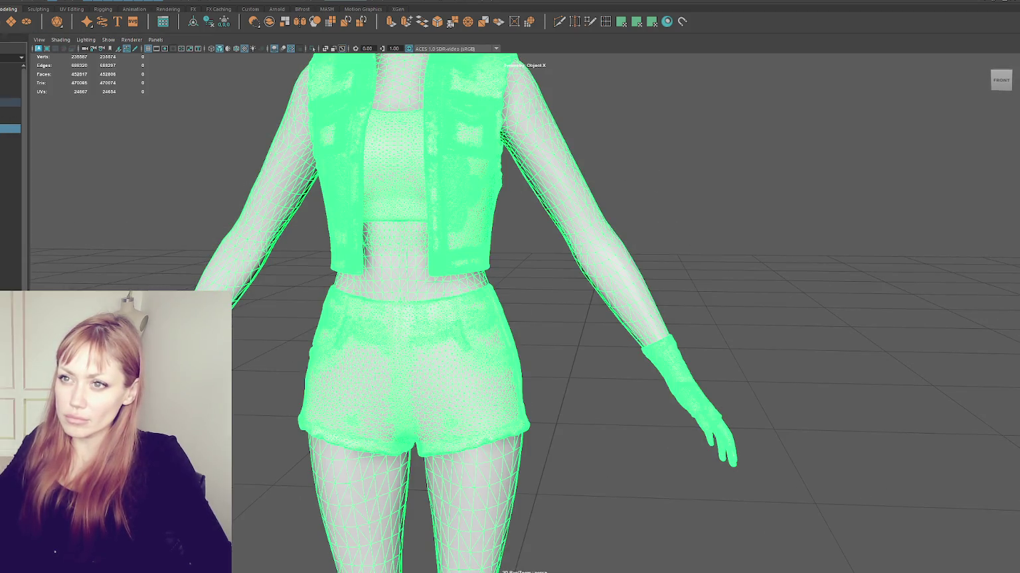
left_click(73, 1)
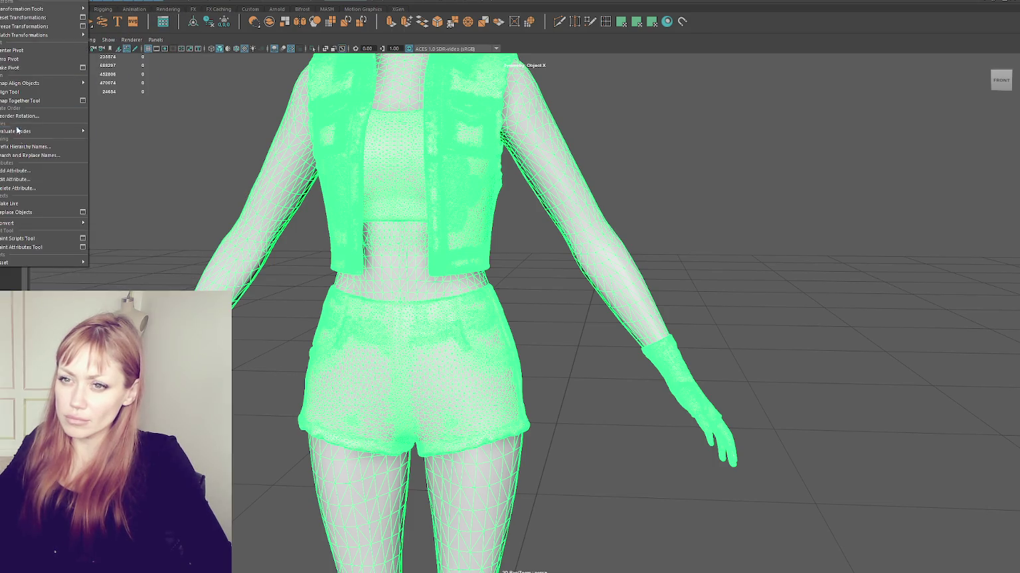
left_click(27, 204)
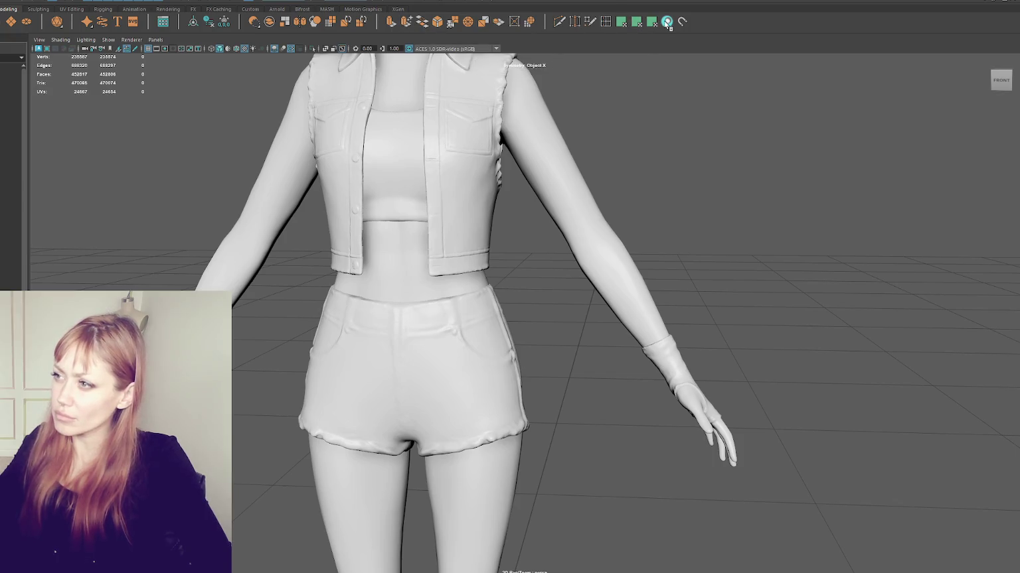
Quad Draw two mirrored quads plus one each side, then fill the notch above the V.
left_click(589, 21)
scroll(437, 302, "up", 1)
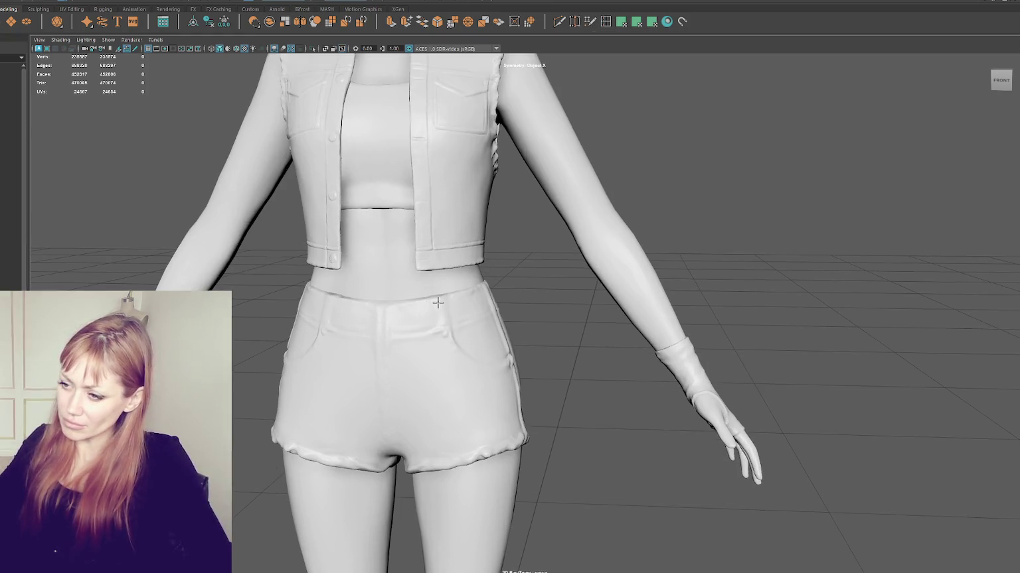
middle_click_drag(438, 303, 485, 210, "alt")
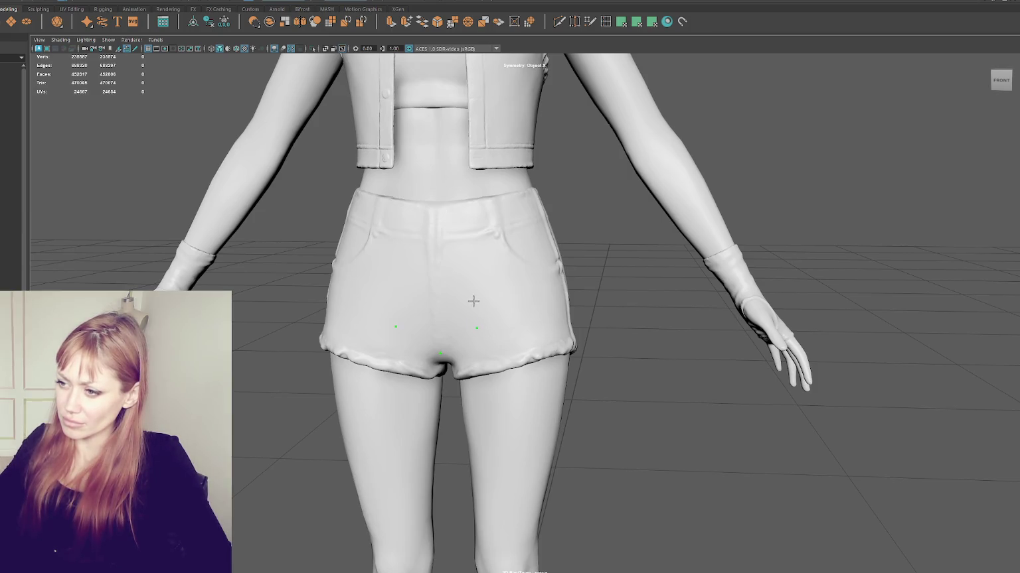
left_click(452, 320, "shift")
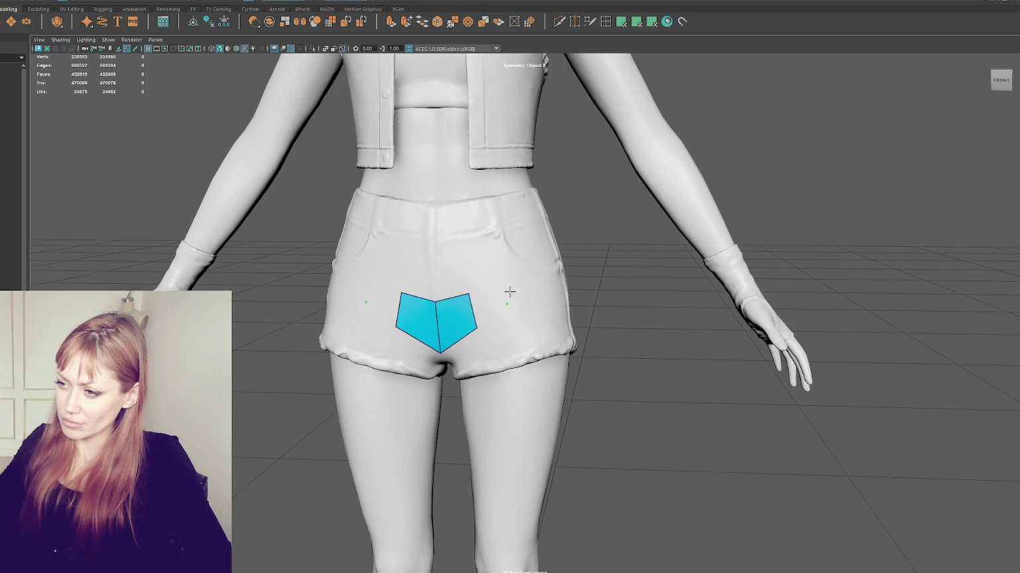
left_click(494, 289, "shift")
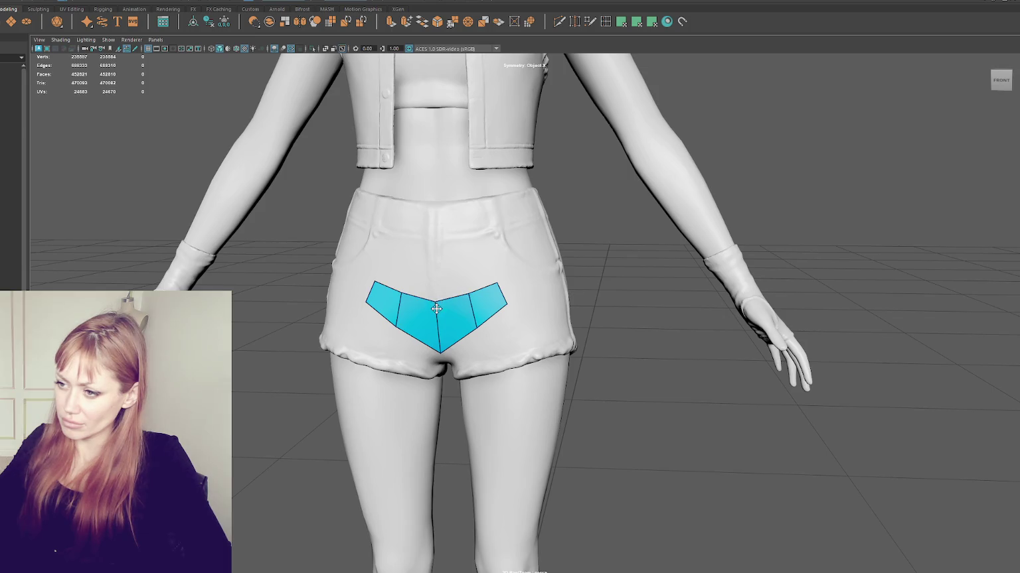
mouse_move(473, 324)
left_mouse_down()
mouse_move(439, 338)
mouse_move(474, 282)
mouse_move(501, 270)
mouse_move(515, 287)
mouse_move(463, 250)
left_mouse_up()
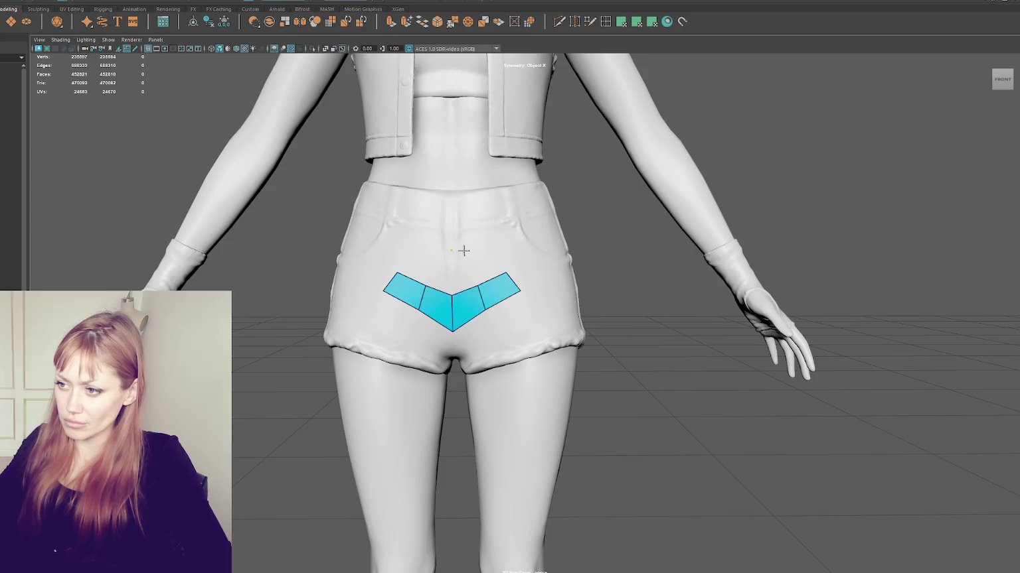
left_click(465, 268, "shift")
Extend the central quad strip up to the waistband and fill quads on both sides.
left_click(464, 221)
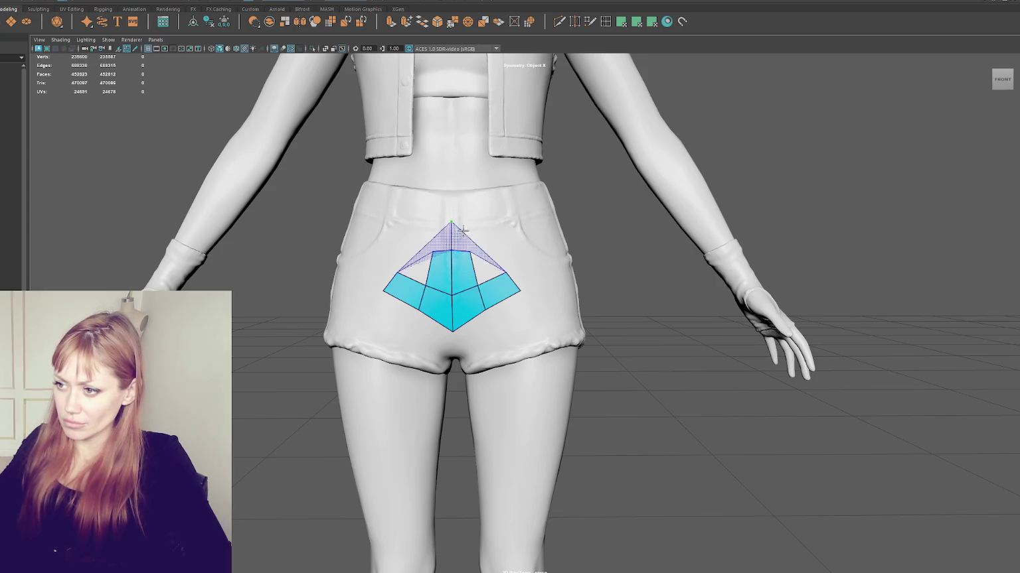
left_click(451, 192)
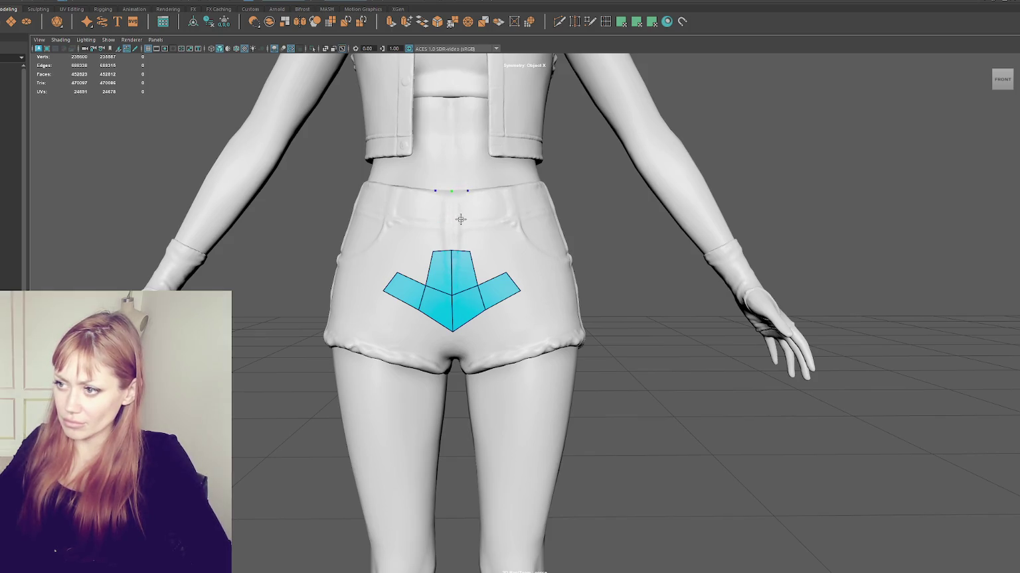
left_click(458, 223, "shift")
mouse_move(458, 223)
left_mouse_down("alt")
mouse_move(468, 244)
mouse_move(437, 251)
left_mouse_up("alt")
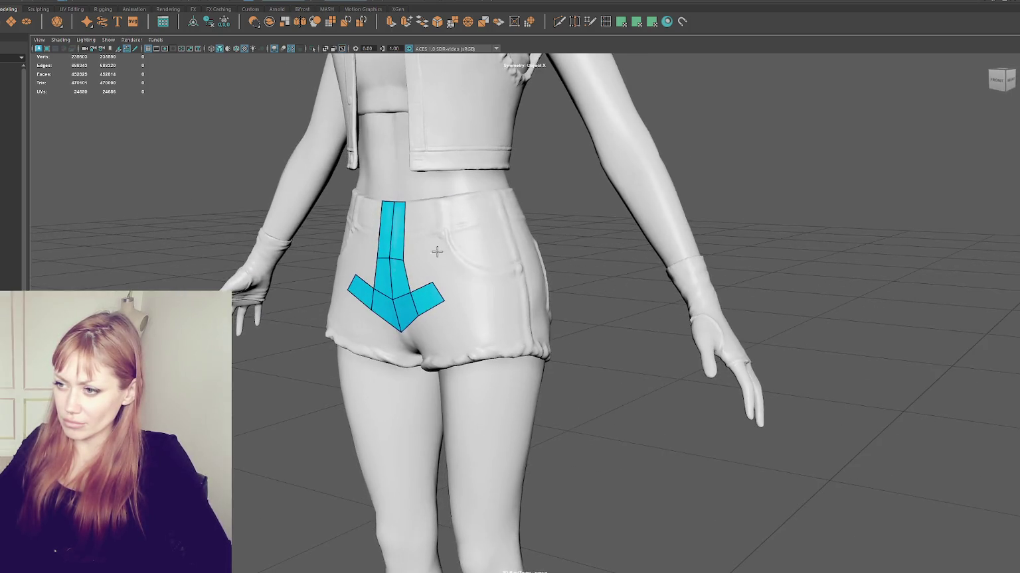
left_click(422, 255)
left_click(416, 271, "shift")
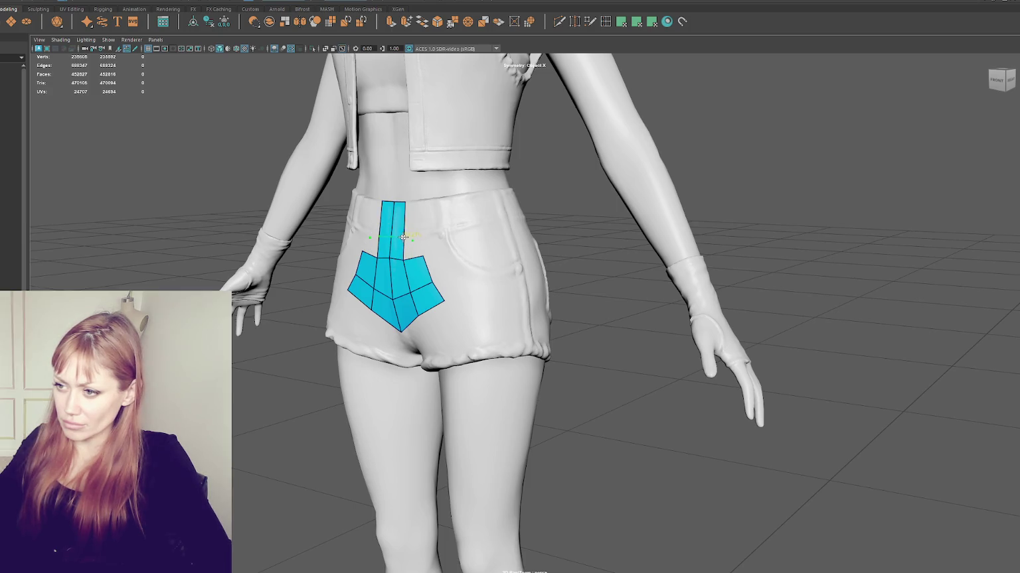
Insert an edge loop across the patch and drag its vertices to fit the shorts.
left_click(404, 233, "ctrl")
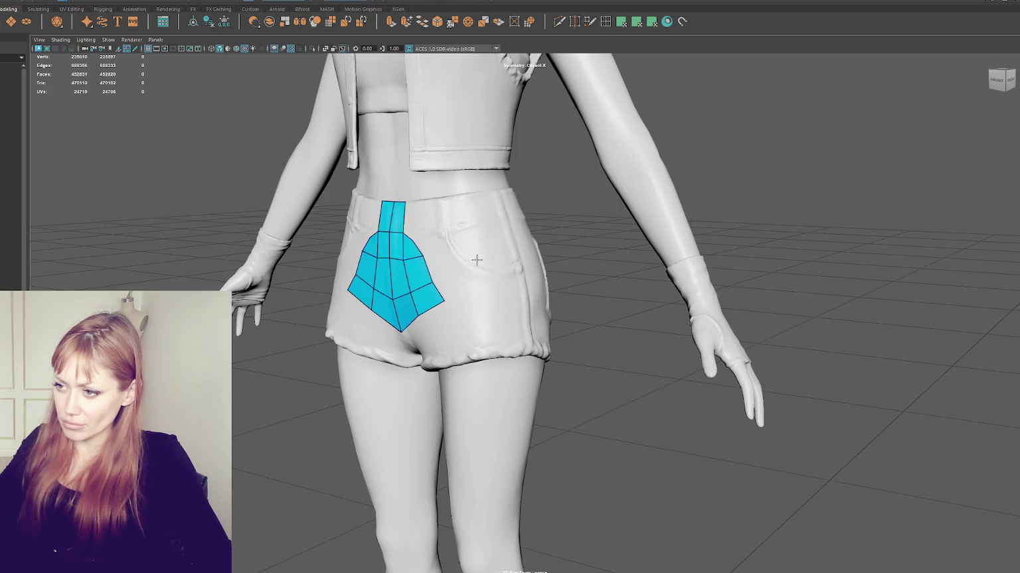
left_click_drag(473, 257, 428, 255, "alt")
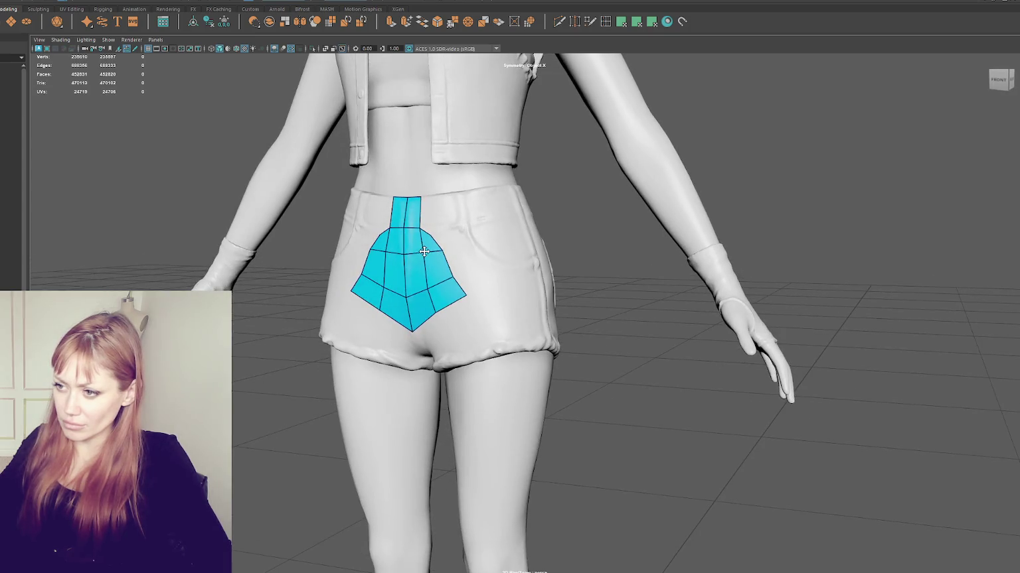
left_click_drag(424, 268, 450, 279, "alt")
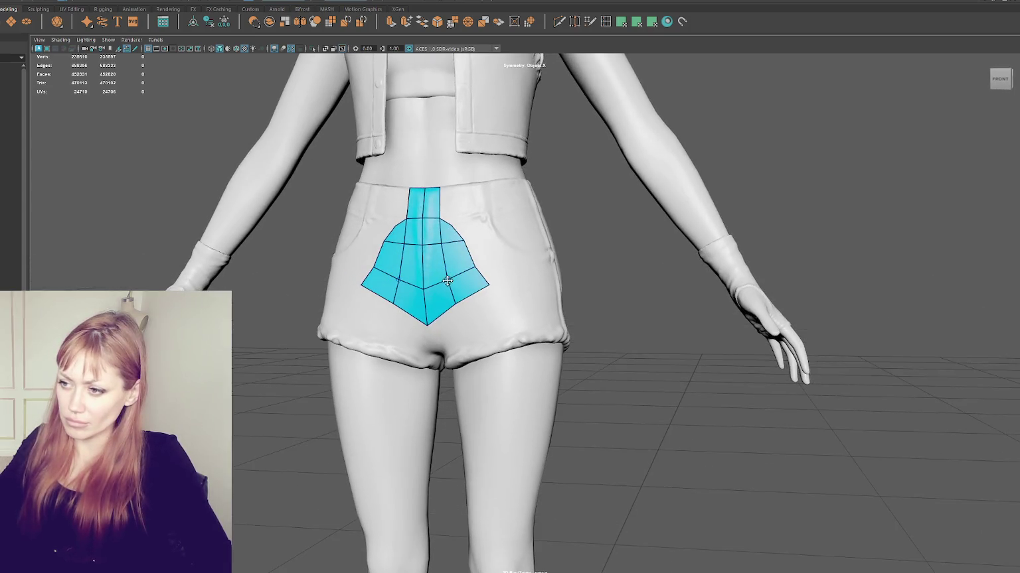
left_click_drag(452, 230, 458, 250)
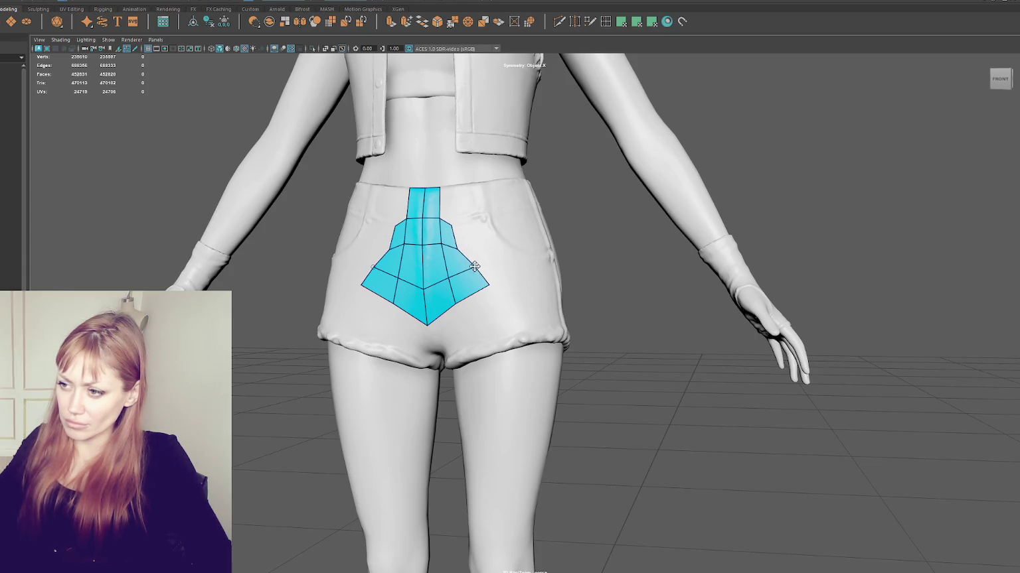
left_click_drag(489, 284, 451, 273)
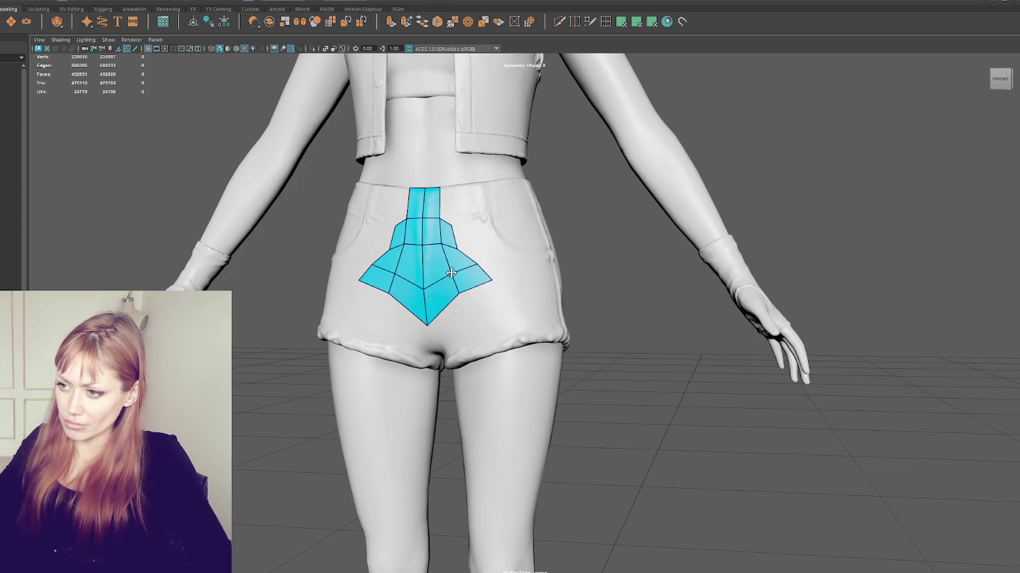
left_click_drag(452, 273, 467, 289)
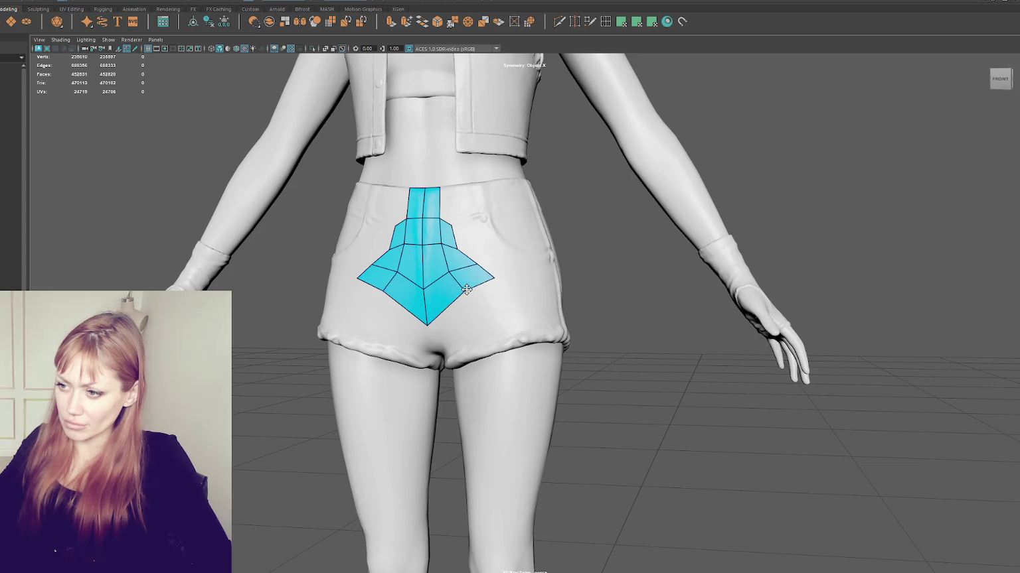
left_click_drag(423, 327, 429, 314)
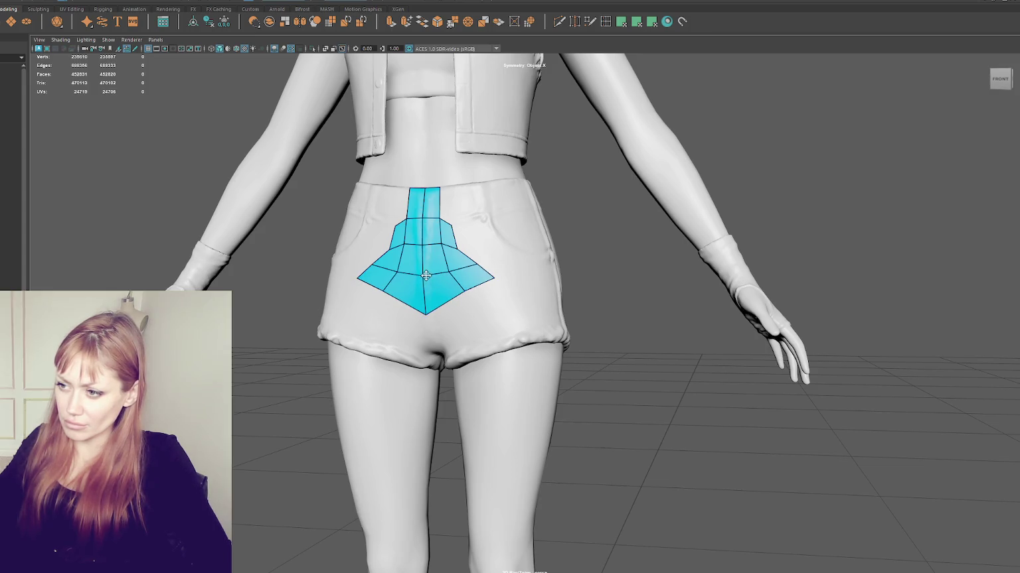
mouse_move(476, 263)
left_mouse_down()
mouse_move(495, 274)
mouse_move(459, 241)
mouse_move(470, 250)
mouse_move(450, 259)
mouse_move(468, 260)
left_mouse_up()
left_click_drag(470, 223, 478, 229)
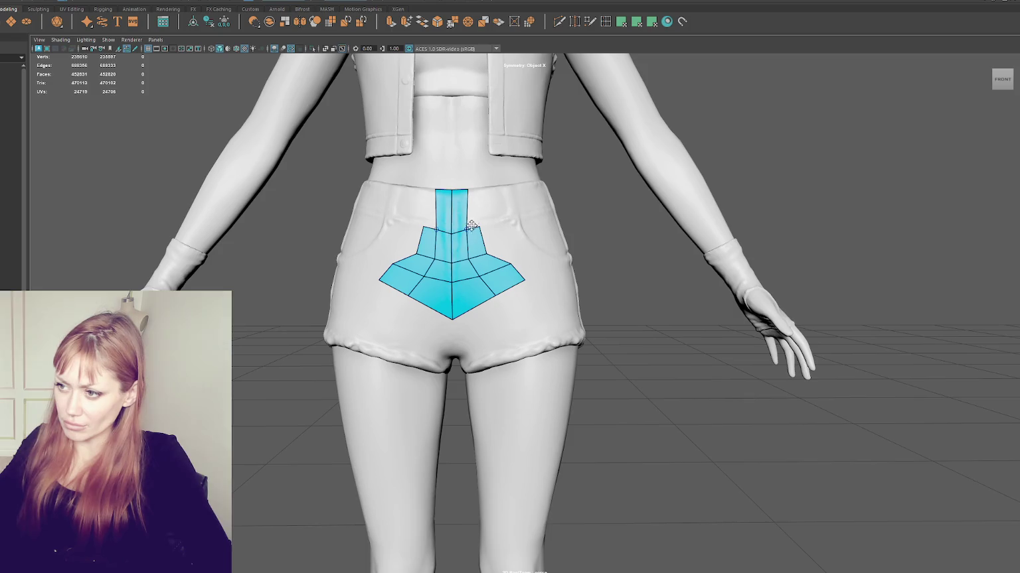
Fill faces beside the top strip, then reshape and relax the back patch edges.
left_click(476, 208, "shift")
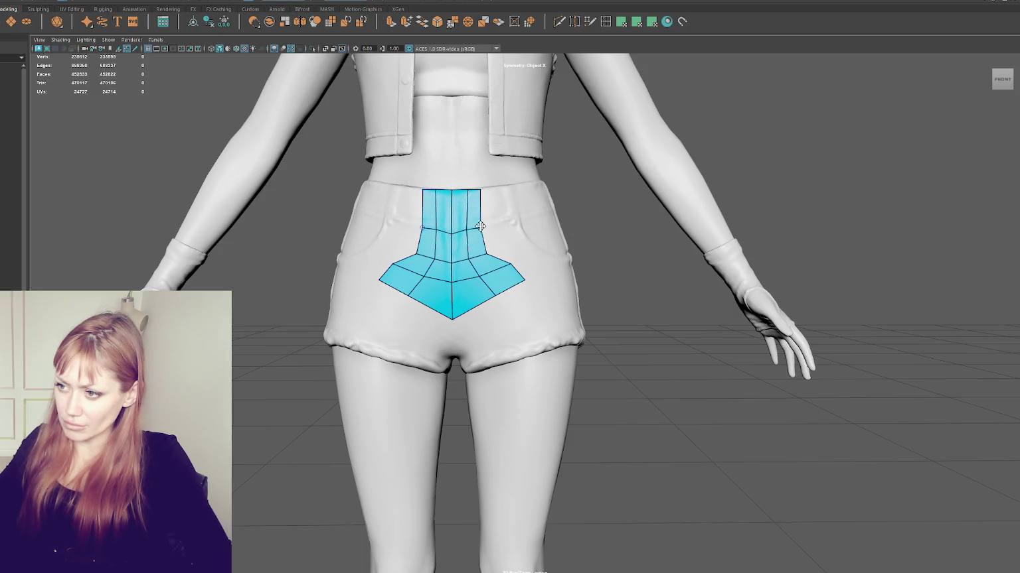
mouse_move(487, 252)
left_mouse_down()
mouse_move(505, 266)
mouse_move(478, 282)
left_mouse_up()
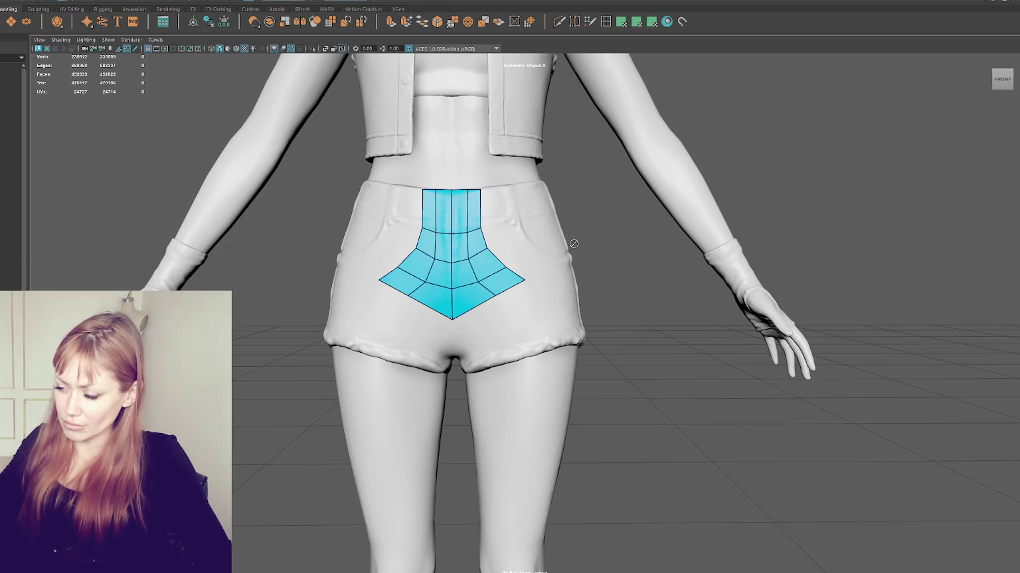
mouse_move(456, 284)
left_mouse_down("alt")
mouse_move(435, 284)
mouse_move(483, 292)
mouse_move(444, 255)
mouse_move(428, 261)
left_mouse_up("alt")
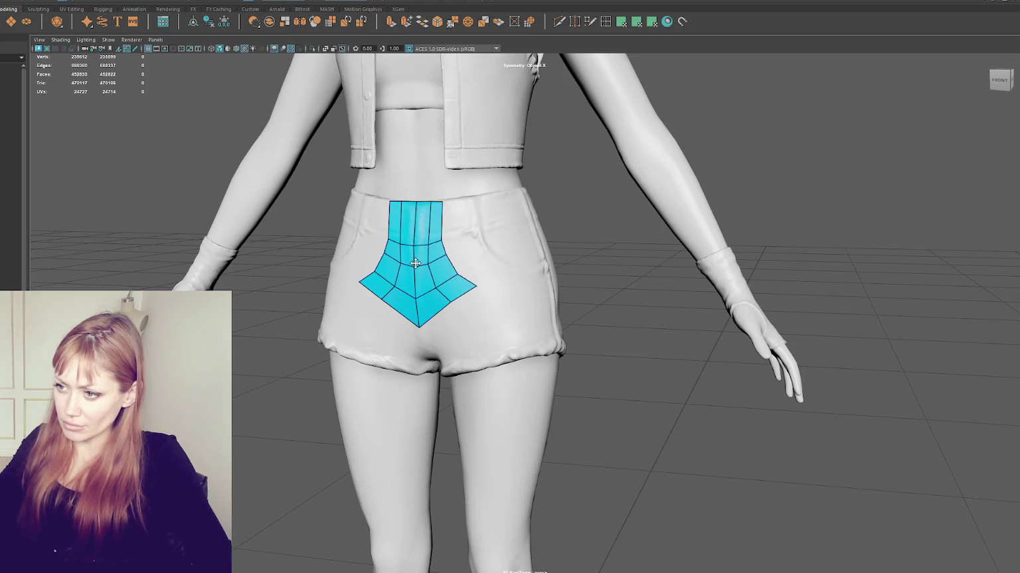
left_click_drag(424, 244, 433, 238, "shift")
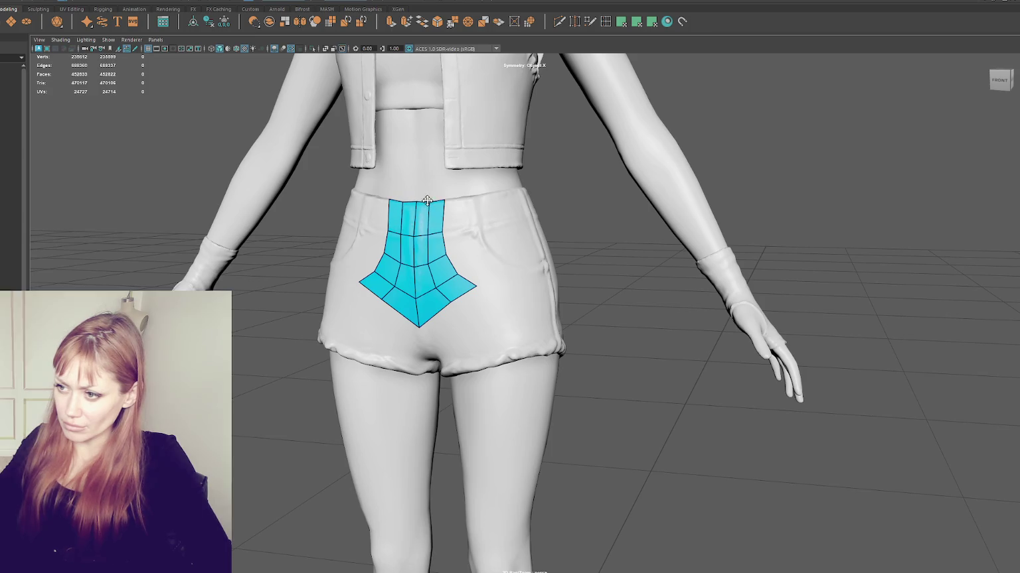
left_click_drag(469, 210, 392, 204, "alt")
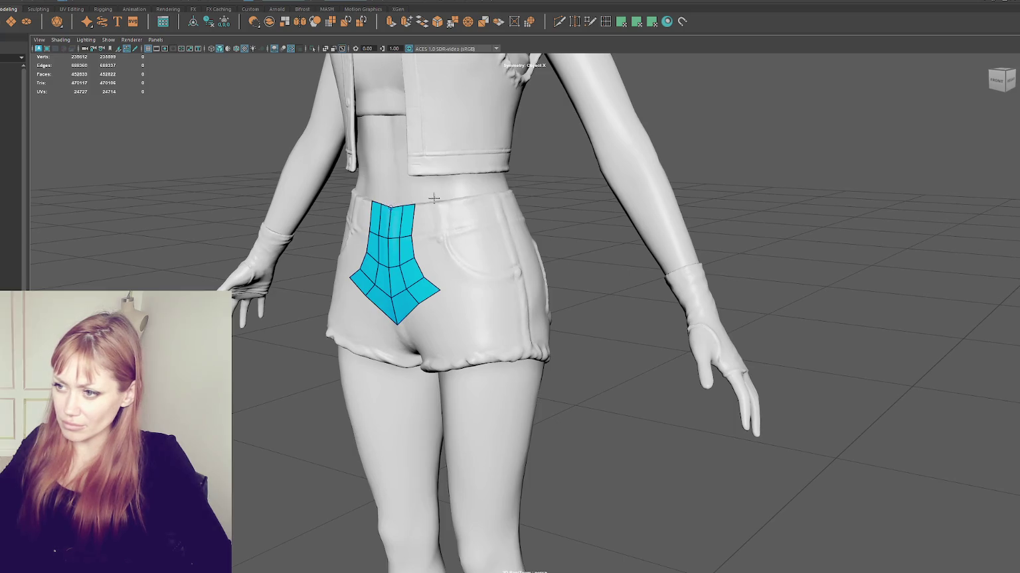
left_click_drag(389, 206, 456, 262, "alt")
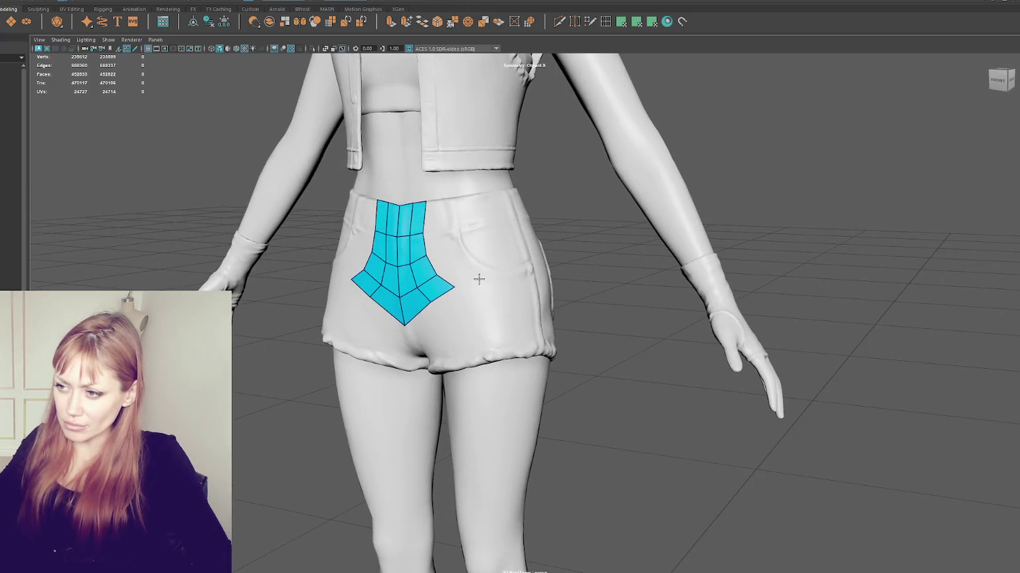
Draw a short quad strip out from the patch toward the hip and fill its end gap.
left_click(479, 259, "shift")
mouse_move(479, 259)
left_mouse_down("alt")
mouse_move(489, 271)
mouse_move(478, 263)
mouse_move(423, 270)
mouse_move(455, 279)
left_mouse_up("alt")
left_click(469, 261, "shift")
mouse_move(550, 332)
left_mouse_down("alt")
mouse_move(465, 252)
mouse_move(458, 259)
left_mouse_up("alt")
mouse_move(478, 221)
left_mouse_down("alt")
mouse_move(472, 271)
mouse_move(488, 302)
mouse_move(503, 252)
mouse_move(475, 276)
left_mouse_up("alt")
Fill one more quad beside the patch and relax the lower V and side bands.
left_click(474, 259, "shift")
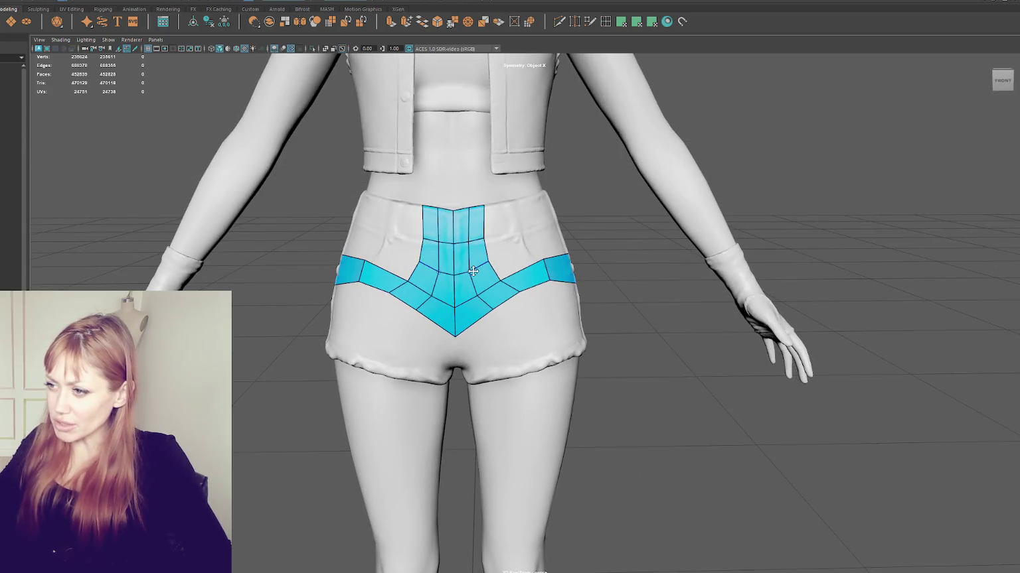
mouse_move(475, 300)
left_mouse_down("shift")
mouse_move(474, 289)
mouse_move(498, 275)
mouse_move(456, 300)
left_mouse_up("shift")
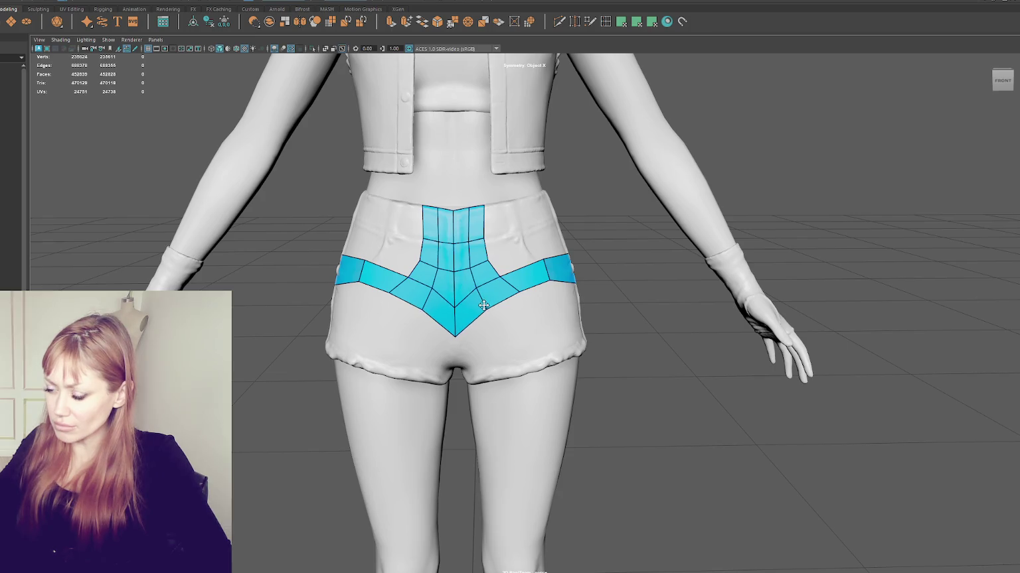
left_click_drag(517, 291, 482, 304, "shift")
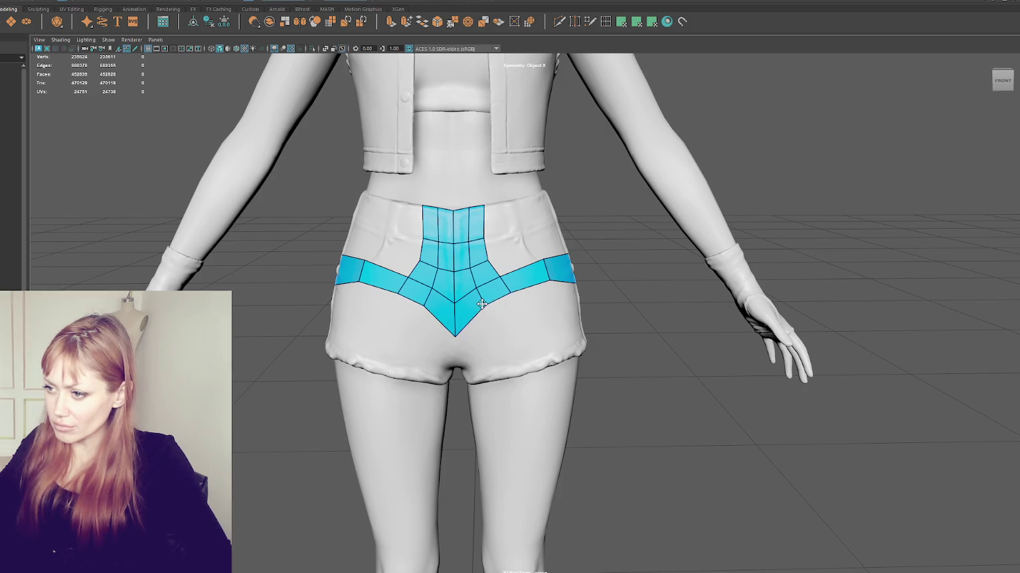
mouse_move(458, 317)
left_mouse_down("alt")
mouse_move(510, 276)
mouse_move(507, 247)
mouse_move(557, 246)
mouse_move(501, 246)
mouse_move(500, 295)
left_mouse_up("alt")
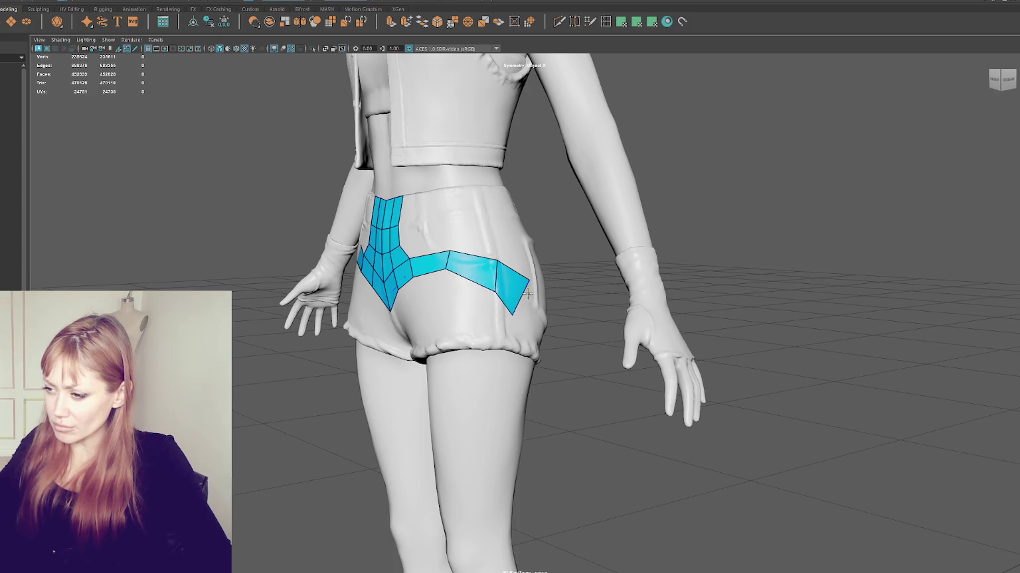
mouse_move(527, 292)
left_mouse_down("alt")
mouse_move(467, 291)
mouse_move(457, 305)
mouse_move(465, 293)
mouse_move(494, 296)
left_mouse_up("alt")
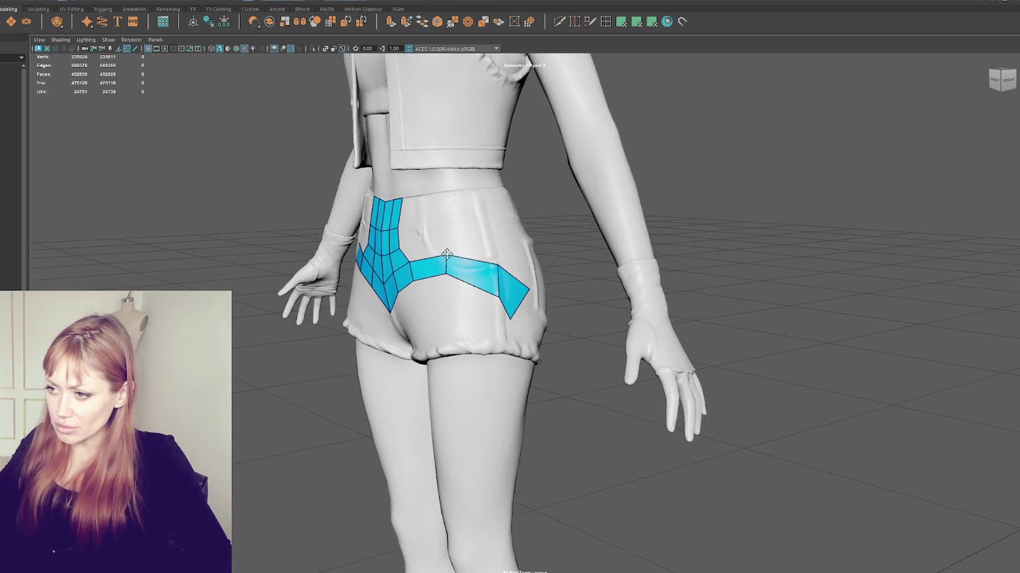
left_click_drag(496, 264, 467, 258, "alt")
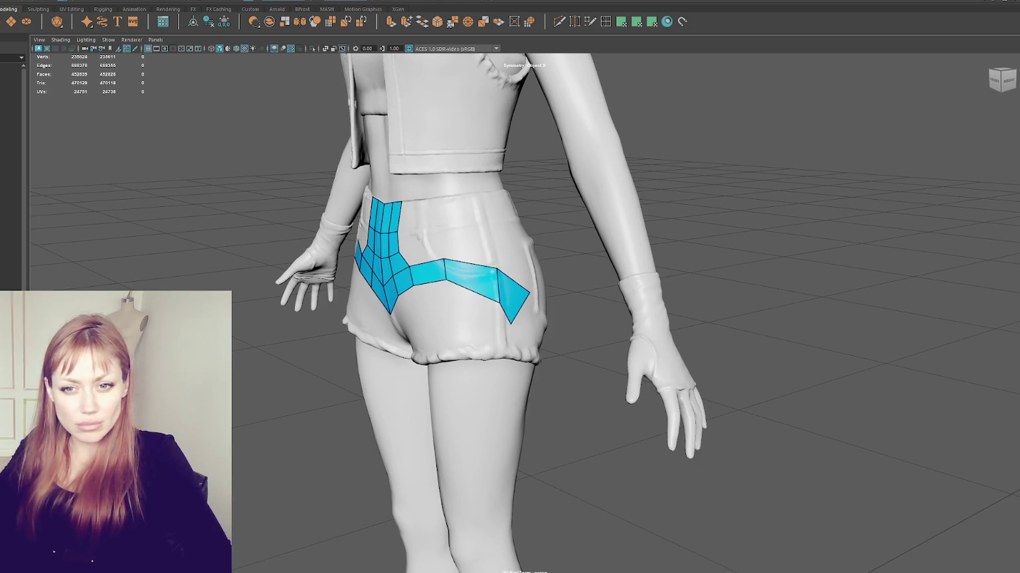
left_click_drag(345, 325, 234, 324, "alt")
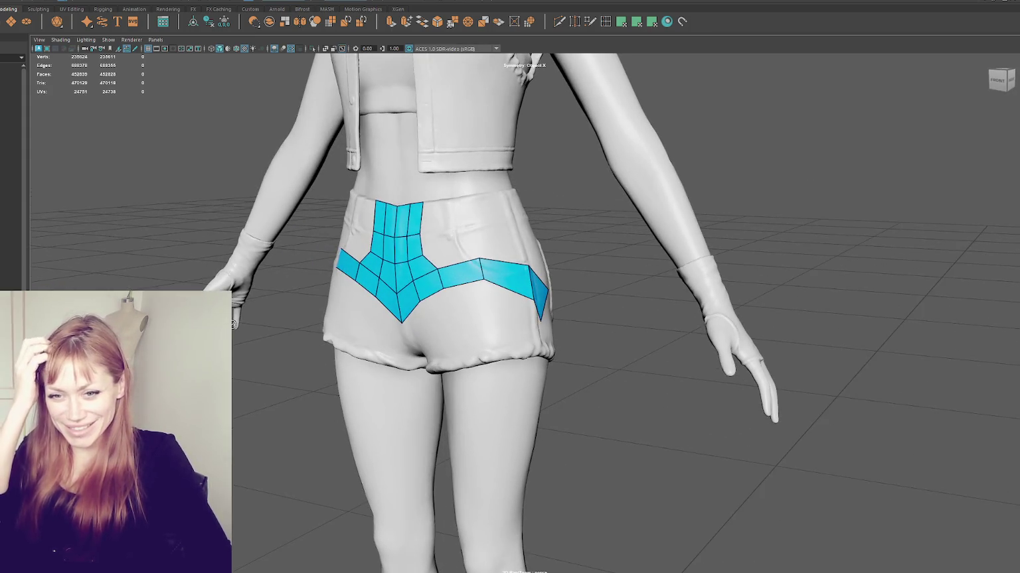
left_click_drag(233, 324, 488, 260, "alt")
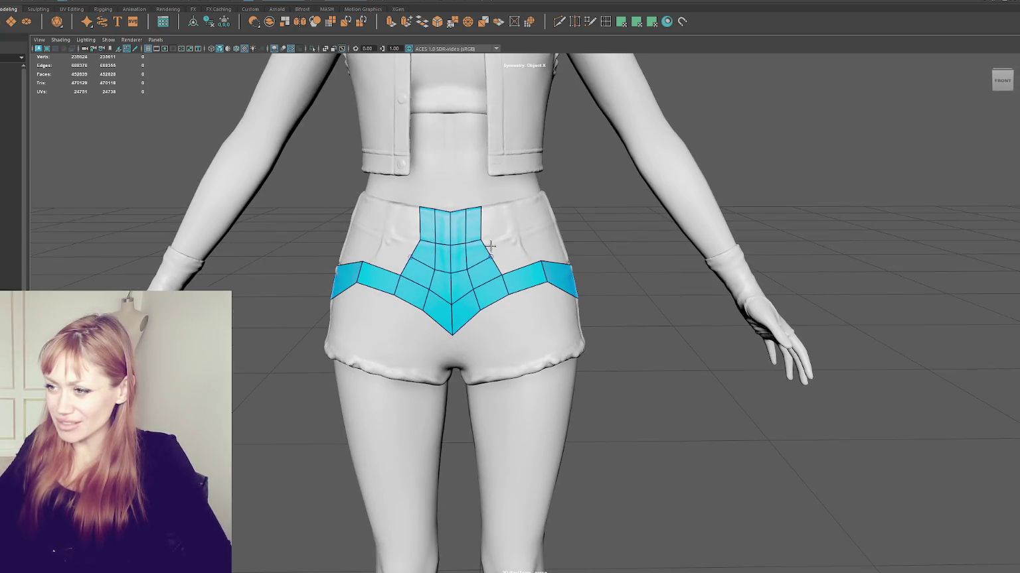
Widen the upper strip and fill a new row of quads above it.
left_click_drag(484, 238, 469, 268, "shift")
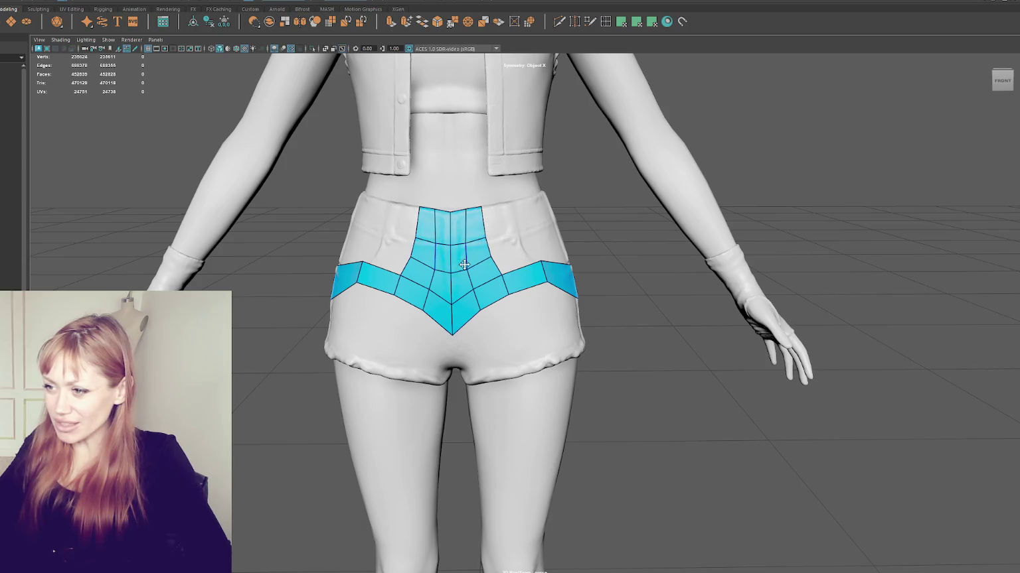
left_click(535, 237, "shift")
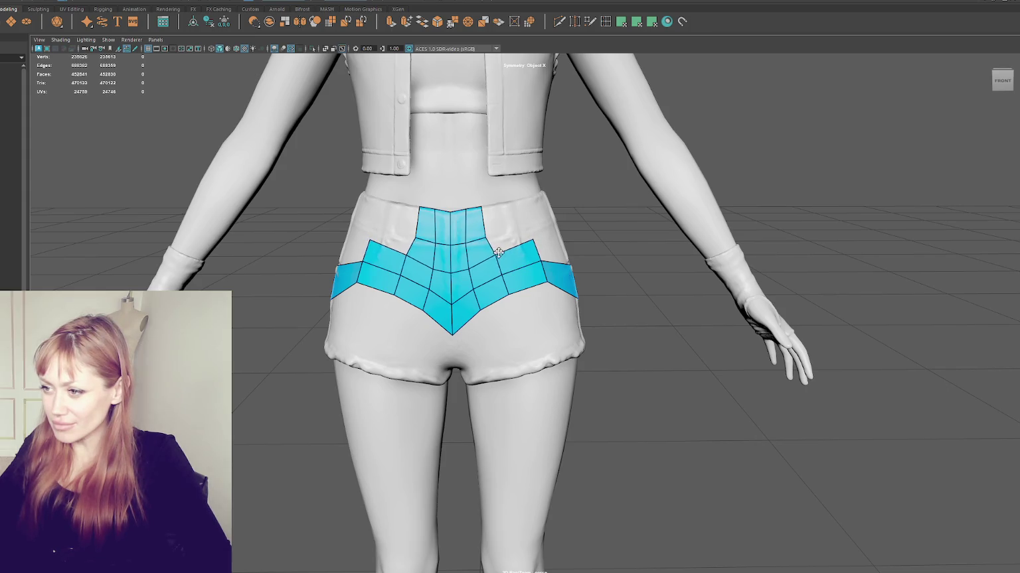
left_click(514, 227, "shift")
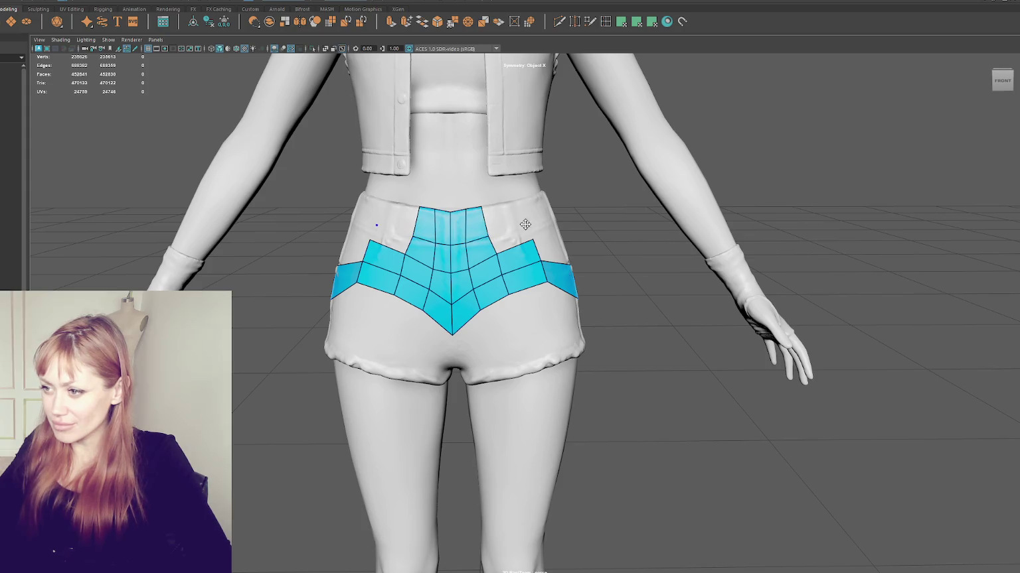
left_click_drag(483, 207, 487, 207)
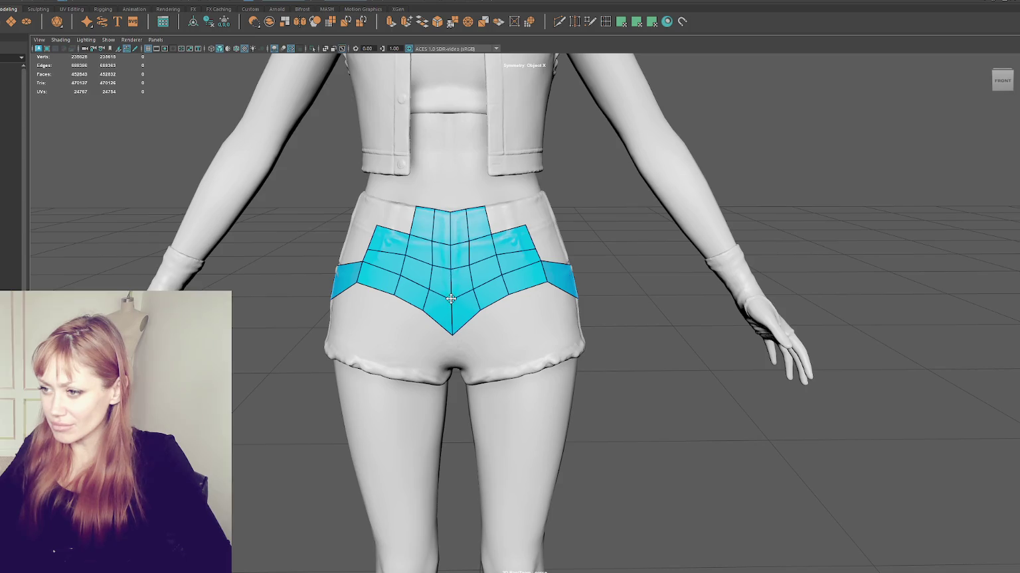
left_click_drag(449, 300, 567, 286, "alt")
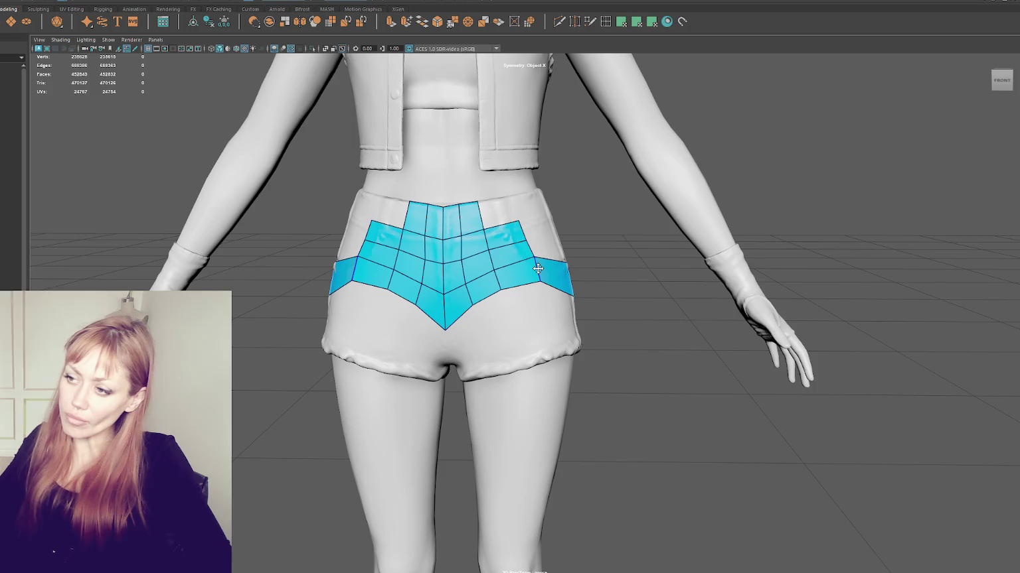
Reshape the top into a peak, remove stray upper side faces, and add faces reaching the waistband.
left_click_drag(517, 222, 506, 228)
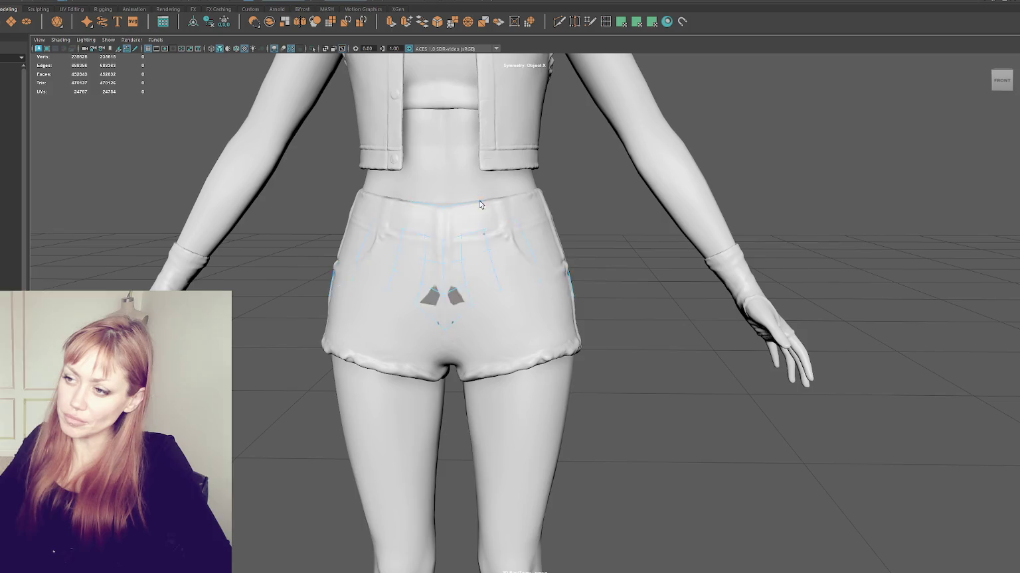
left_click_drag(478, 203, 473, 215)
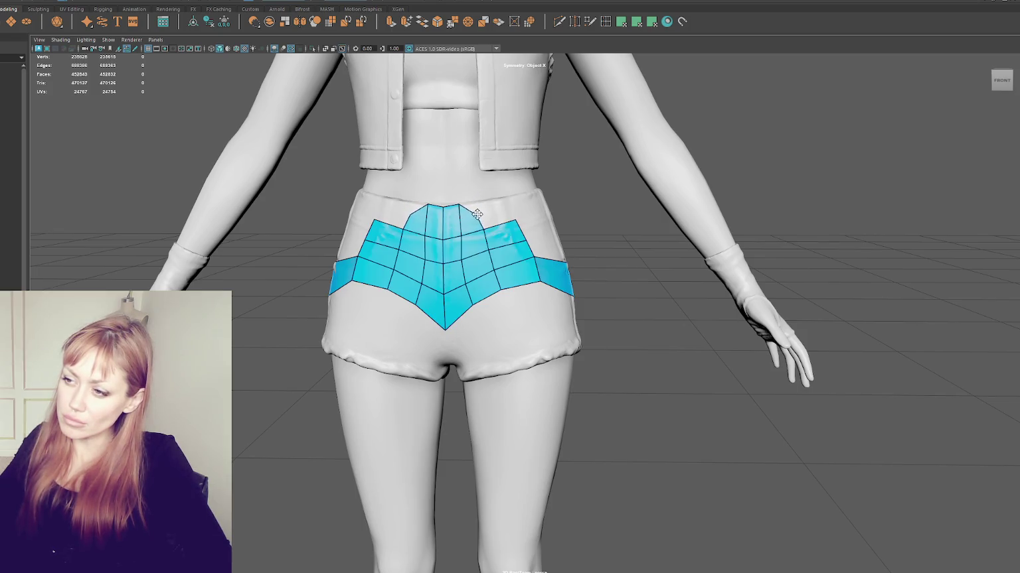
left_click_drag(471, 223, 474, 244)
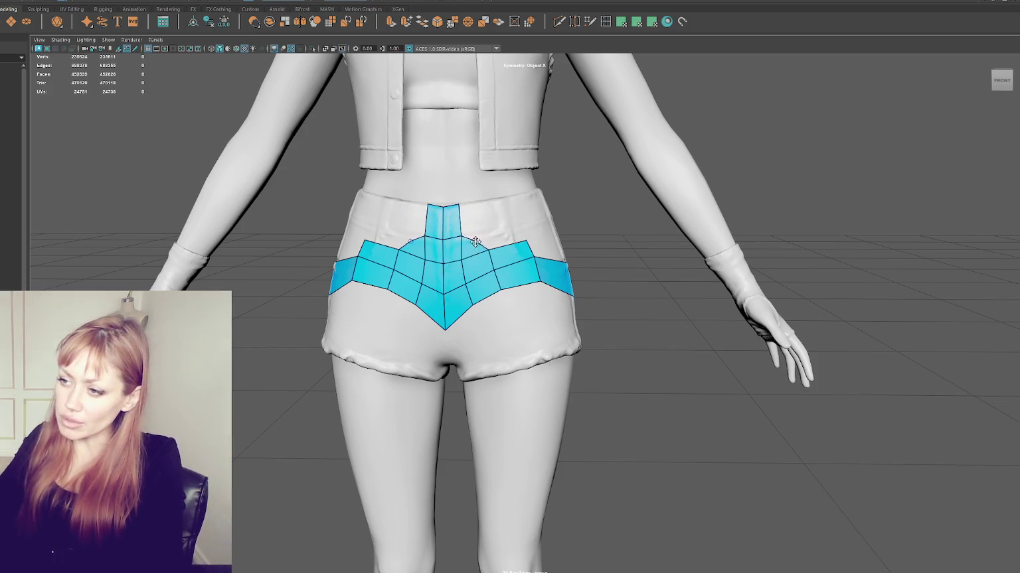
left_click_drag(488, 251, 484, 258)
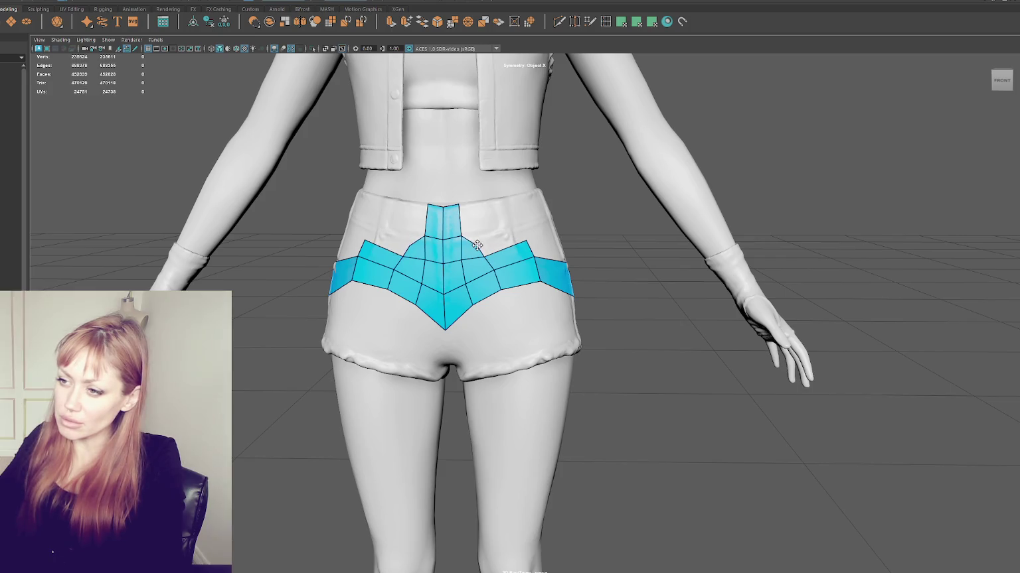
left_click(501, 204)
left_click(495, 235, "shift")
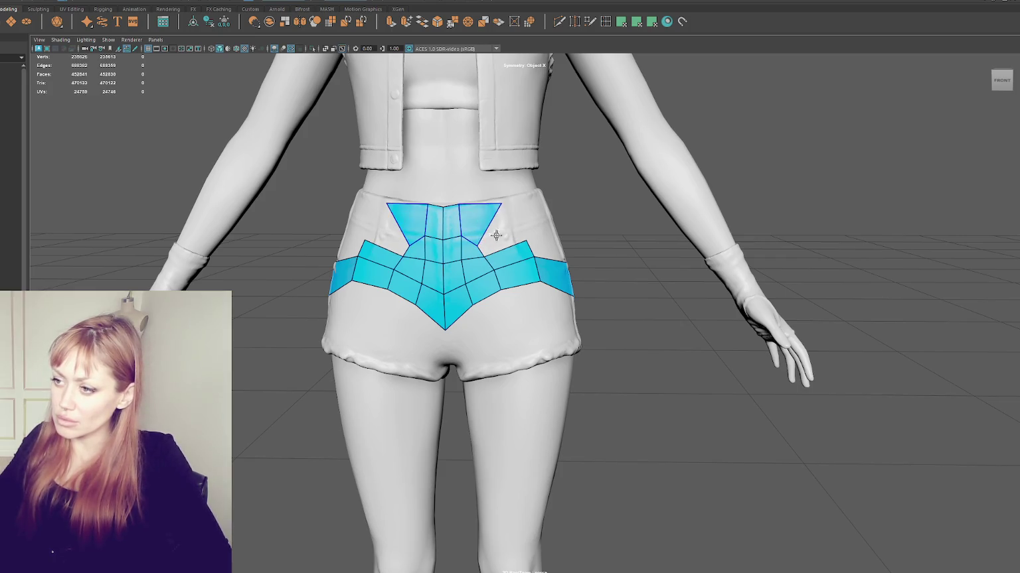
left_click(495, 235, "shift")
left_click_drag(493, 239, 485, 252)
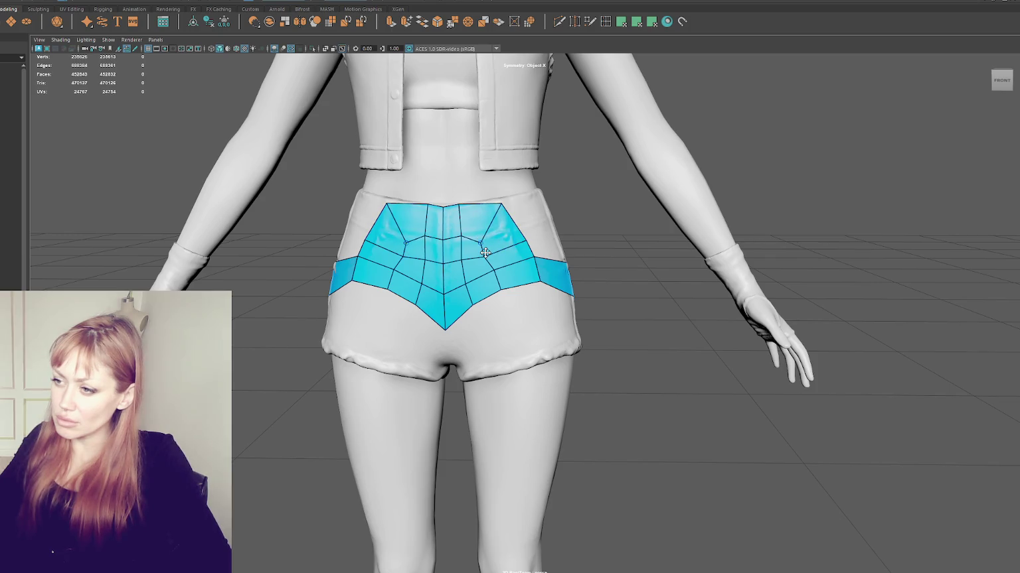
mouse_move(462, 257)
left_mouse_down()
mouse_move(460, 237)
mouse_move(426, 240)
mouse_move(422, 206)
left_mouse_up()
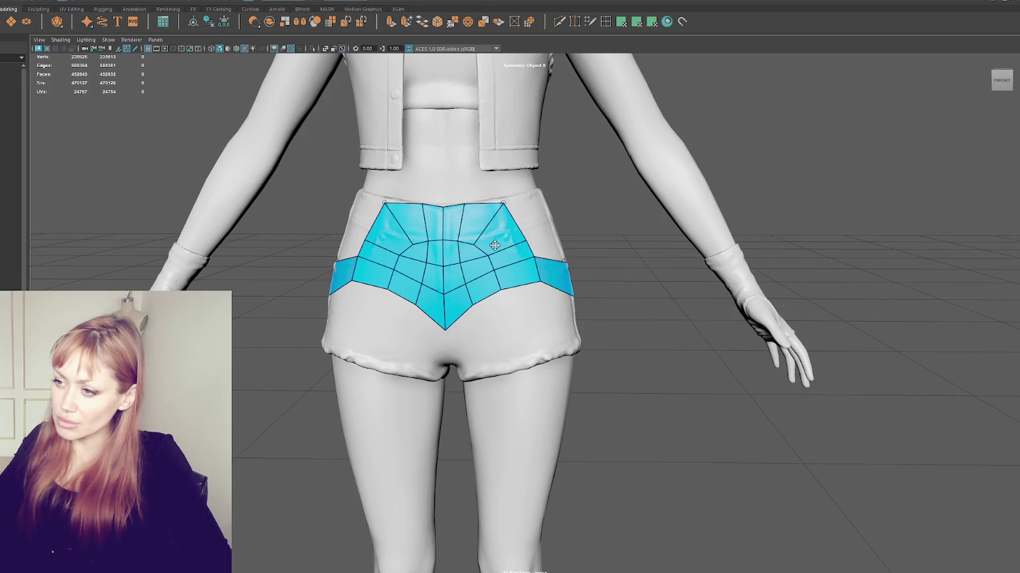
Round and relax the patch's top edge, then fill a row of quads along the waistband.
mouse_move(478, 249)
left_mouse_down()
mouse_move(482, 257)
mouse_move(511, 226)
mouse_move(492, 218)
left_mouse_up()
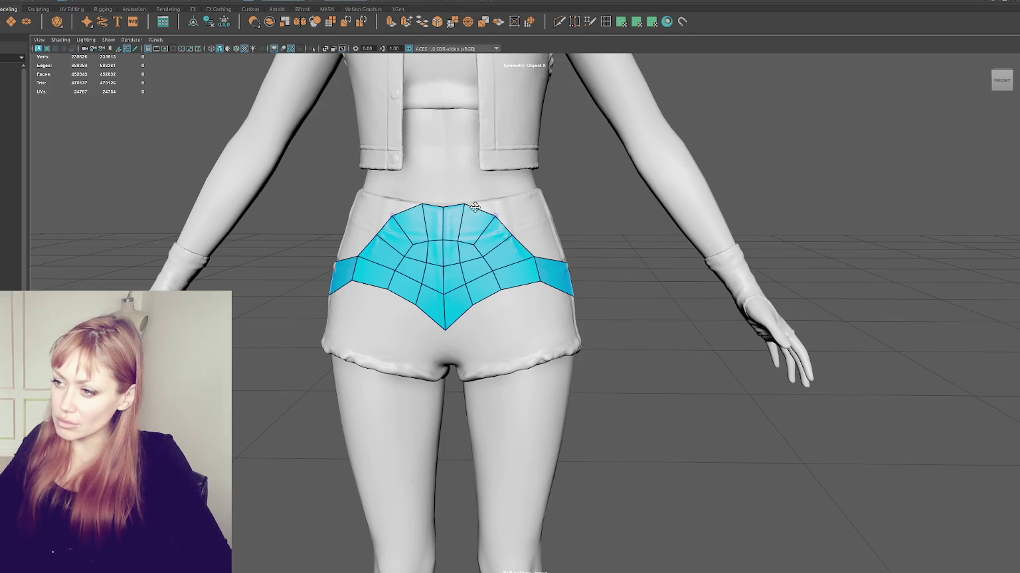
left_click_drag(466, 205, 490, 223, "shift")
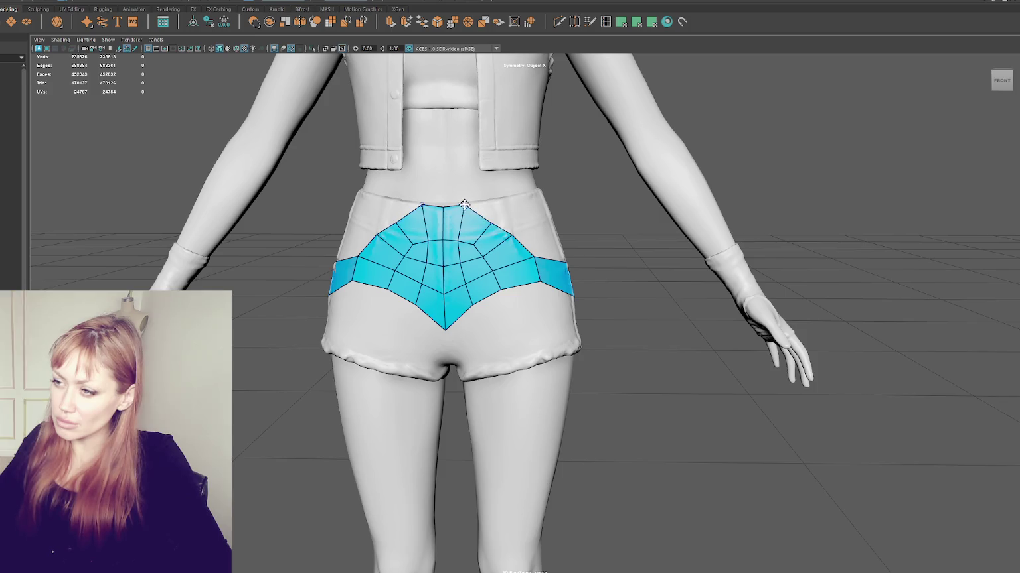
left_click_drag(464, 206, 442, 214, "shift")
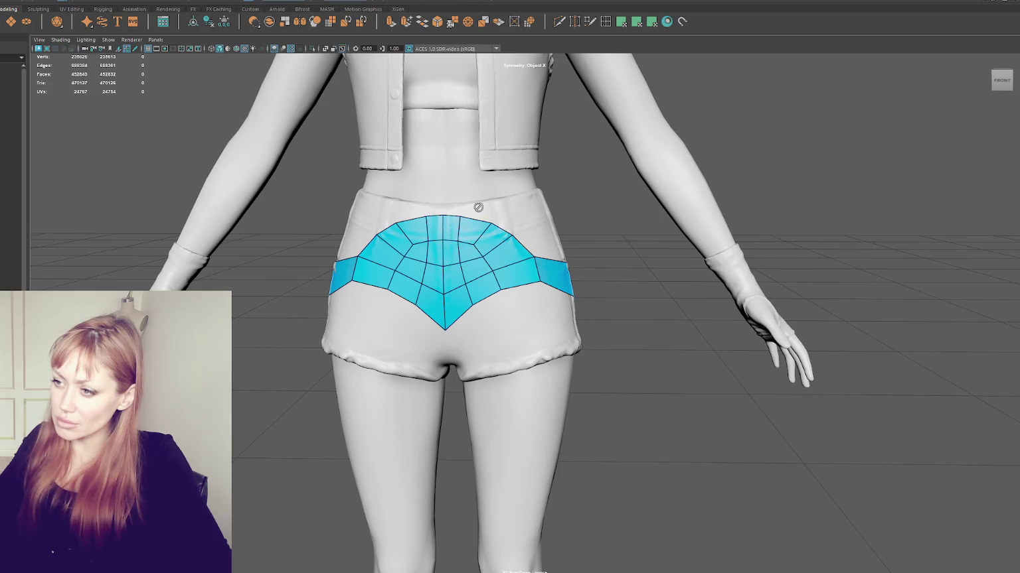
left_click(454, 212, "shift")
left_click(485, 206, "shift")
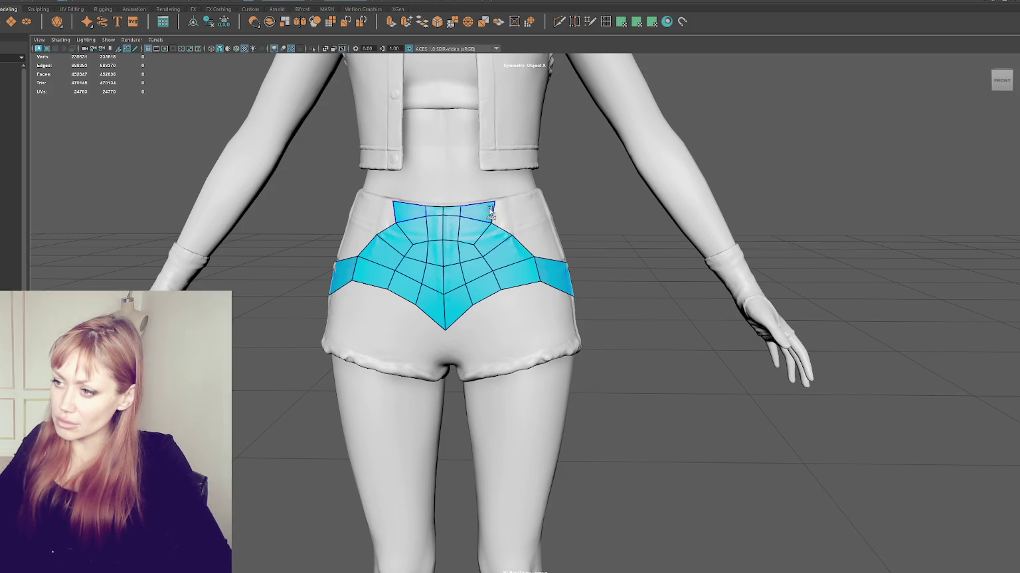
left_click(520, 197)
left_click(511, 211, "shift")
left_click_drag(567, 221, 480, 224, "alt")
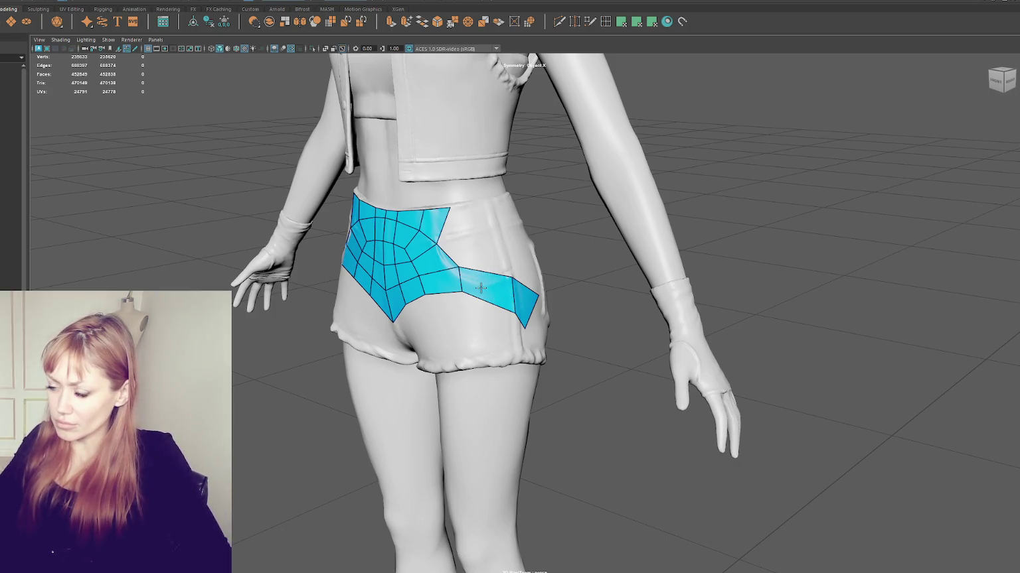
Delete the right-hip face strip and bridge the patch to the hip strip with two quads.
mouse_move(487, 294)
left_mouse_down("alt")
mouse_move(430, 282)
mouse_move(526, 328)
left_mouse_up("alt")
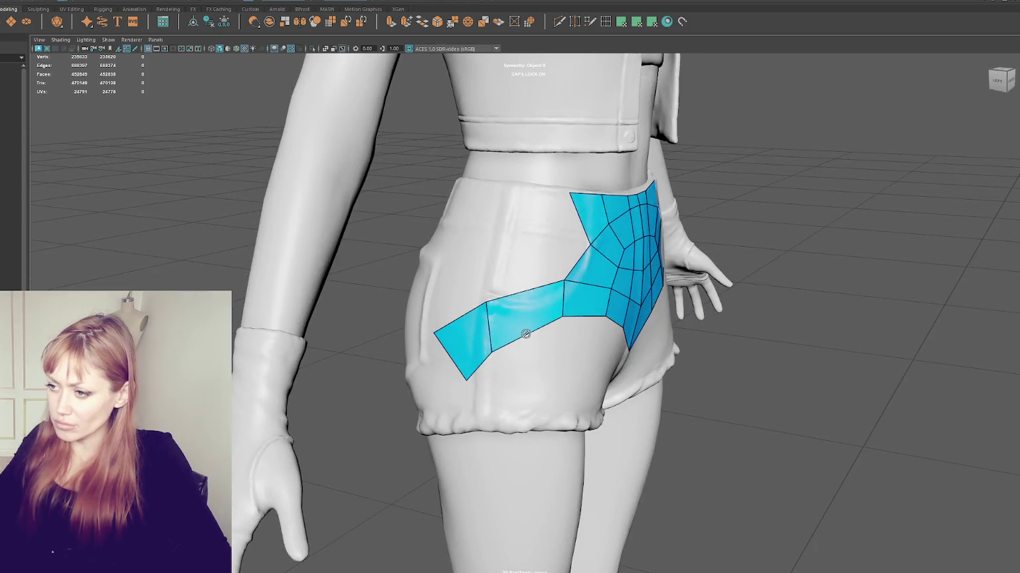
left_click_drag(557, 299, 569, 270, "alt")
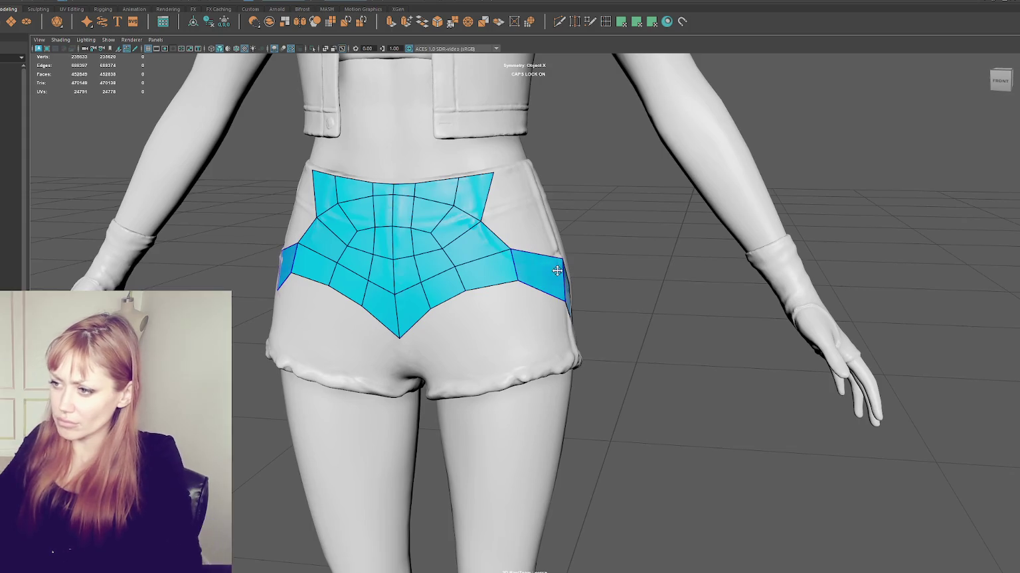
left_click(554, 271, "ctrl+shift")
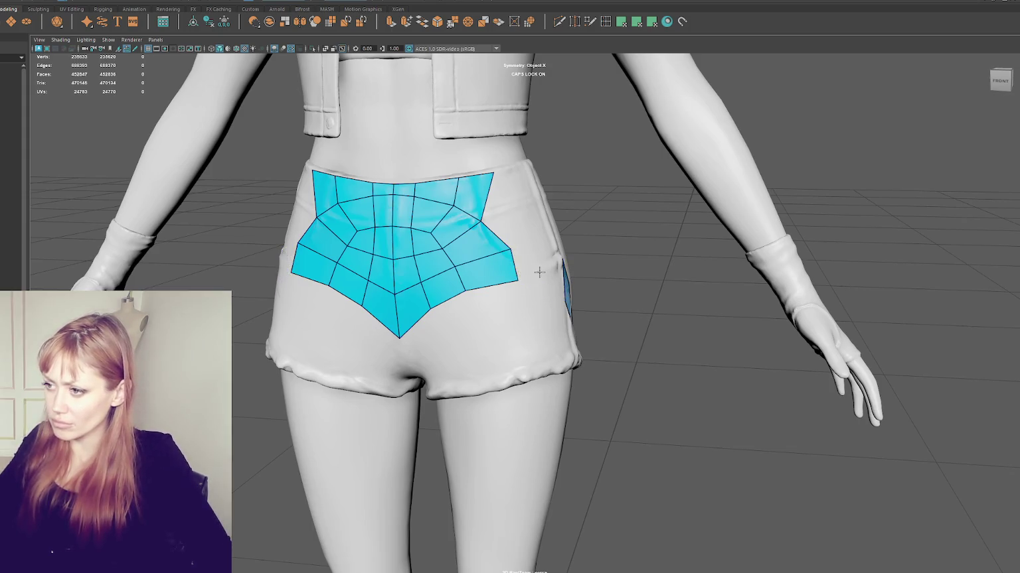
left_click_drag(519, 270, 511, 264, "alt")
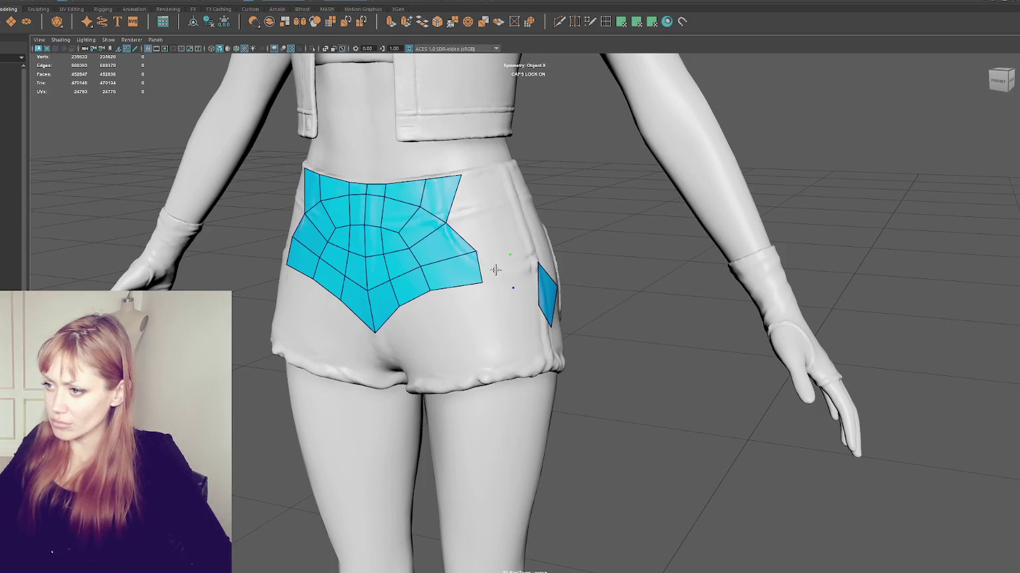
left_click(495, 271, "shift")
left_click(524, 274, "shift")
mouse_move(479, 282)
left_mouse_down()
mouse_move(458, 247)
mouse_move(462, 282)
left_mouse_up()
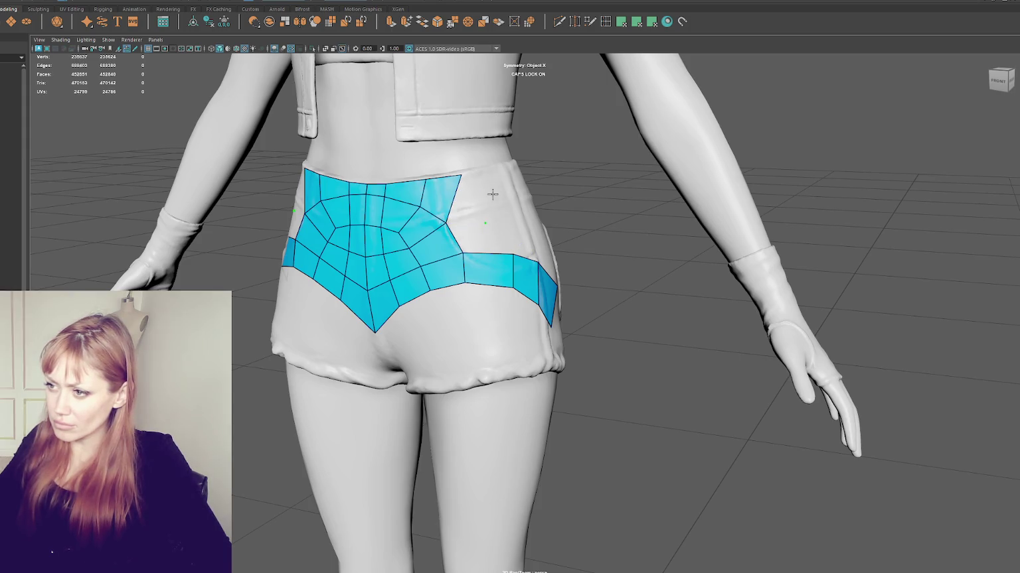
Add a right-side quad up to the waistband, fill down to the lower strip, and shift vertices left.
left_click(472, 203, "shift")
left_click_drag(496, 192, 495, 169)
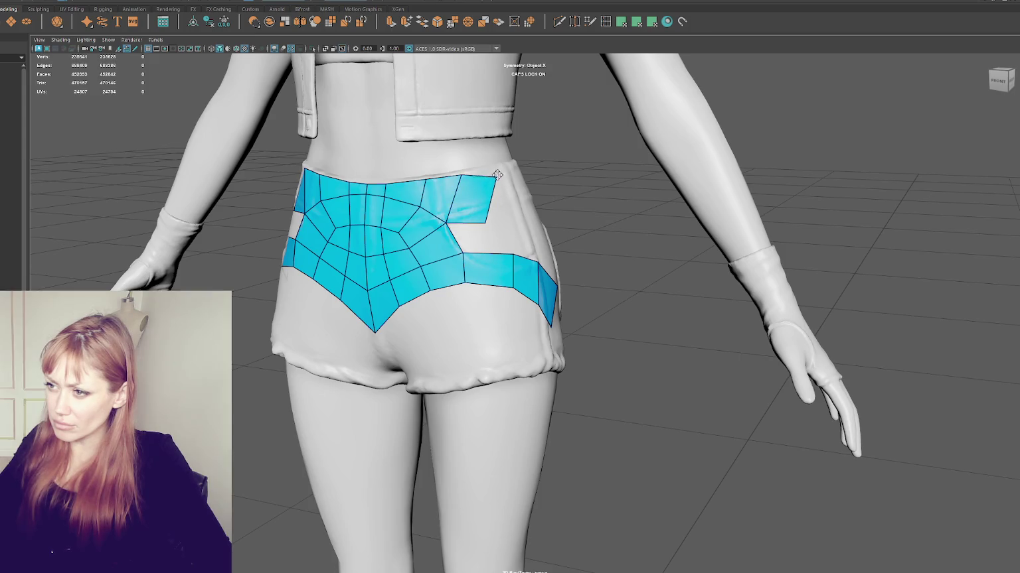
mouse_move(487, 221)
left_mouse_down()
mouse_move(505, 211)
mouse_move(457, 216)
left_mouse_up()
left_click(524, 232, "shift")
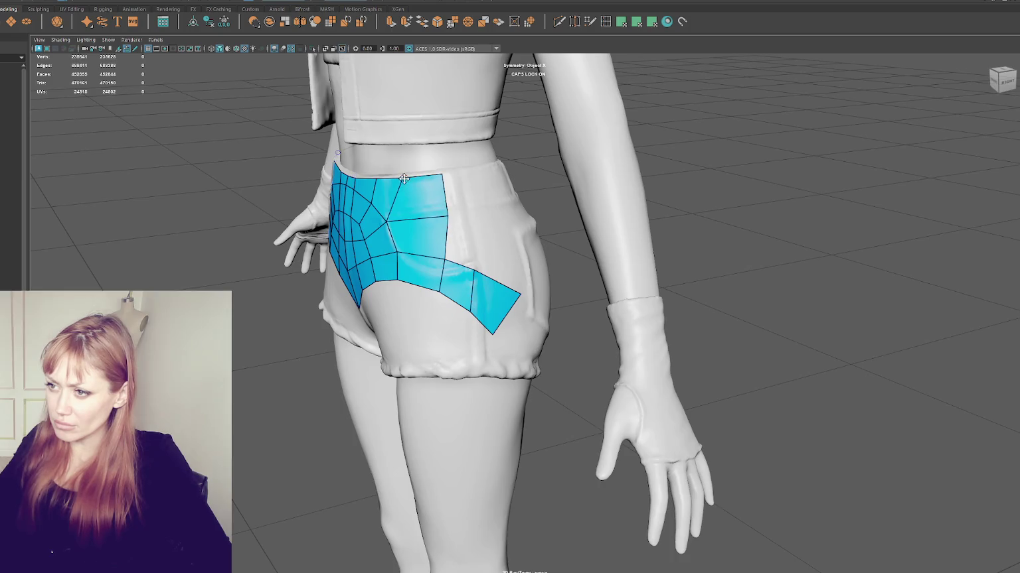
left_click_drag(435, 173, 424, 177)
left_click_drag(448, 217, 434, 217)
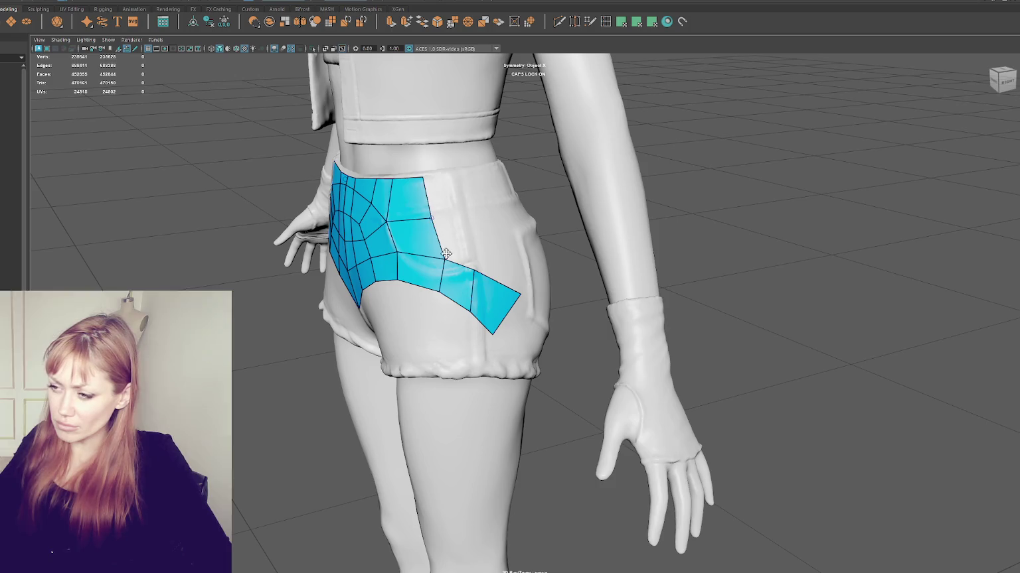
left_click_drag(443, 261, 383, 186)
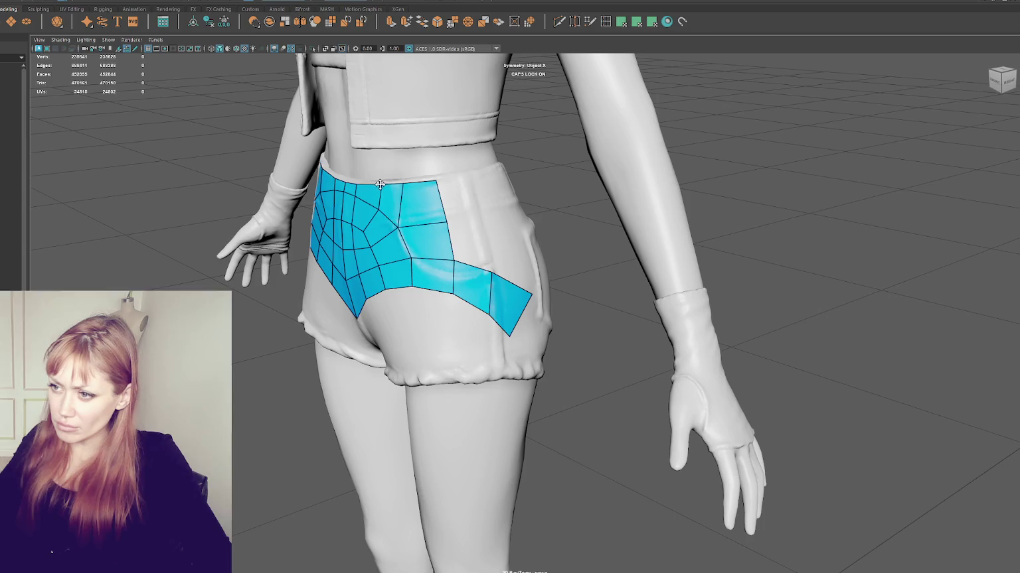
left_click_drag(402, 183, 399, 184)
left_click_drag(412, 257, 368, 247)
Add extra quads filling the patch up to the waistband vertex.
left_click(484, 218)
left_click(469, 243, "shift")
left_click(462, 198, "shift")
left_click_drag(461, 197, 471, 237, "alt")
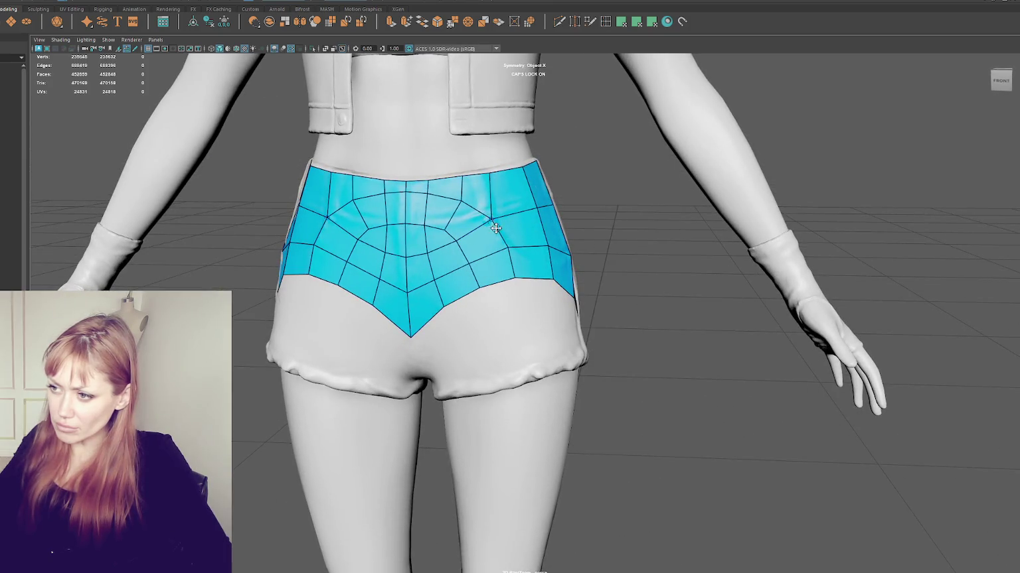
Nudge and relax individual patch vertices along the waistband and right side for even flow.
left_click_drag(508, 244, 516, 274)
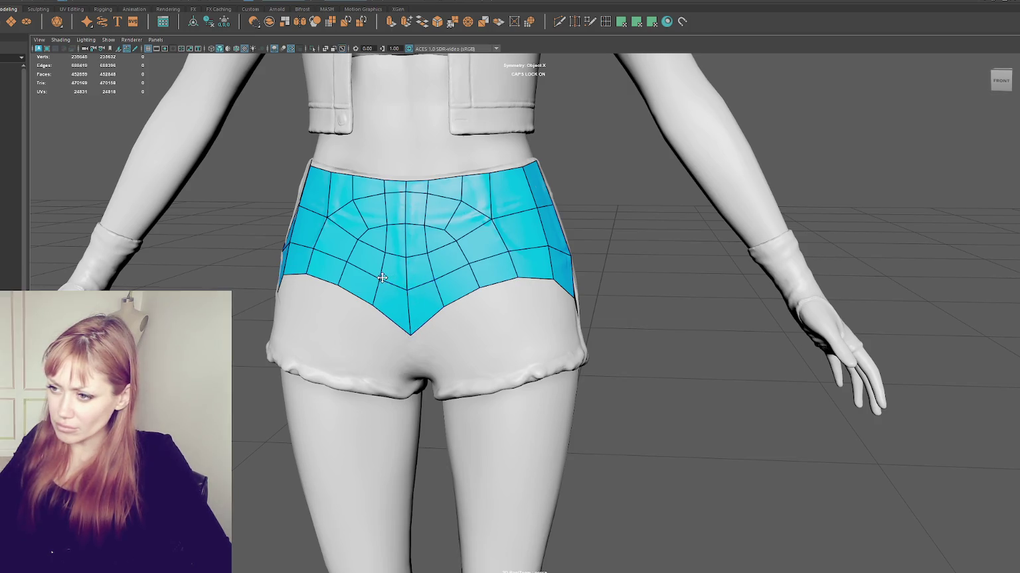
left_click_drag(346, 261, 349, 264)
left_click_drag(507, 249, 507, 248)
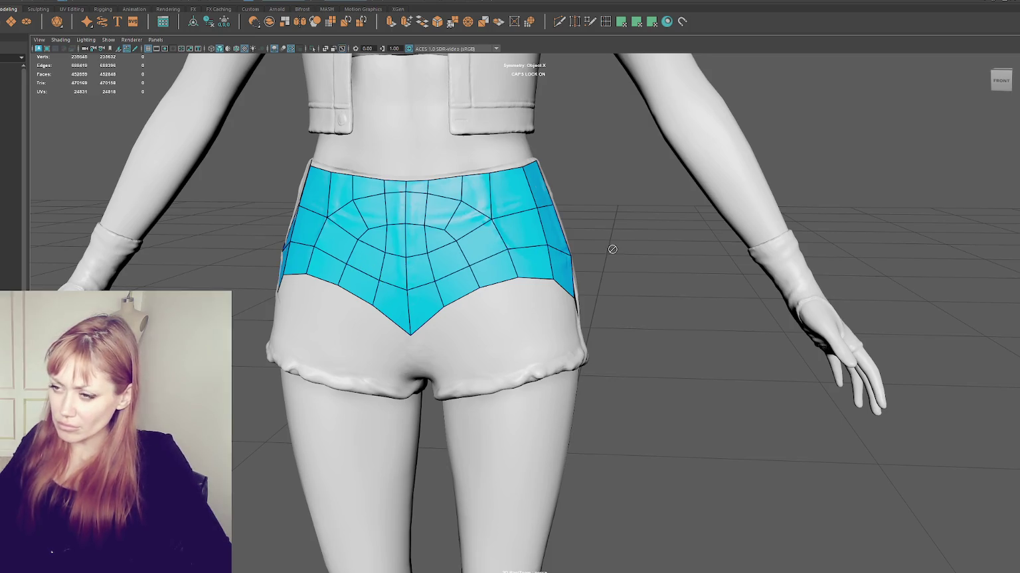
mouse_move(460, 195)
left_mouse_down()
mouse_move(426, 194)
mouse_move(418, 176)
left_mouse_up()
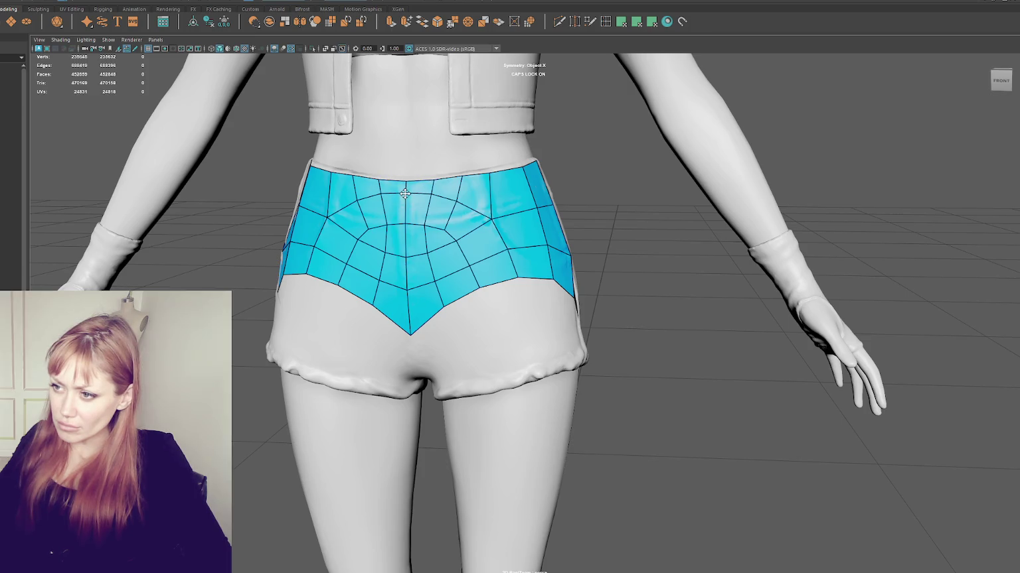
left_click_drag(426, 196, 486, 217)
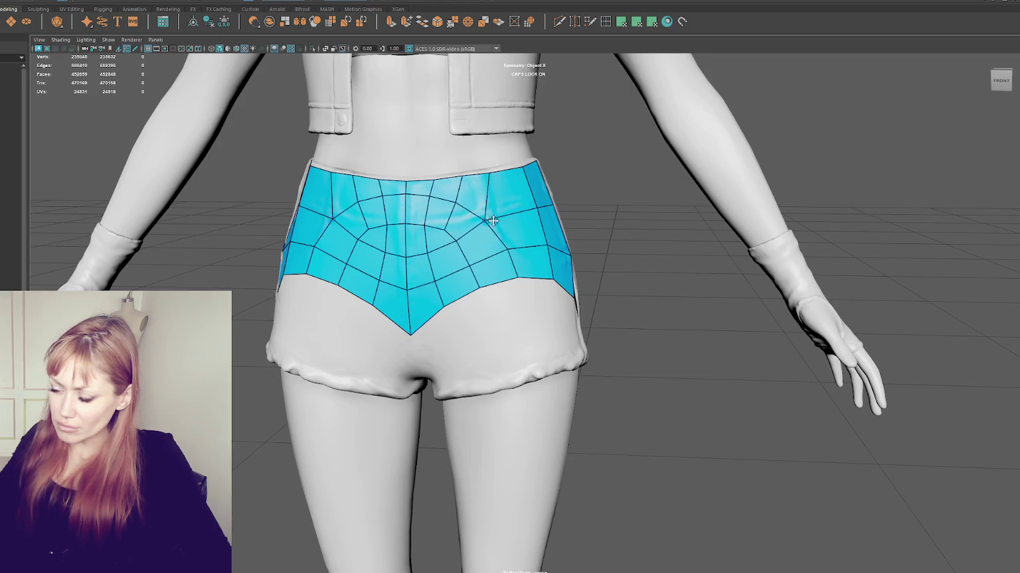
left_click_drag(521, 167, 518, 166)
left_click_drag(534, 209, 479, 236)
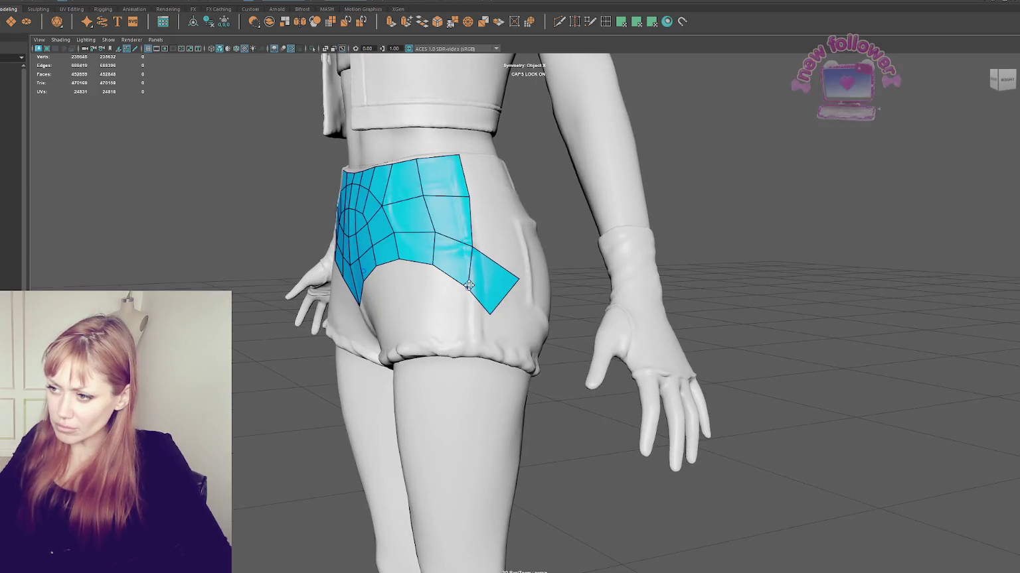
Fill new mirrored quads below the back patch and in the gaps on either side of it.
left_click_drag(472, 285, 517, 303, "alt")
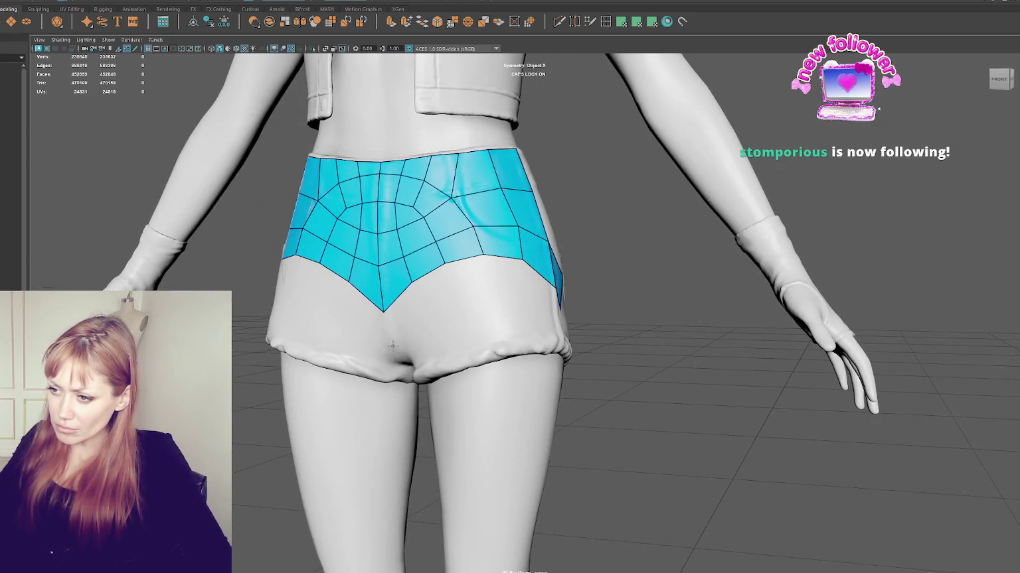
left_click(407, 319, "shift")
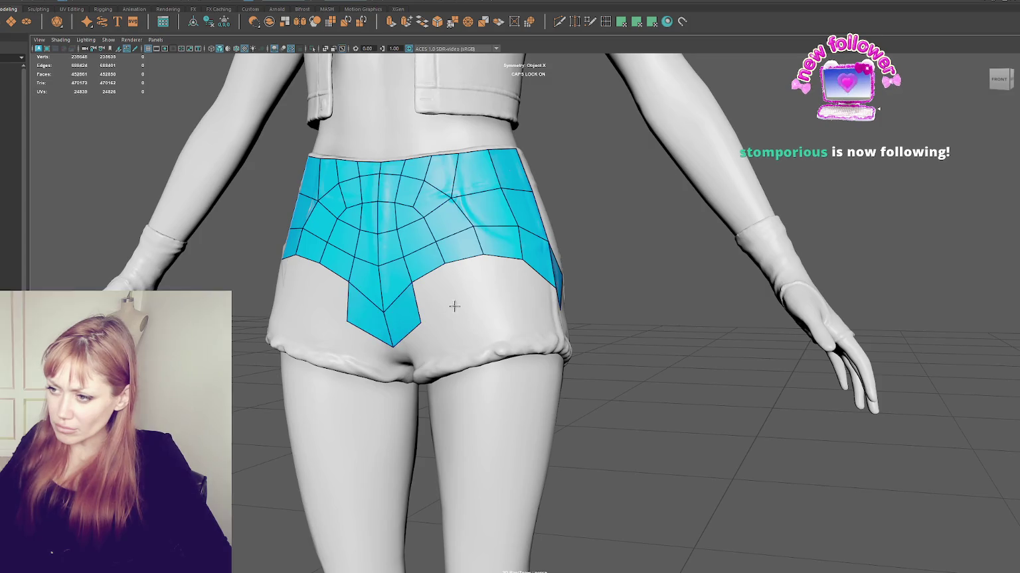
left_click(436, 288, "shift")
left_click(479, 276, "shift")
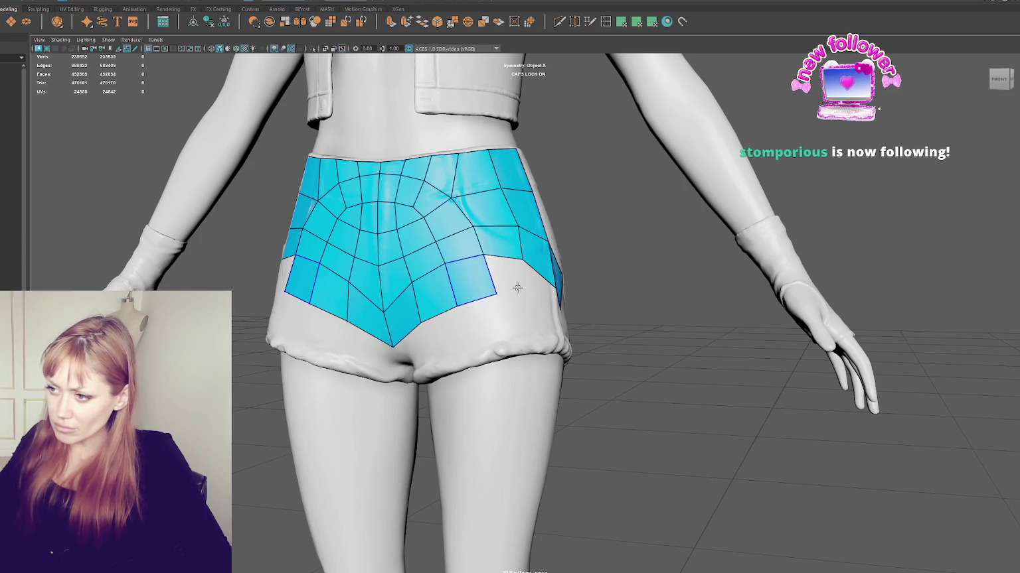
left_click(519, 279, "shift")
left_click_drag(519, 279, 508, 290, "alt")
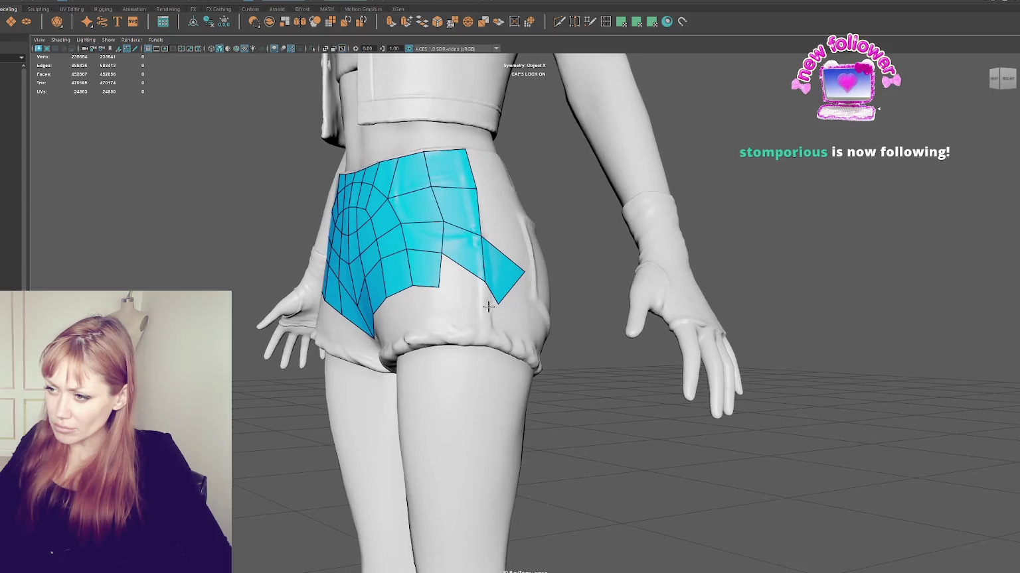
left_click(487, 306, "shift")
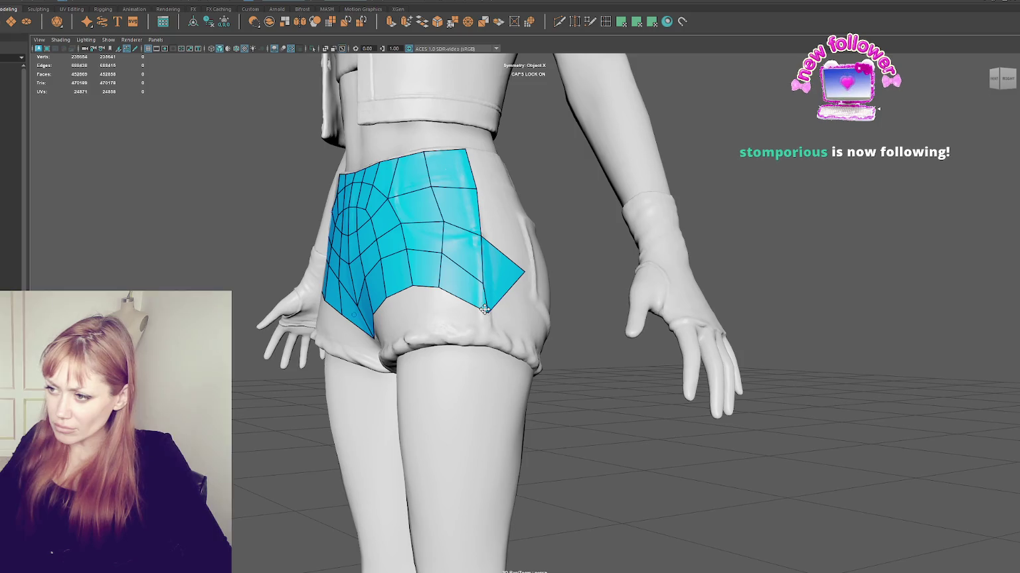
Reposition the patch's top, bottom-corner and right-tip vertices to follow the hip curve.
left_click_drag(502, 305, 507, 303, "alt")
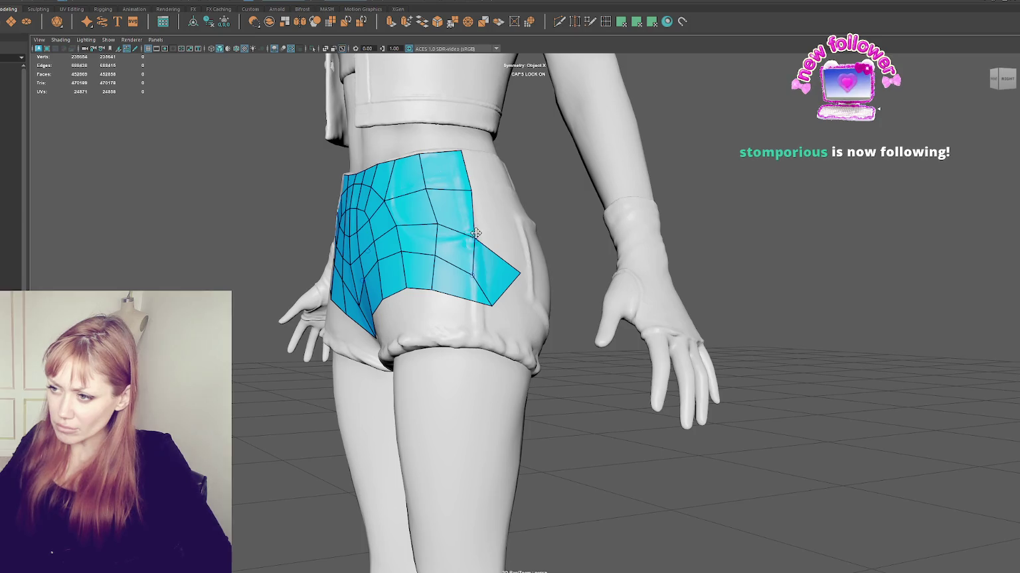
left_click_drag(425, 191, 424, 165, "shift")
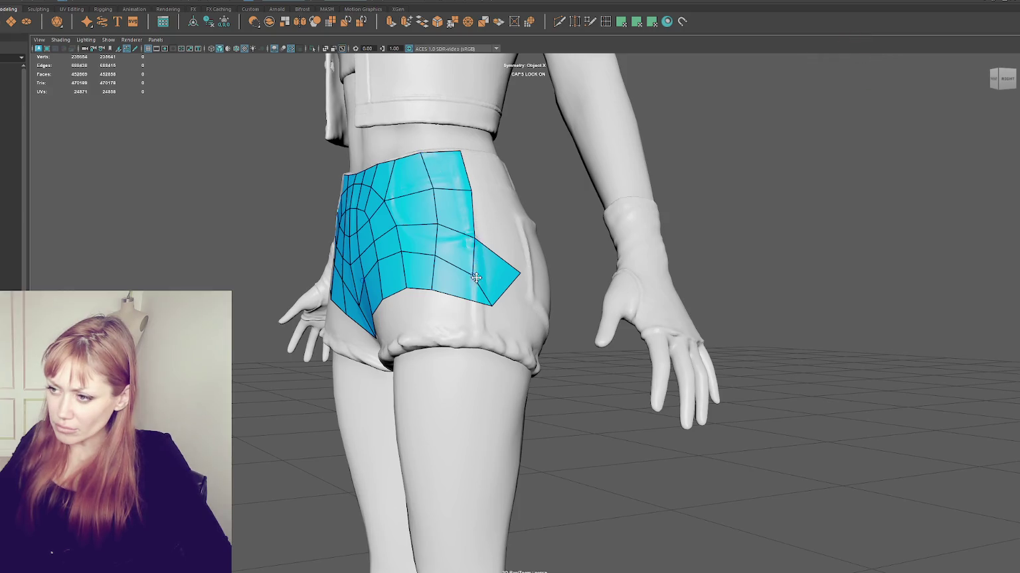
left_click_drag(489, 300, 476, 313)
left_click_drag(519, 272, 458, 286)
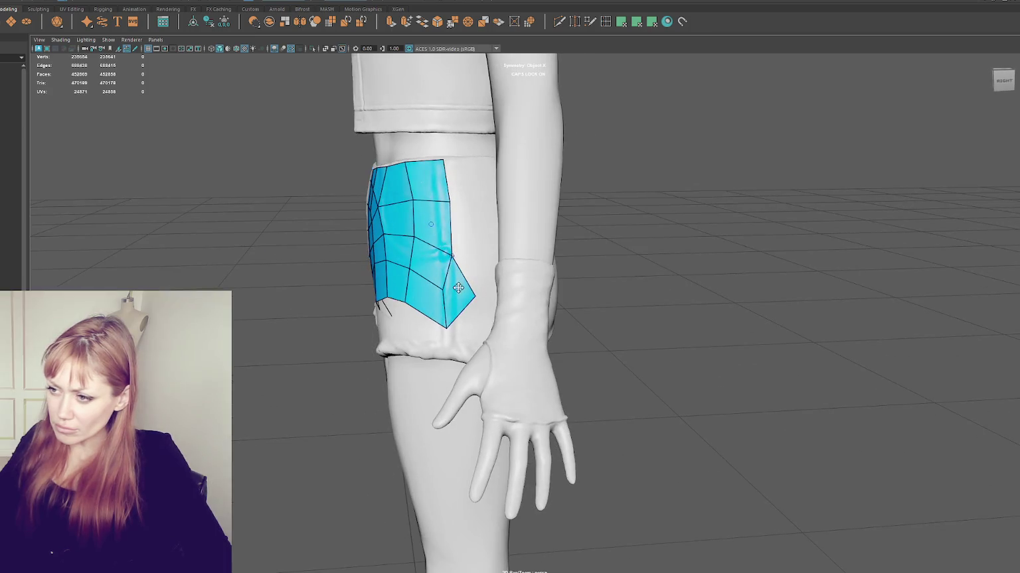
Move the bottom corner left and the right tip down, and fill the previewed quad.
left_click_drag(445, 325, 434, 323)
left_click_drag(474, 296, 473, 312)
left_click(478, 258, "shift")
Split the right faces with a new edge and pull the bulging boundary vertices inward.
left_click_drag(477, 259, 473, 211, "alt")
left_click(473, 211, "ctrl")
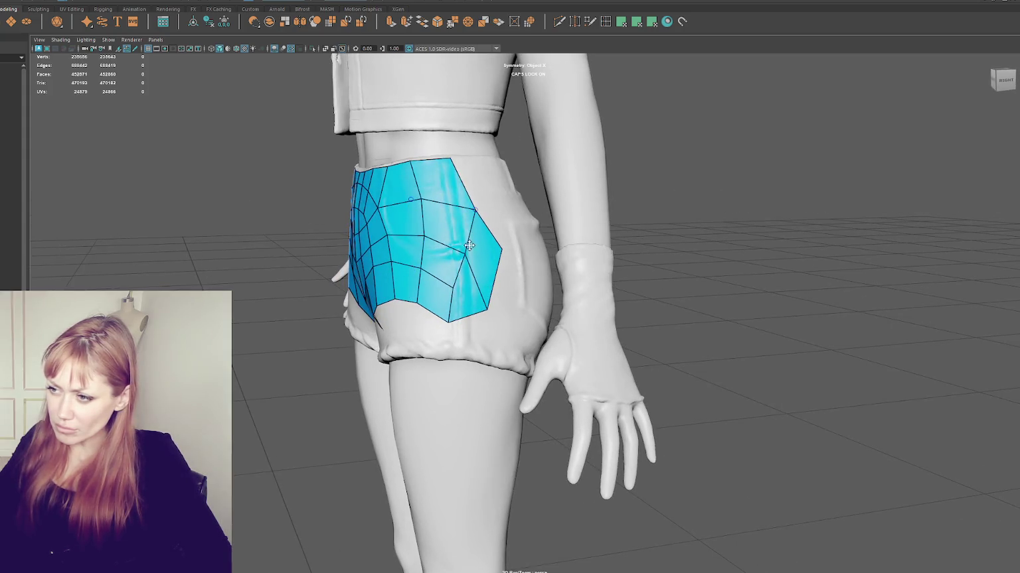
left_click_drag(455, 280, 445, 282)
left_click_drag(426, 243, 418, 236)
mouse_move(442, 280)
left_mouse_down()
mouse_move(418, 270)
mouse_move(413, 304)
left_mouse_up()
left_click_drag(457, 252, 451, 256)
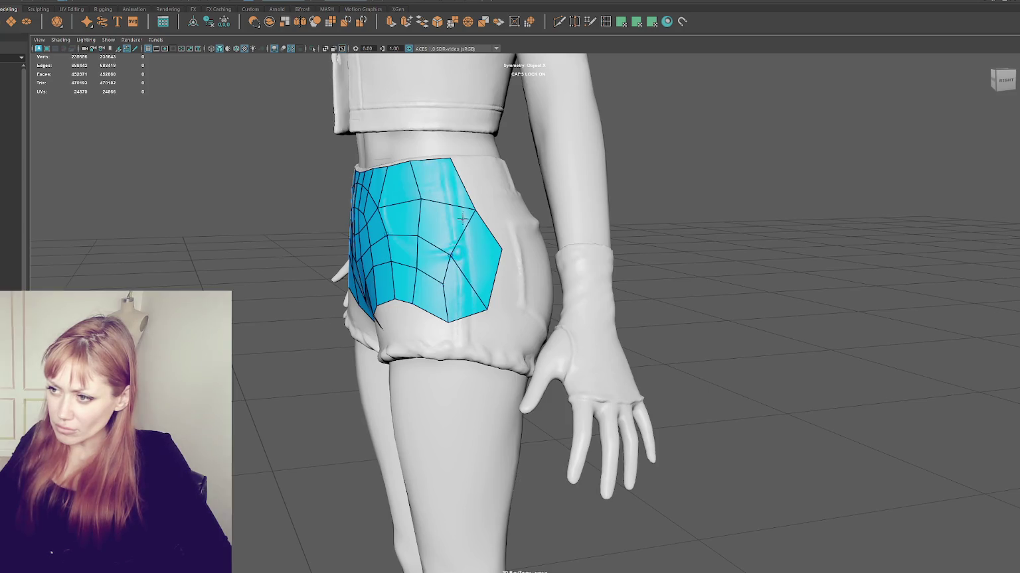
left_click_drag(476, 211, 456, 205)
left_click_drag(500, 249, 478, 236)
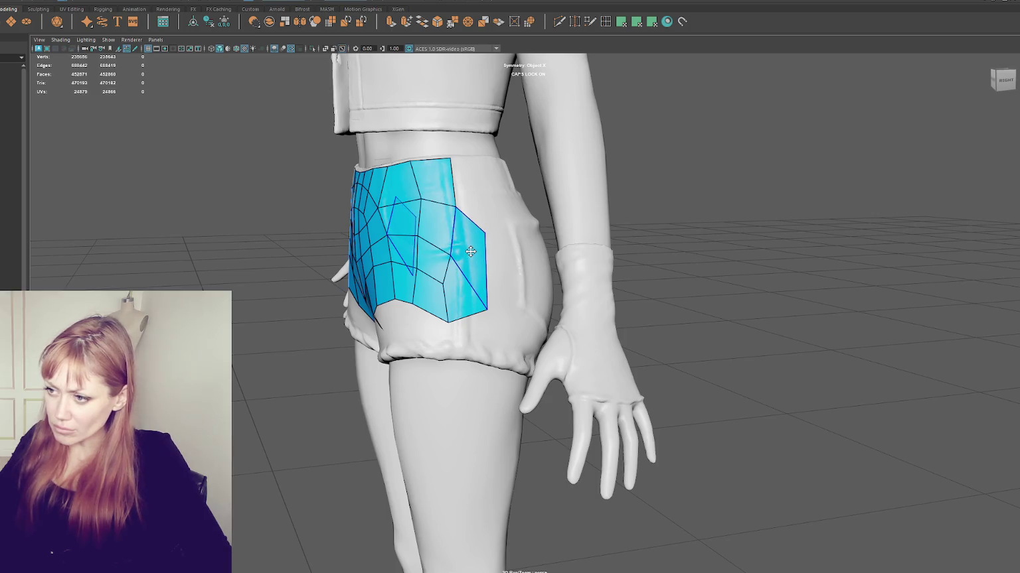
Delete the bulging vertex and refill quads on the patch's right edge and lower-right corner.
left_click(478, 236, "ctrl+shift")
left_click(473, 231, "shift")
left_click(473, 279, "shift")
mouse_move(473, 279)
left_mouse_down("alt")
mouse_move(462, 320)
mouse_move(499, 296)
left_mouse_up("alt")
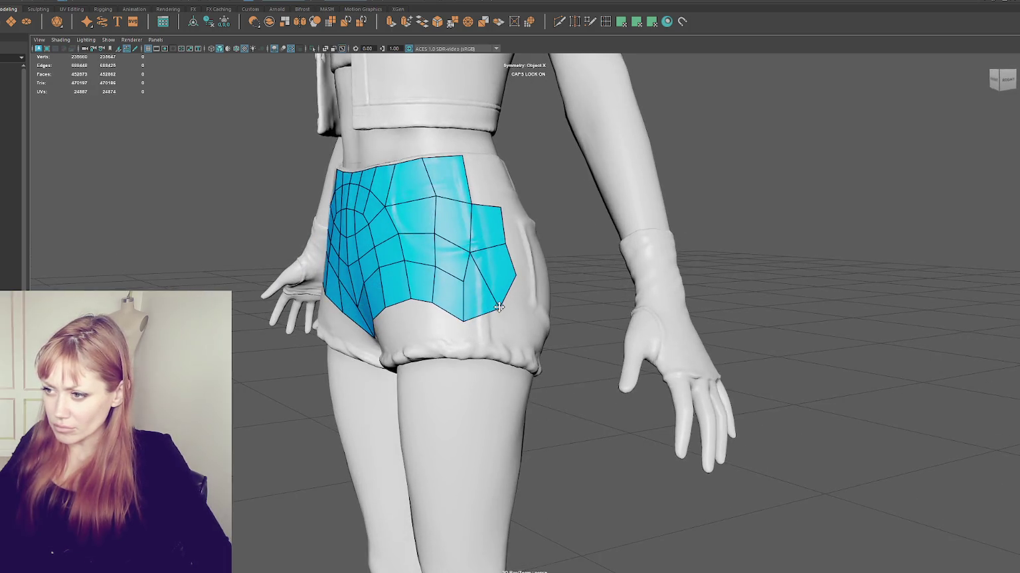
Raise the top-right vertex to the waistband and insert an edge loop across the right column.
left_click_drag(502, 207, 499, 198)
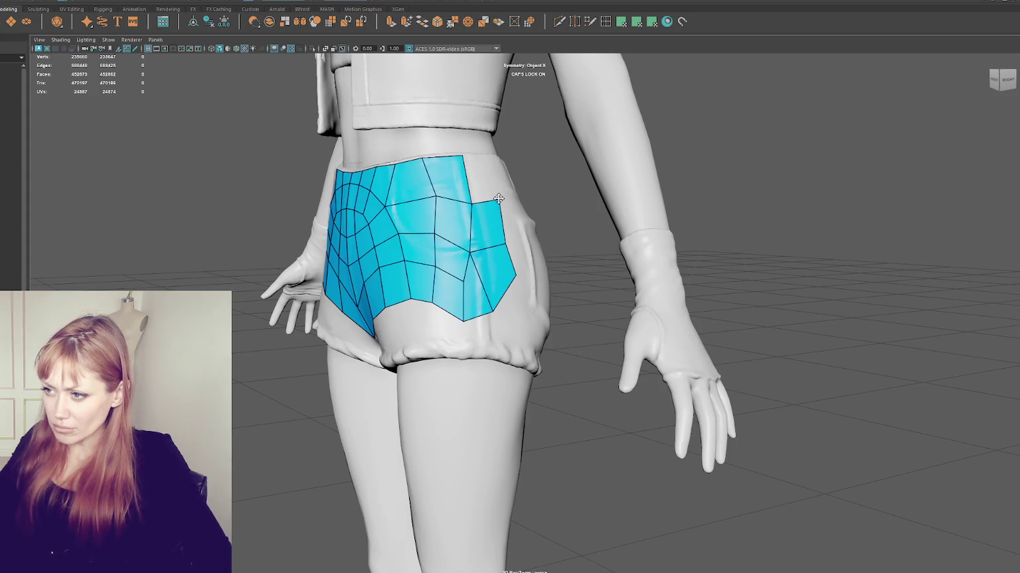
left_click(486, 251, "ctrl")
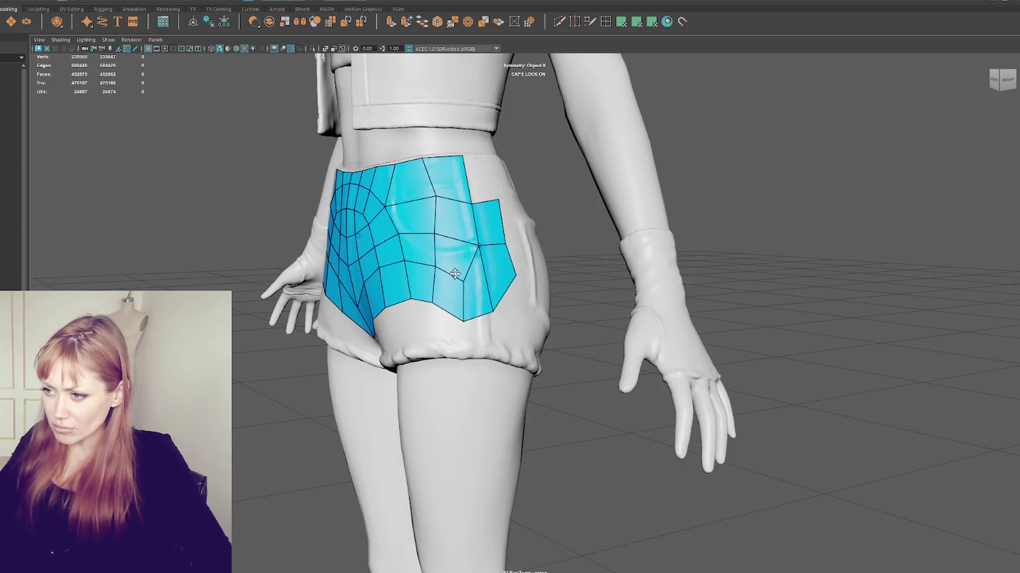
mouse_move(463, 322)
left_mouse_down()
mouse_move(469, 305)
mouse_move(427, 268)
mouse_move(452, 252)
left_mouse_up()
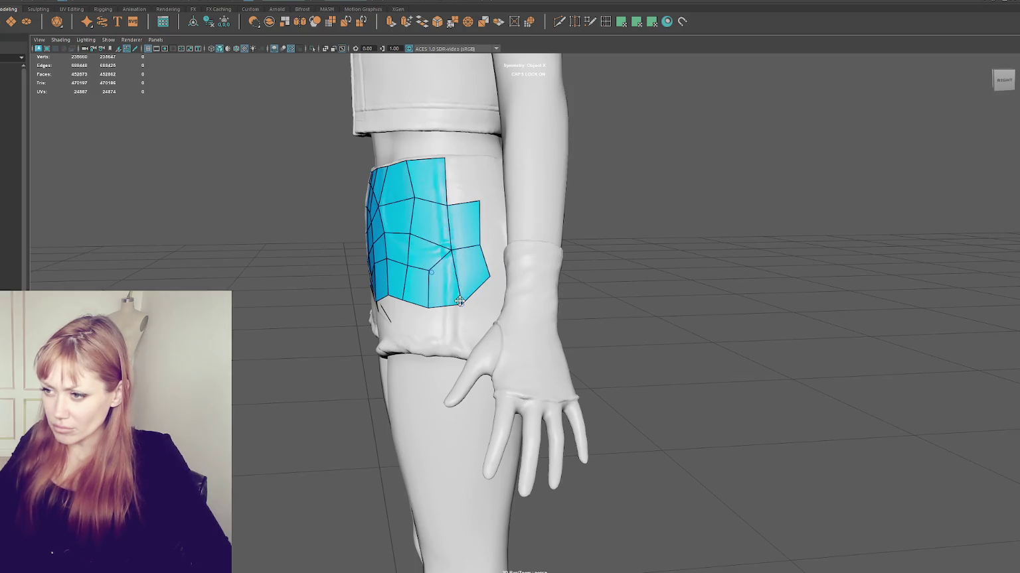
Fill quads along the lower edge down to the leg openings, undoing the crotch polygon.
left_click(455, 321, "shift")
mouse_move(455, 321)
left_mouse_down("alt")
mouse_move(462, 330)
mouse_move(449, 322)
mouse_move(464, 302)
mouse_move(446, 280)
left_mouse_up("alt")
left_click(448, 323, "shift")
left_click(449, 322, "shift")
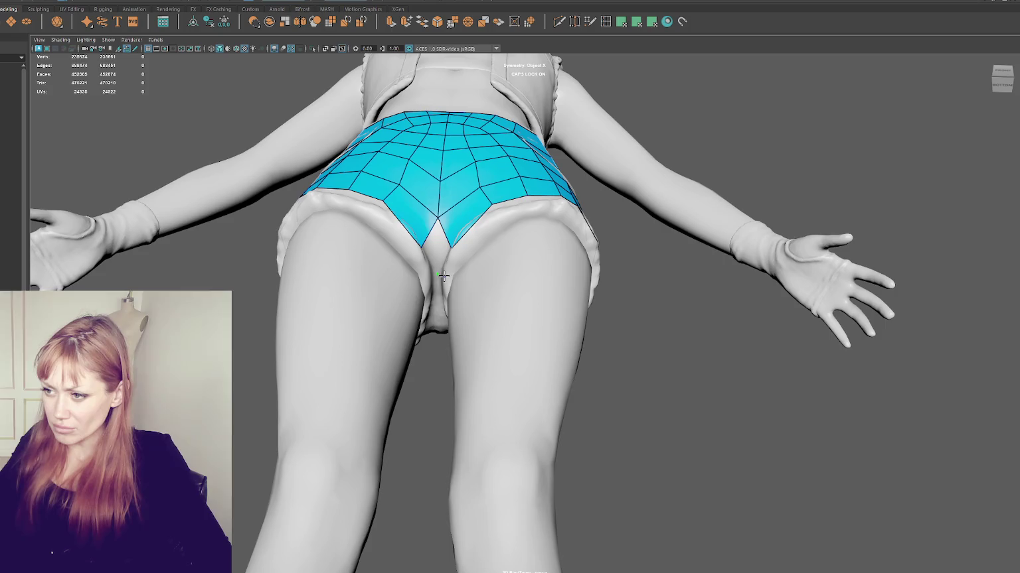
left_click(443, 269, "shift")
left_click_drag(442, 269, 471, 308, "alt")
key("ctrl+z")
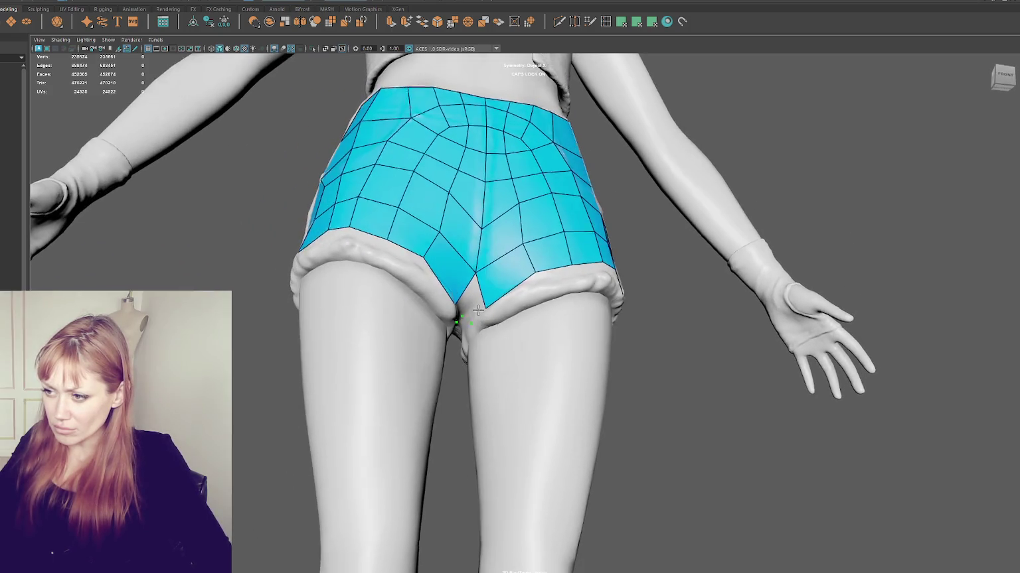
mouse_move(531, 292)
left_mouse_down("alt")
mouse_move(385, 314)
mouse_move(473, 328)
mouse_move(439, 341)
left_mouse_up("alt")
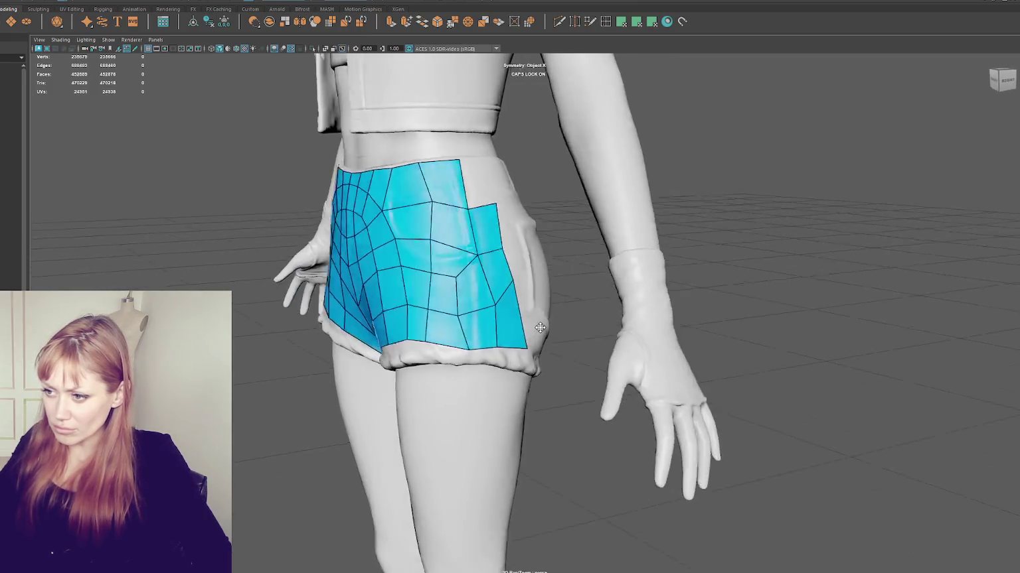
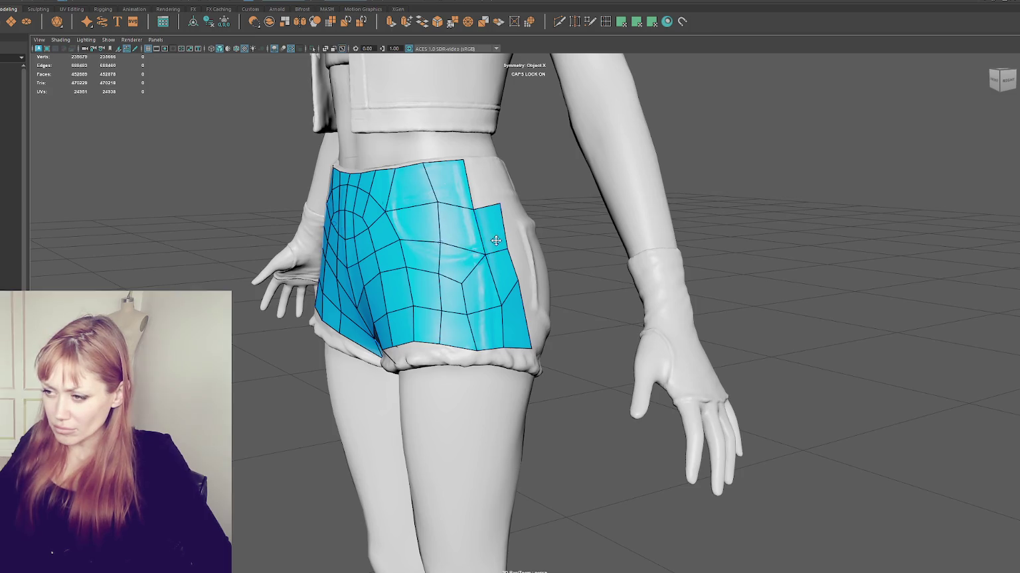
Delete the stray faces in the lower part of the patch beside the pocket.
left_click_drag(495, 240, 473, 241, "alt")
left_click(454, 299, "ctrl+shift")
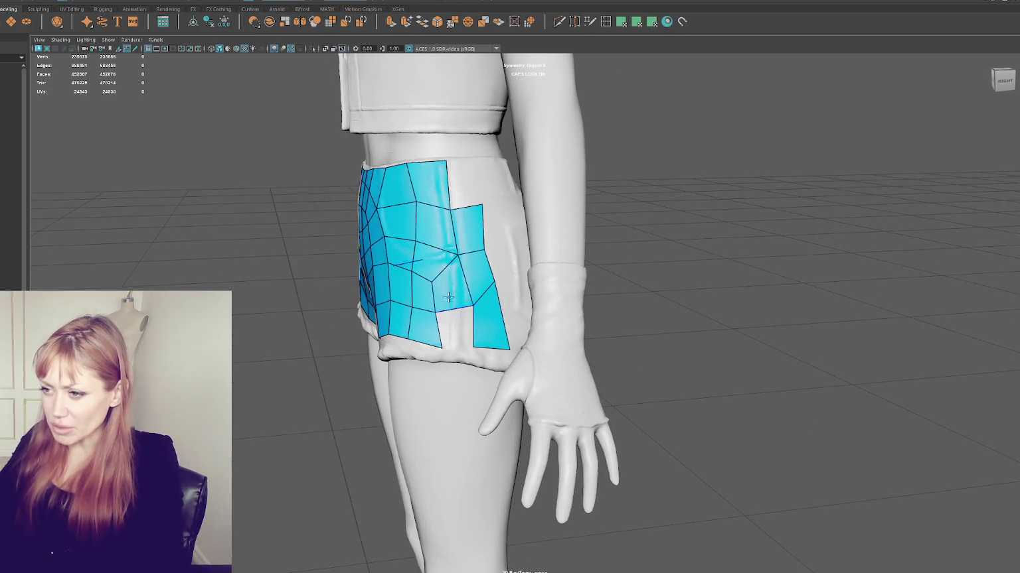
left_click(475, 275, "ctrl+shift")
left_click(489, 315, "ctrl+shift")
left_click(468, 226, "ctrl+shift")
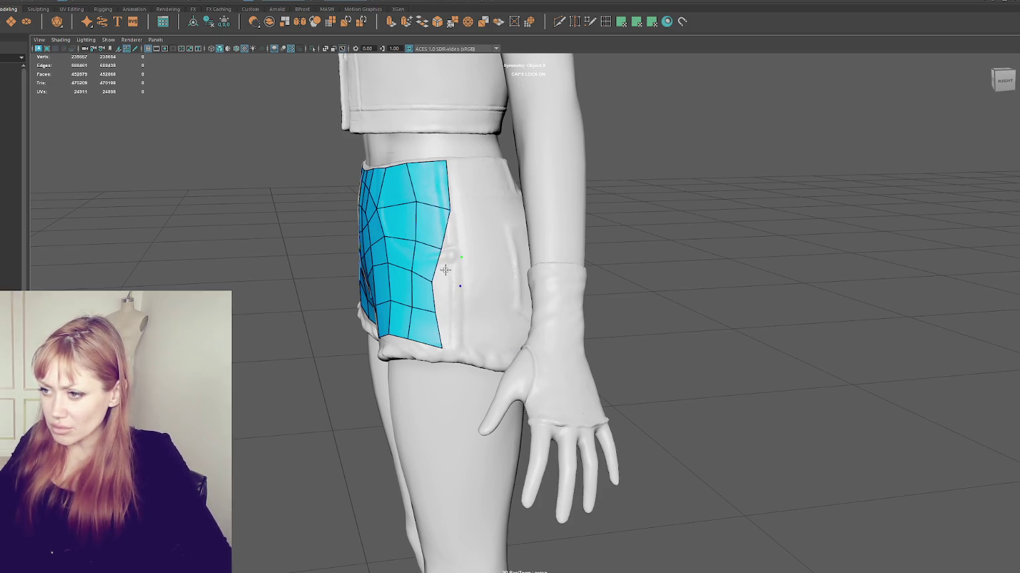
Fill new quads at the patch's bottom corner and pull its corners down and outward.
left_click(444, 269, "shift")
left_click_drag(458, 299, 463, 324)
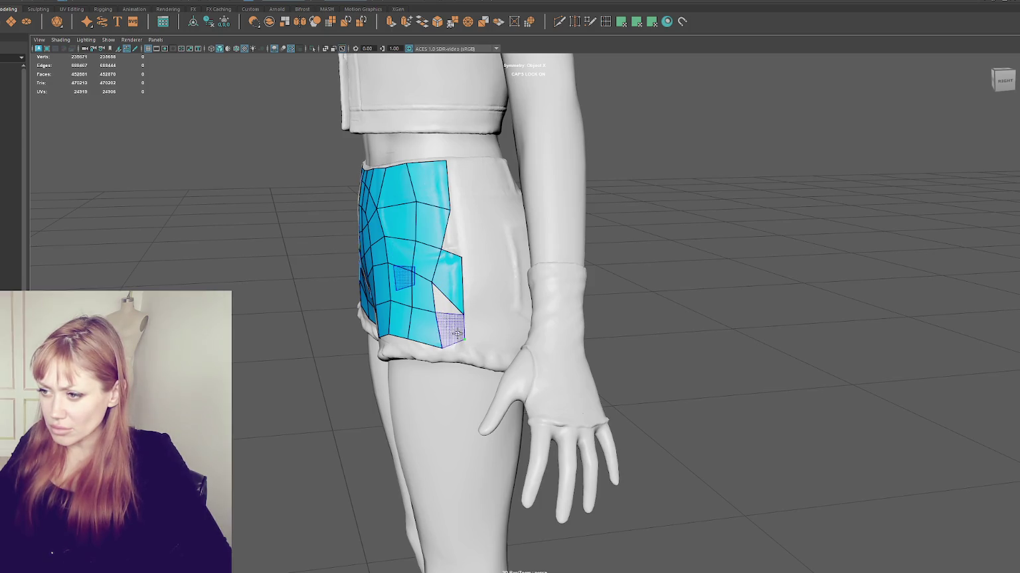
left_click(444, 320, "shift")
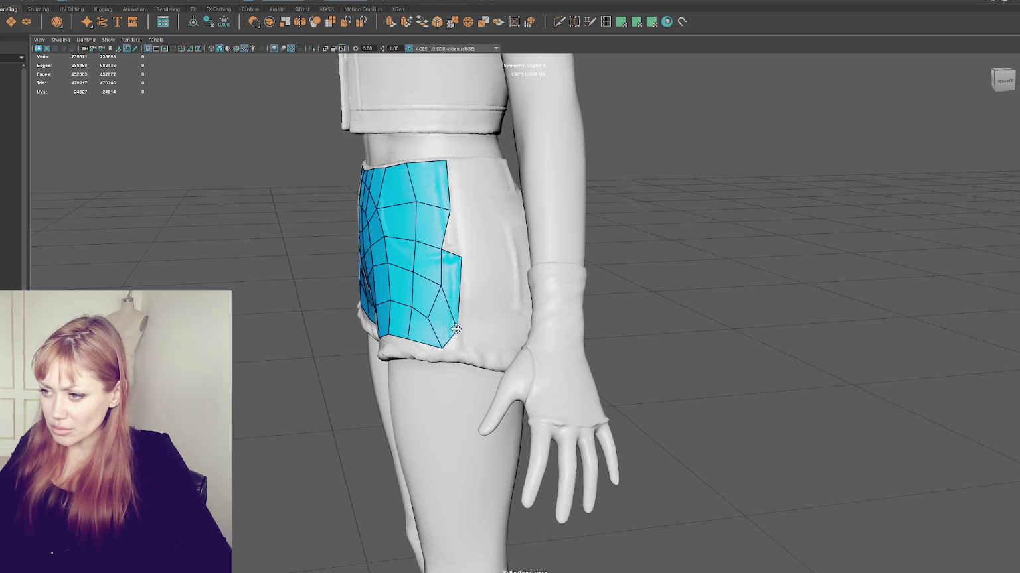
left_click_drag(462, 262, 468, 261)
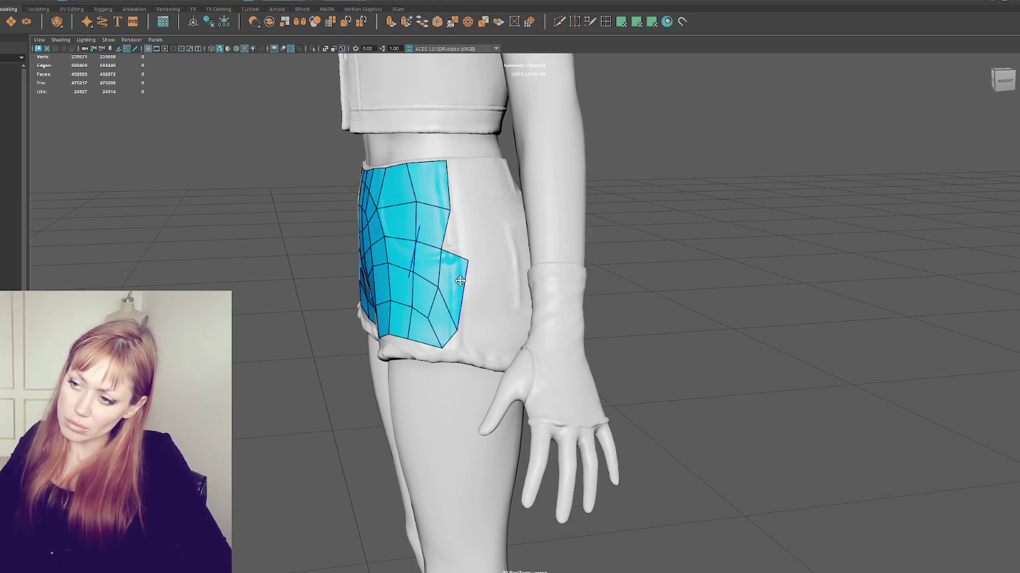
Fill quads up to the waistband and along the lower side edge toward the leg opening, fitting vertices to the hem.
left_click_drag(451, 278, 501, 209, "alt")
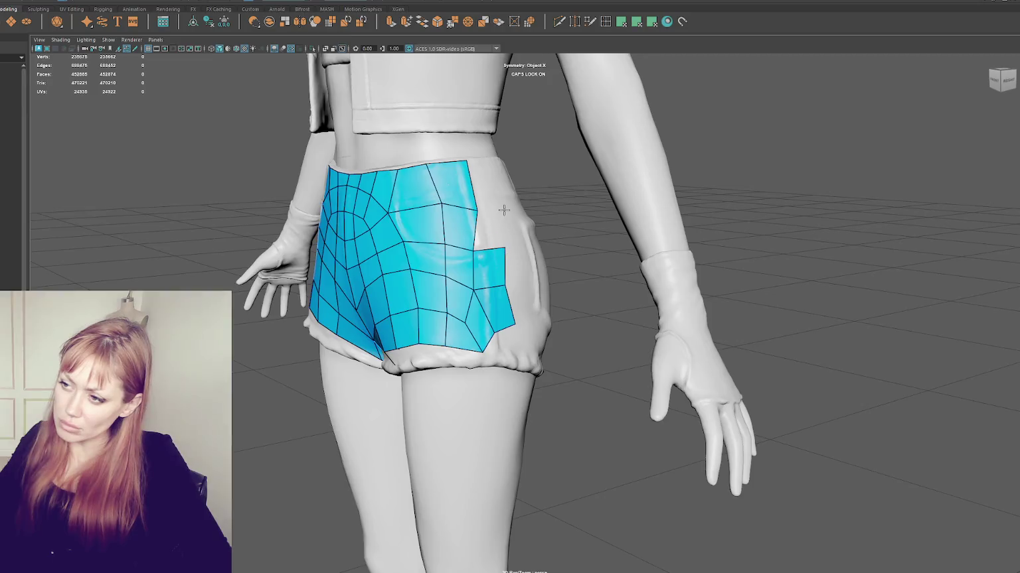
left_click(480, 181, "shift")
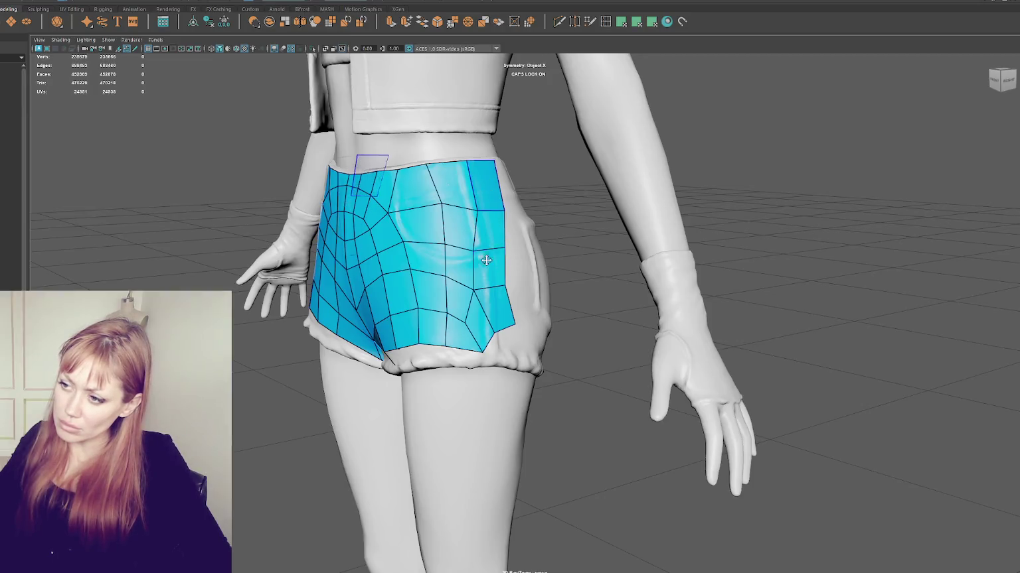
left_click_drag(483, 351, 471, 349)
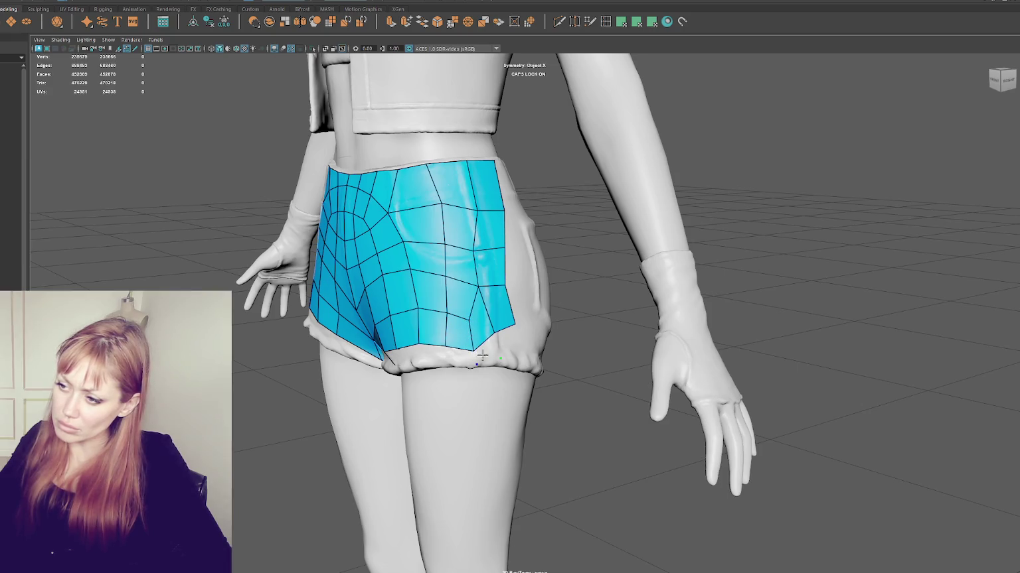
left_click(489, 355, "shift")
left_click(504, 352, "shift")
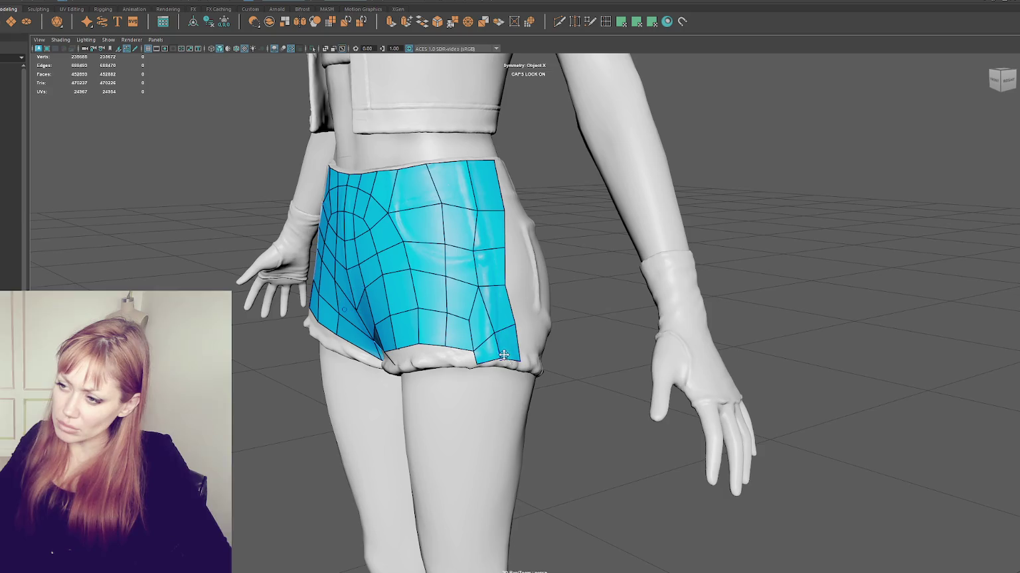
left_click_drag(480, 286, 476, 356)
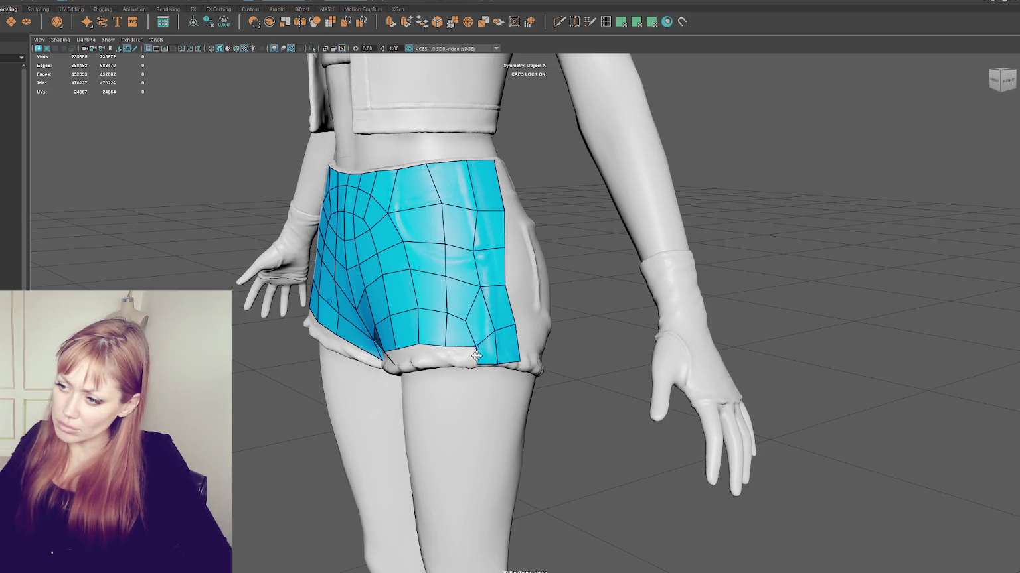
left_click_drag(446, 366, 488, 348, "alt")
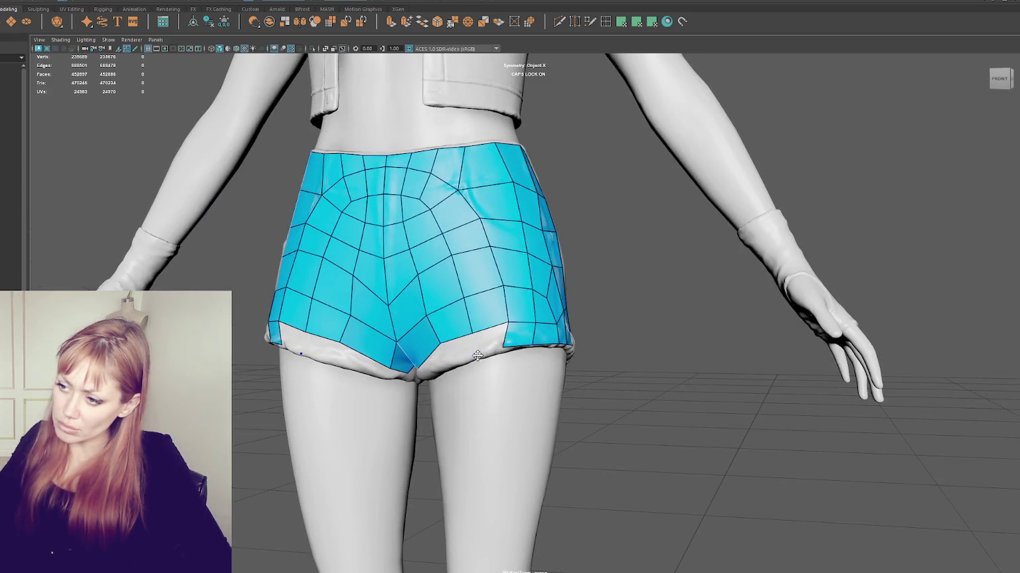
Fill the quads at the patch's lower corner and the gaps near the crotch.
left_click(486, 339, "shift")
left_click(452, 365)
left_click(453, 351, "shift")
mouse_move(454, 351)
left_mouse_down("alt")
mouse_move(471, 301)
mouse_move(465, 248)
mouse_move(433, 267)
mouse_move(437, 255)
left_mouse_up("alt")
left_click(437, 348, "shift")
left_click(453, 282, "shift")
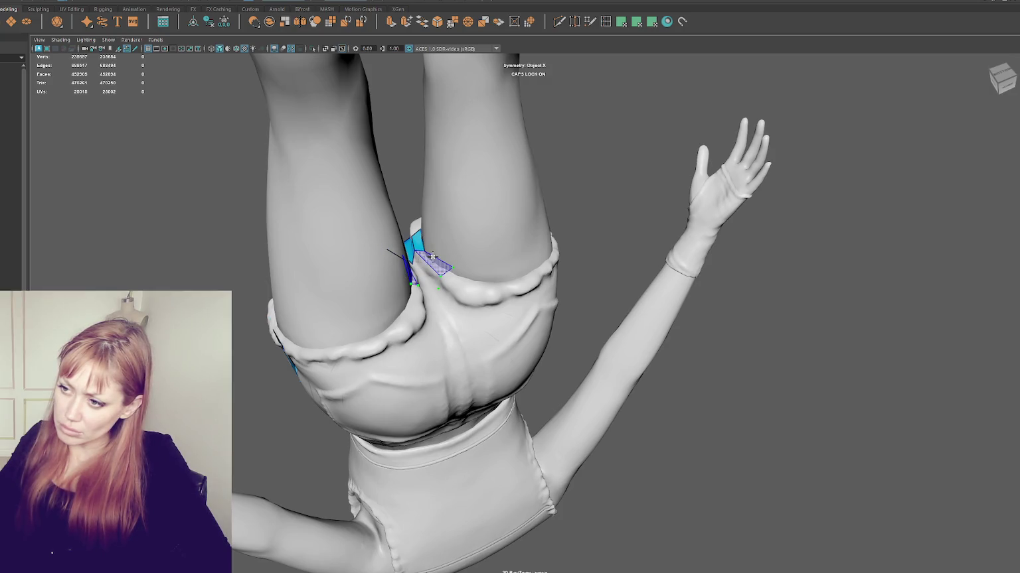
Extend a strip of quads under the crotch beside the seam and reshape it.
left_click_drag(447, 274, 437, 280, "alt")
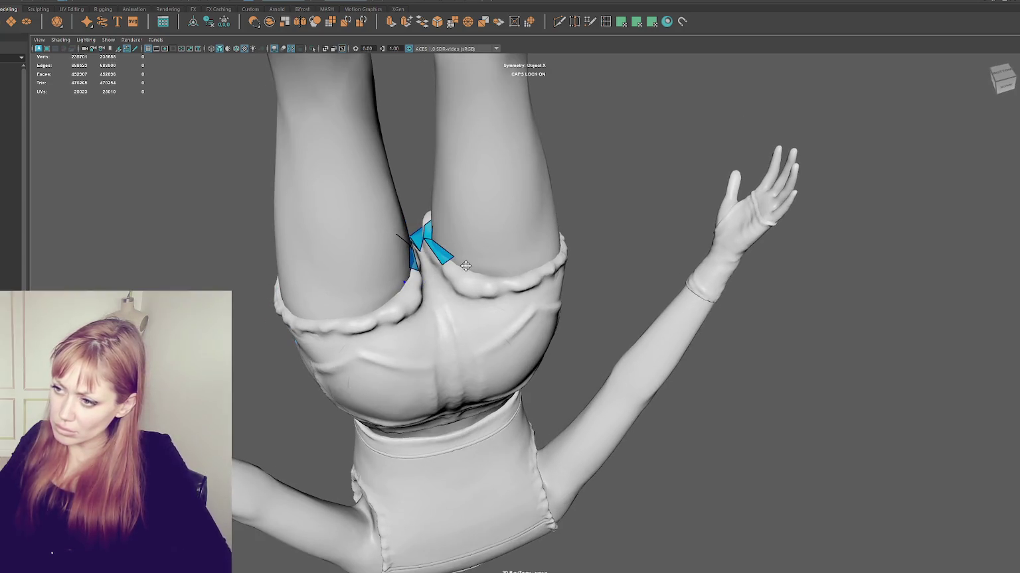
left_click_drag(471, 272, 448, 291)
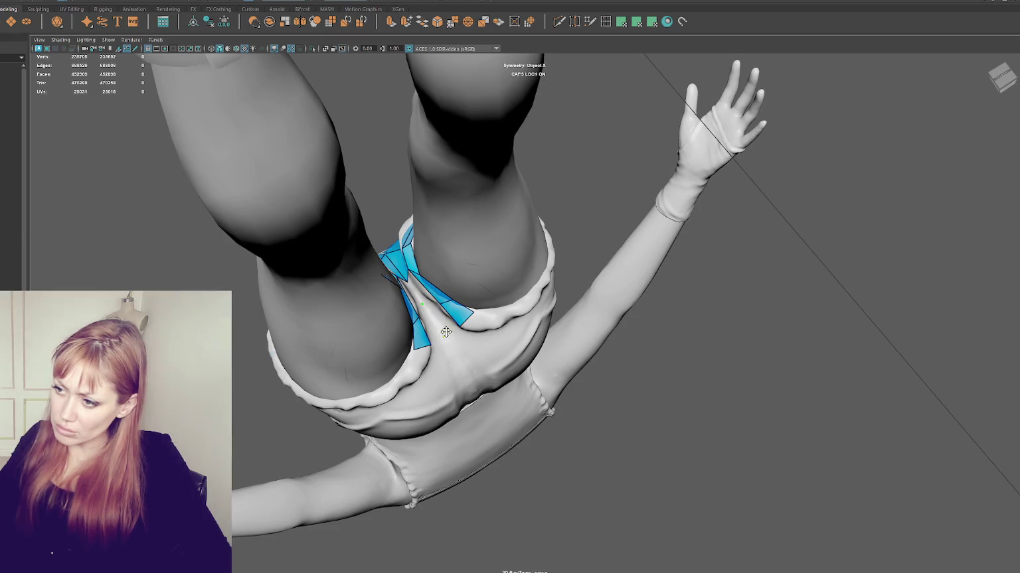
left_click(425, 296, "shift")
mouse_move(417, 289)
left_mouse_down("alt")
mouse_move(453, 201)
mouse_move(447, 209)
mouse_move(467, 227)
mouse_move(437, 233)
left_mouse_up("alt")
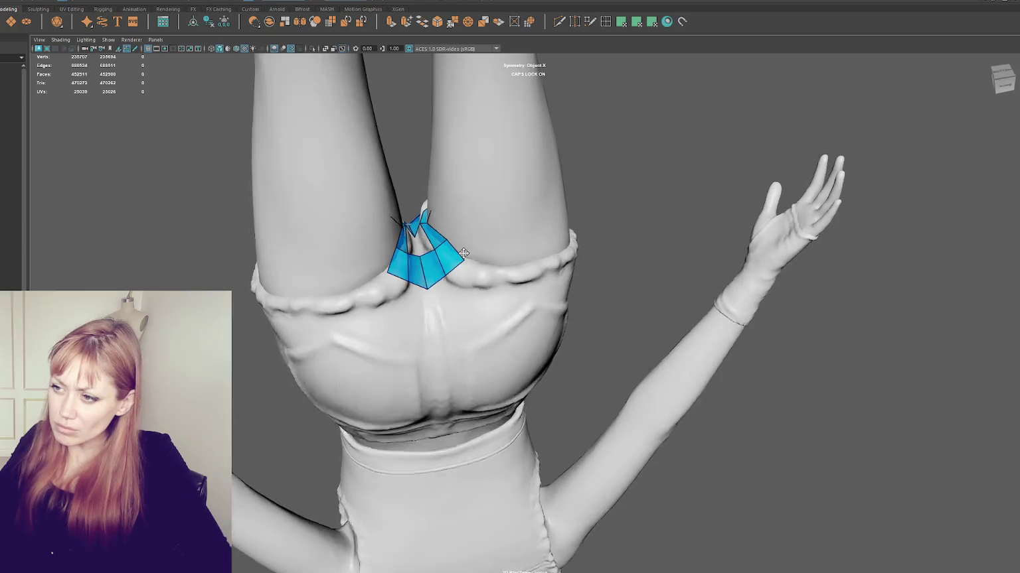
mouse_move(437, 234)
left_mouse_down()
mouse_move(429, 228)
mouse_move(498, 282)
mouse_move(450, 289)
left_mouse_up()
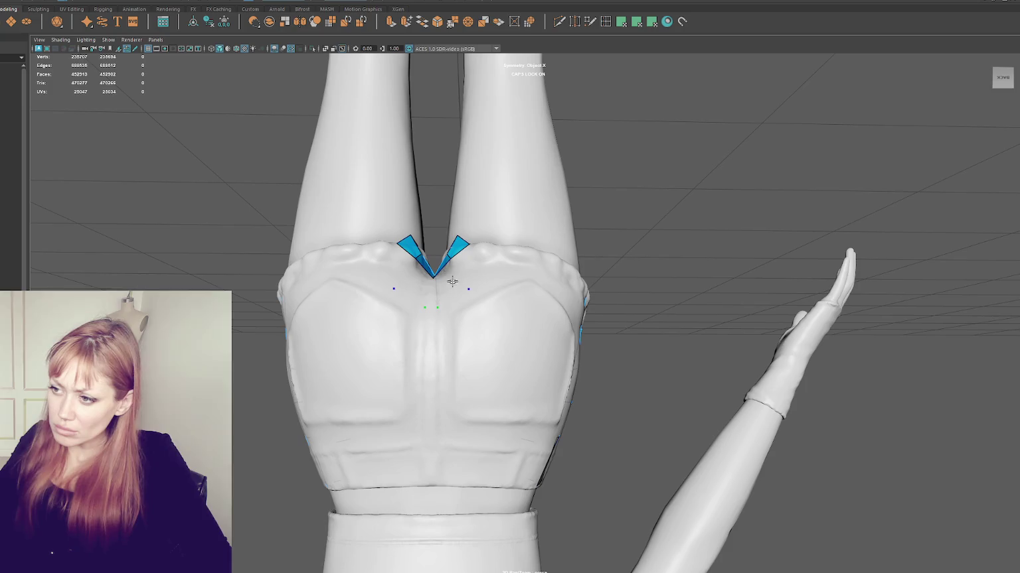
Fill quads on both sides of the V under the crotch and flatten them into a shallow V.
left_click(452, 282, "shift")
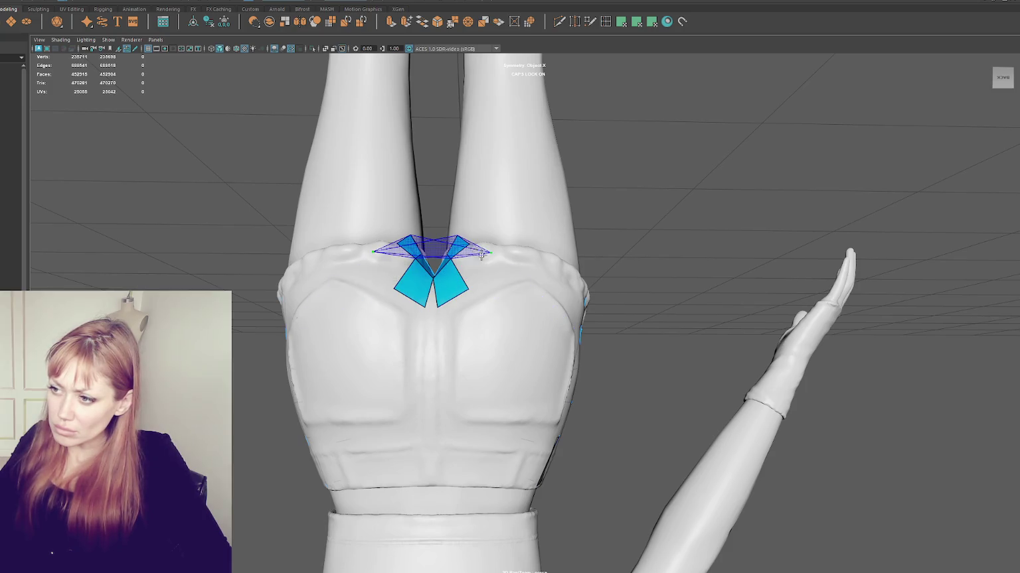
left_click_drag(482, 256, 475, 276, "alt")
left_click(468, 255, "shift")
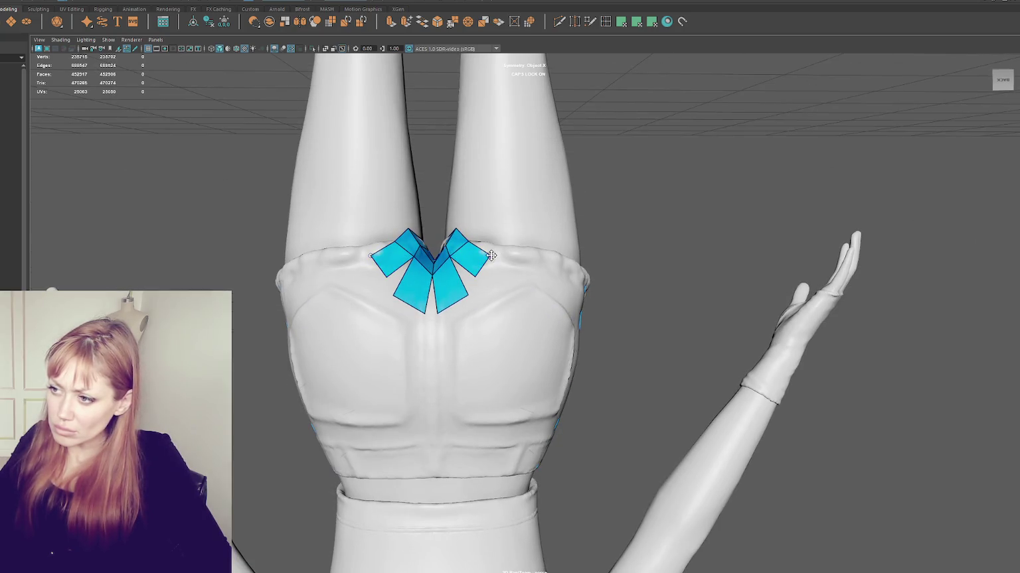
mouse_move(493, 250)
left_mouse_down()
mouse_move(459, 302)
mouse_move(432, 314)
left_mouse_up()
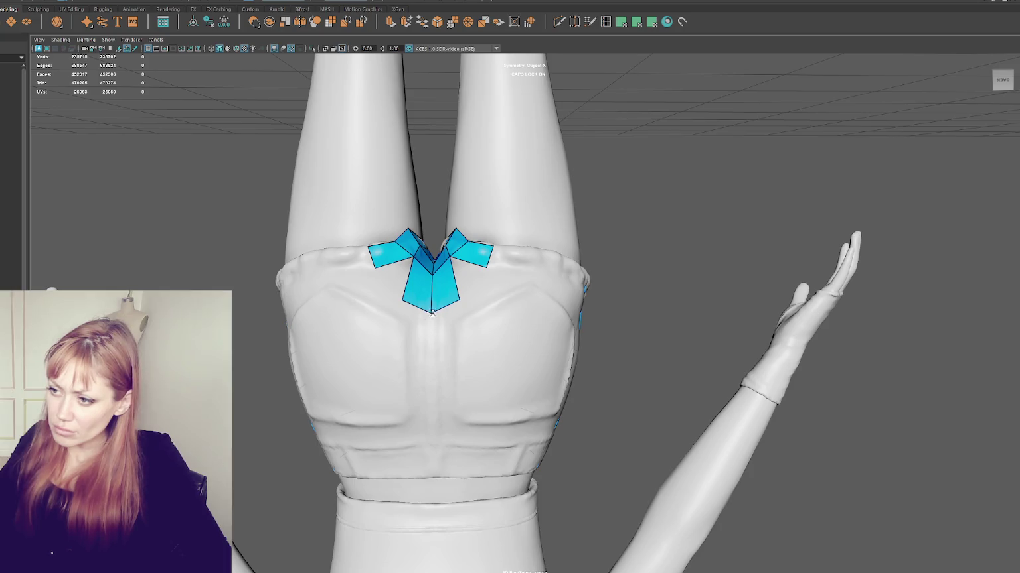
mouse_move(466, 273)
left_mouse_down()
mouse_move(467, 292)
mouse_move(524, 263)
mouse_move(616, 397)
left_mouse_up()
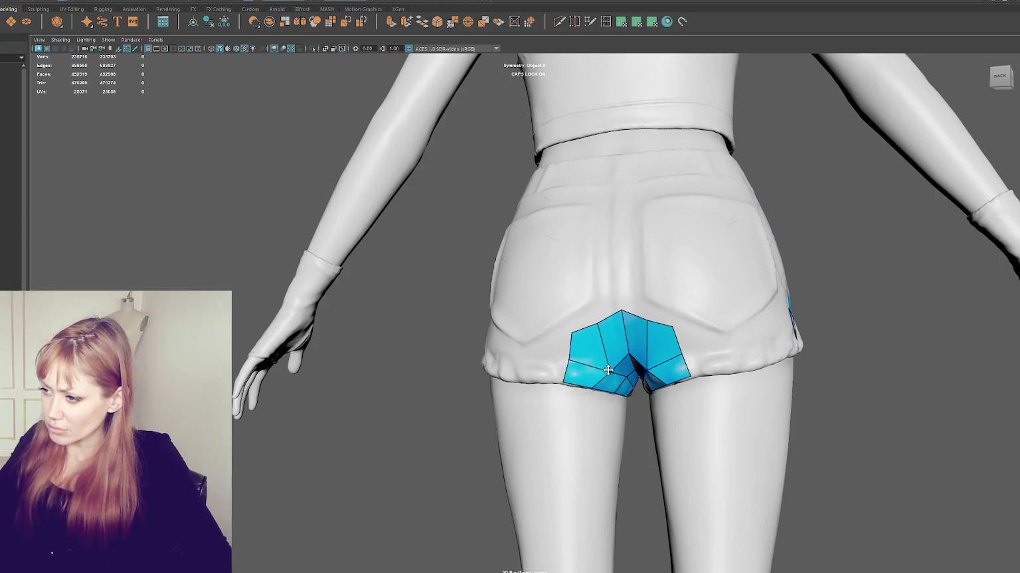
Build the back centre strip of quads up to the waistband and relax its twisted top faces.
mouse_move(629, 348)
left_mouse_down("alt")
mouse_move(626, 317)
mouse_move(625, 331)
left_mouse_up("alt")
left_click(626, 284)
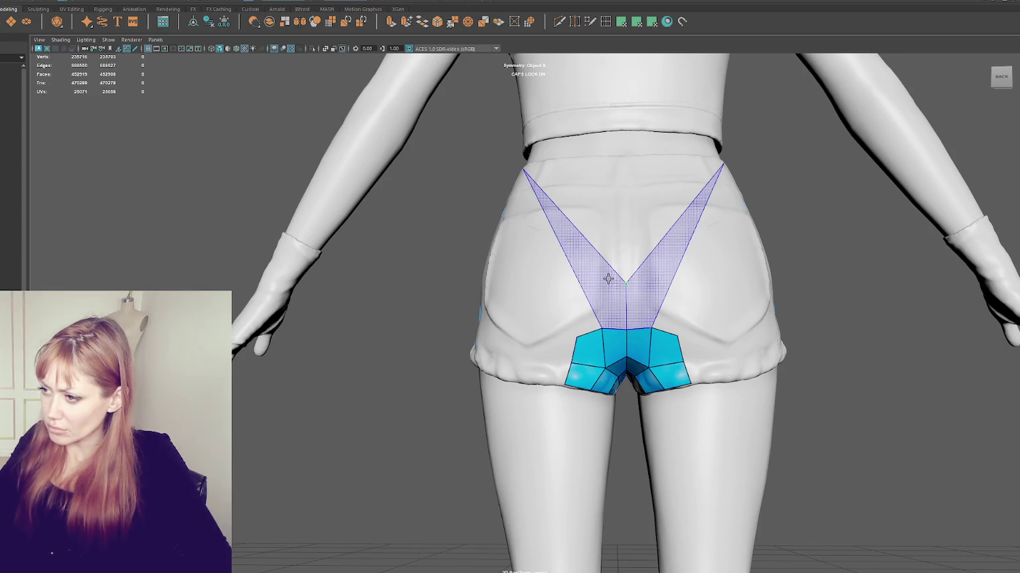
left_click(614, 306, "shift")
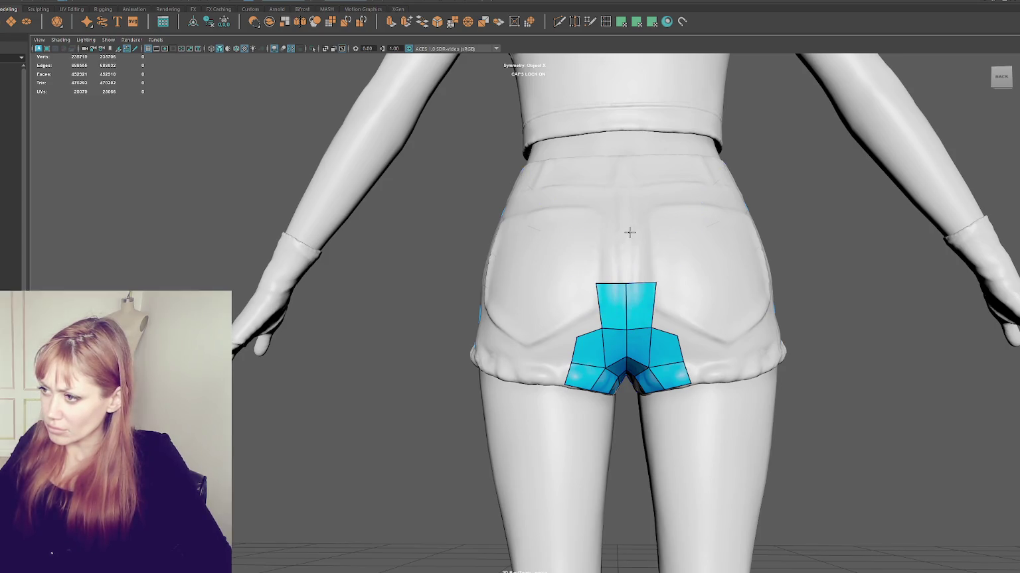
left_click(602, 250, "shift")
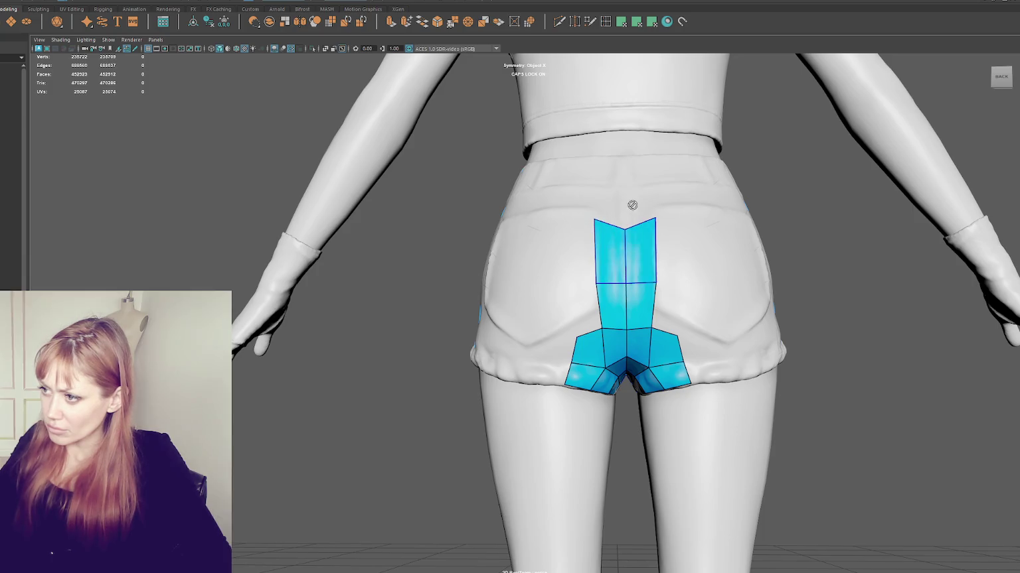
left_click(607, 201, "shift")
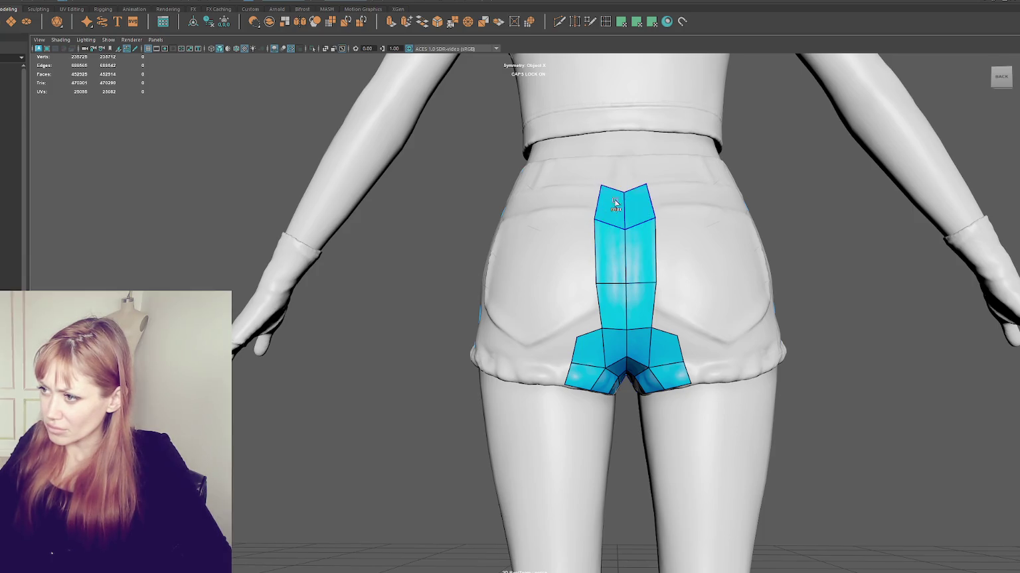
left_click_drag(606, 201, 625, 169, "alt")
left_click(605, 149)
left_click(627, 174, "shift")
left_click_drag(627, 174, 601, 159, "shift")
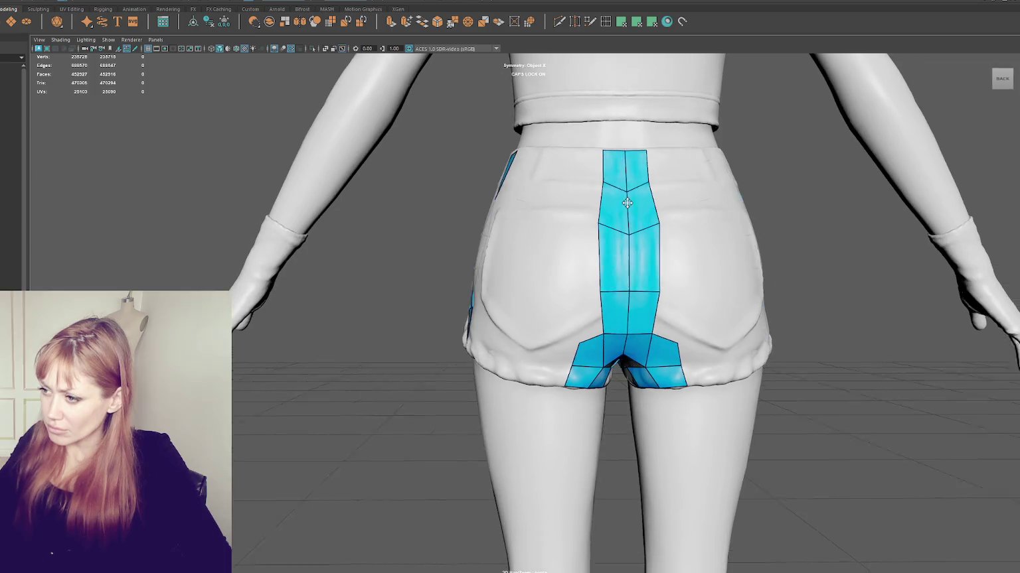
Try a side branch of quads off the centre strip on the seat, then delete and undo it.
left_click(541, 316)
left_click(554, 349, "shift")
left_click(548, 373, "shift")
left_click(584, 312, "shift")
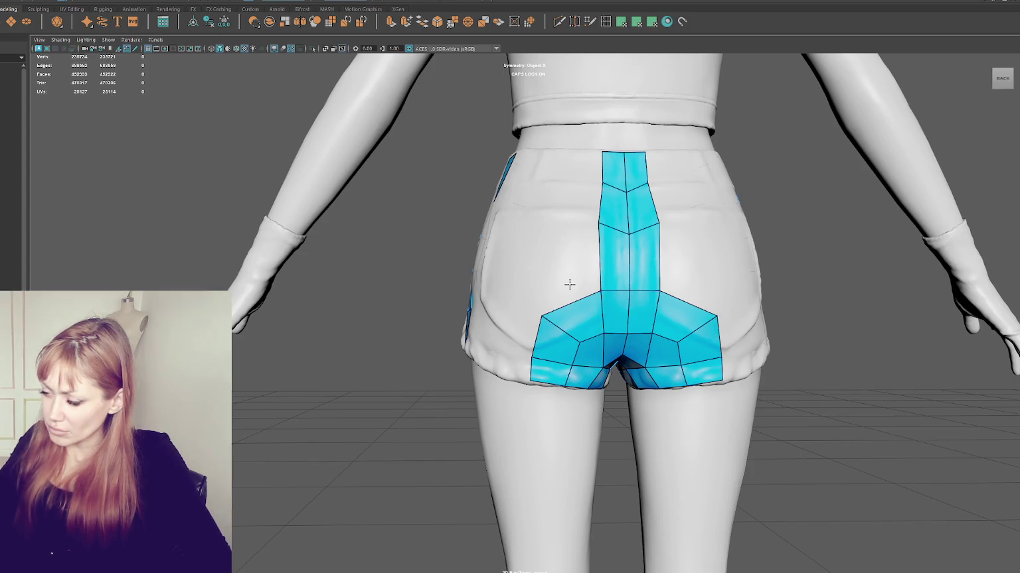
left_click(570, 285, "ctrl+shift")
left_click(569, 285, "ctrl+shift")
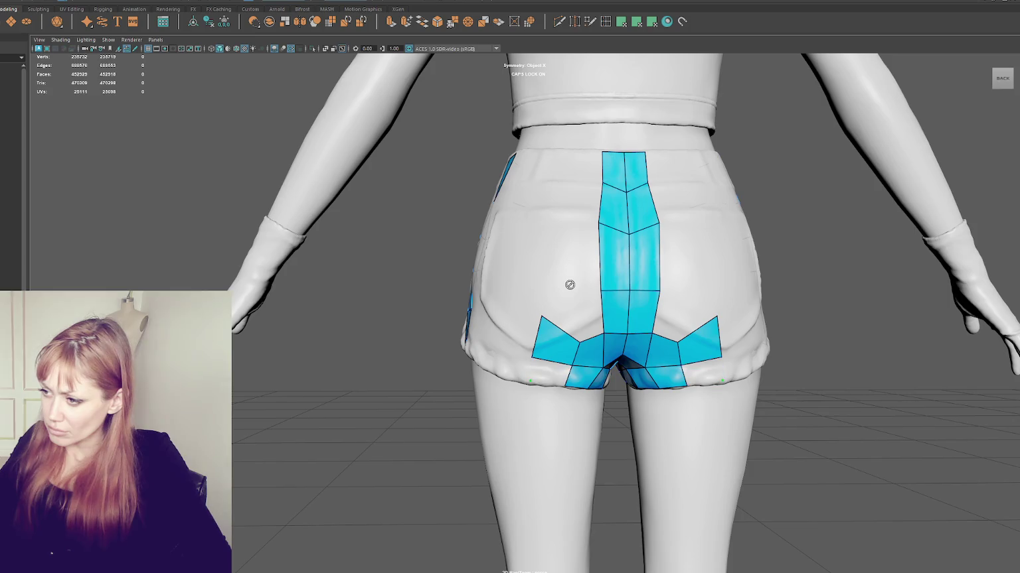
key("ctrl+z")
key("ctrl+z")
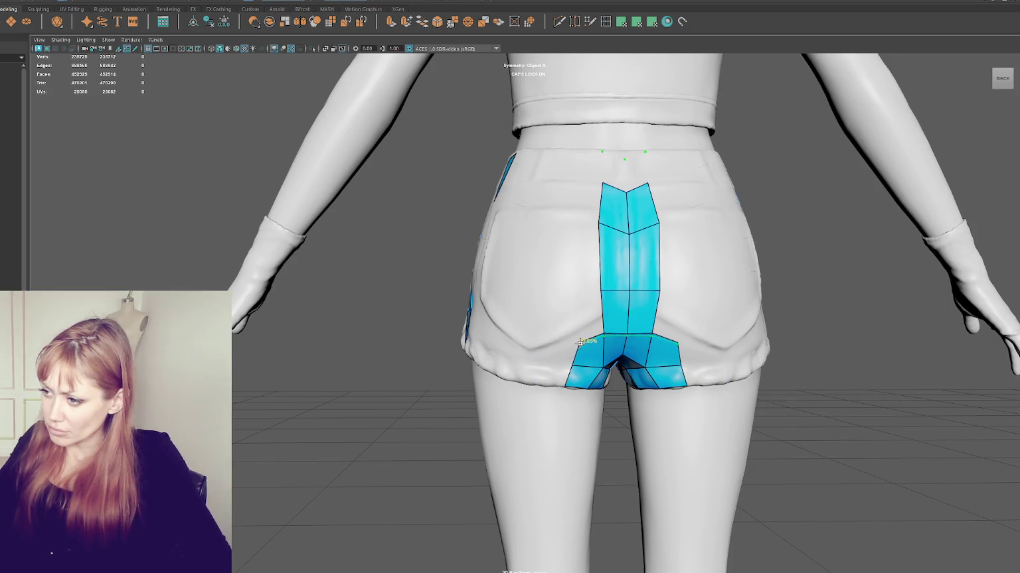
Add angled quads beside the strip's base toward the legs and merge their lower corner vertices.
left_click(590, 350, "ctrl+shift")
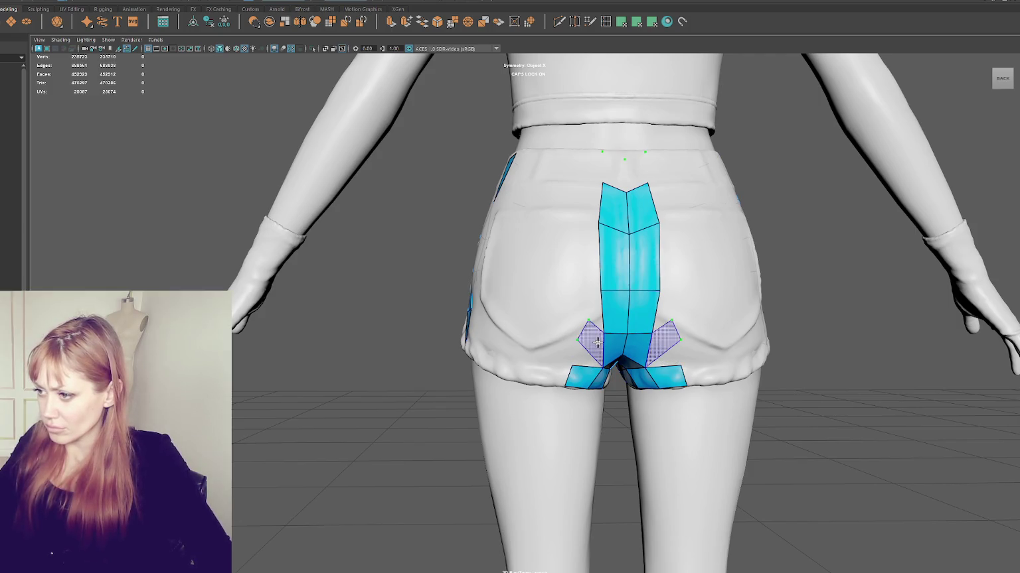
left_click(579, 348, "shift")
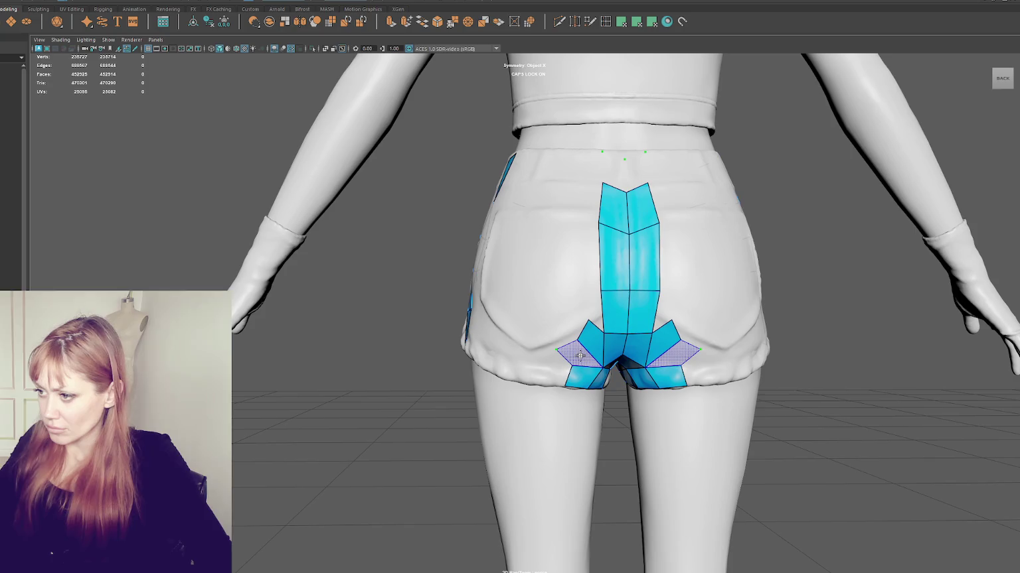
left_click(581, 341, "ctrl+shift")
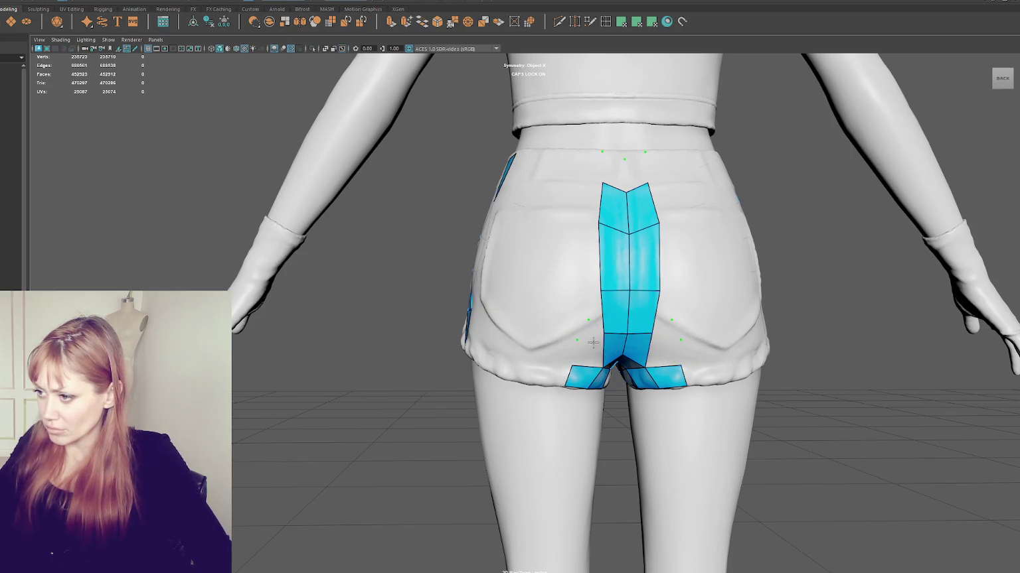
left_click(589, 356, "shift")
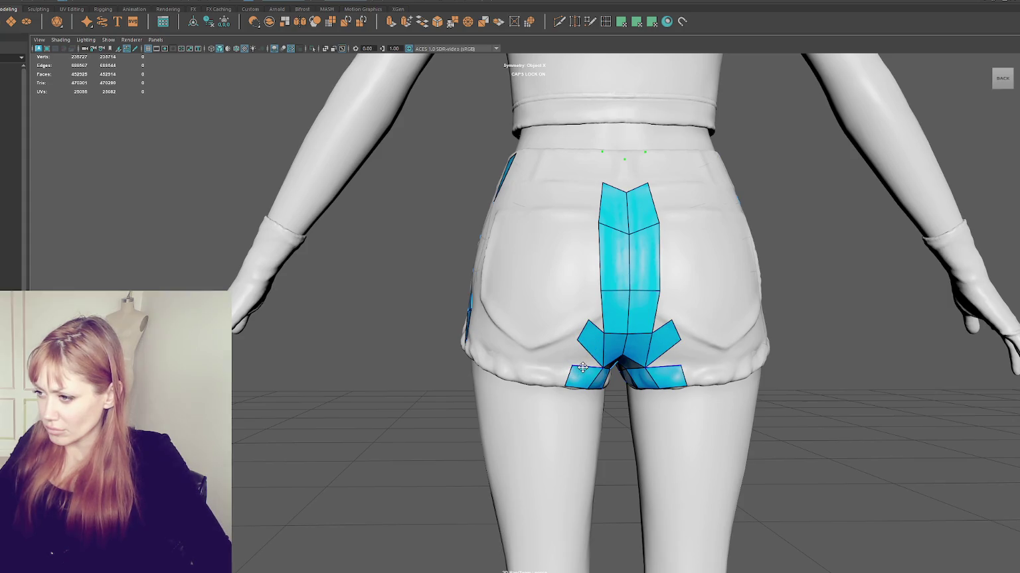
left_click_drag(587, 359, 569, 348, "alt")
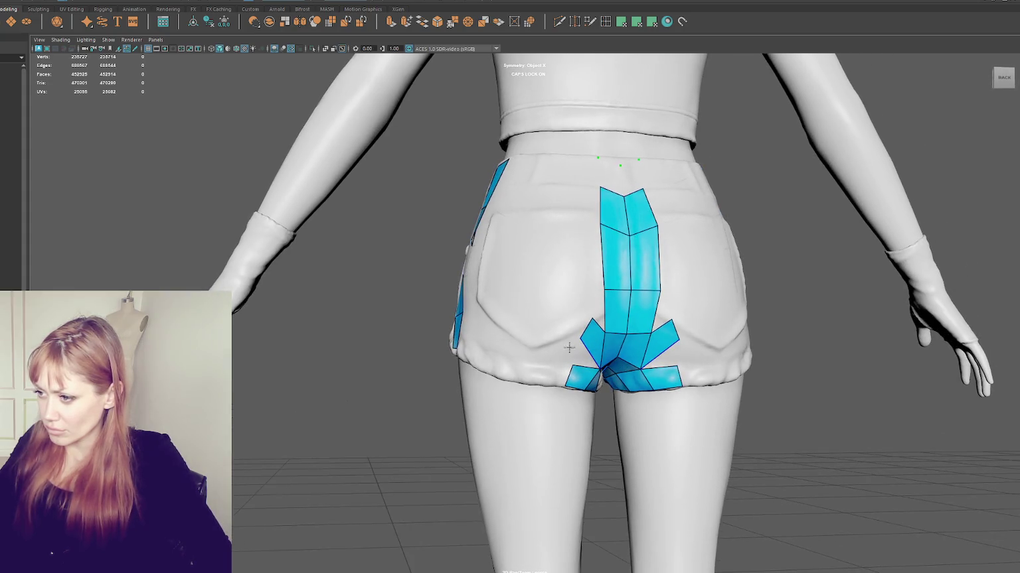
left_click(575, 352, "shift")
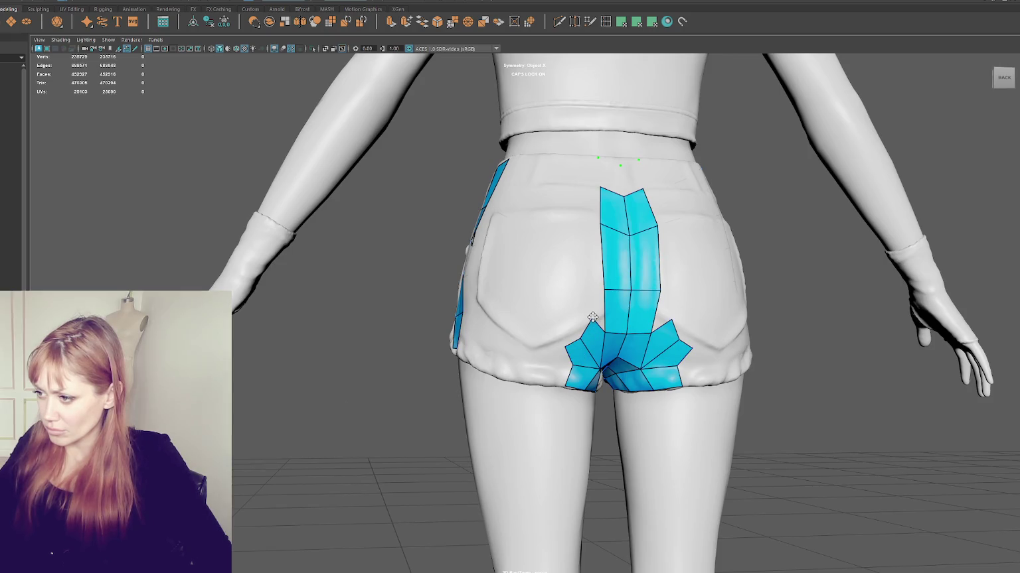
key("ctrl+z")
mouse_move(580, 343)
left_mouse_down()
mouse_move(588, 358)
mouse_move(579, 325)
mouse_move(578, 348)
mouse_move(600, 364)
left_mouse_up()
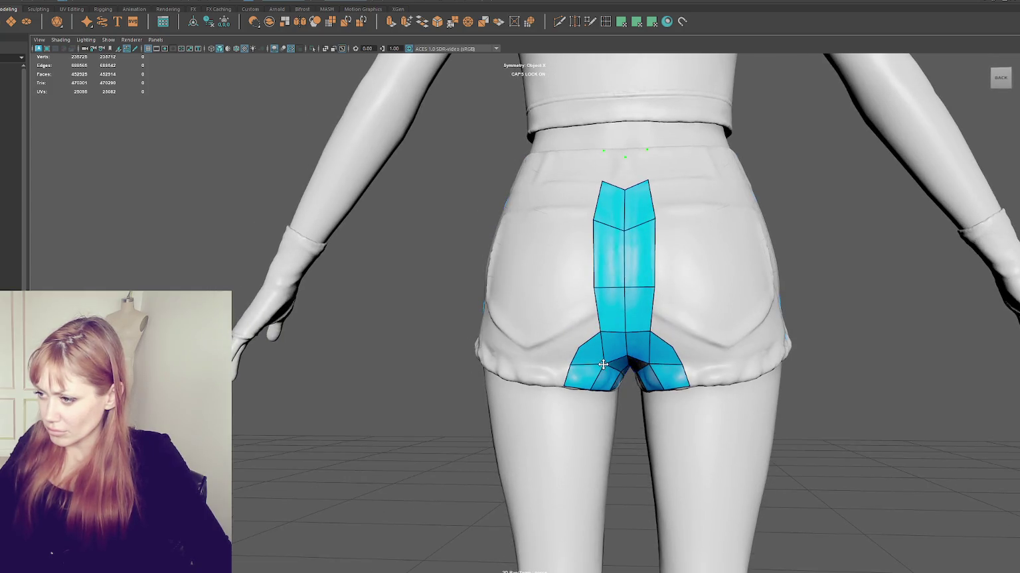
Fill wing quads left of the strip's lower part and adjust their vertices inward.
left_click(581, 328, "shift")
left_click(557, 346, "shift")
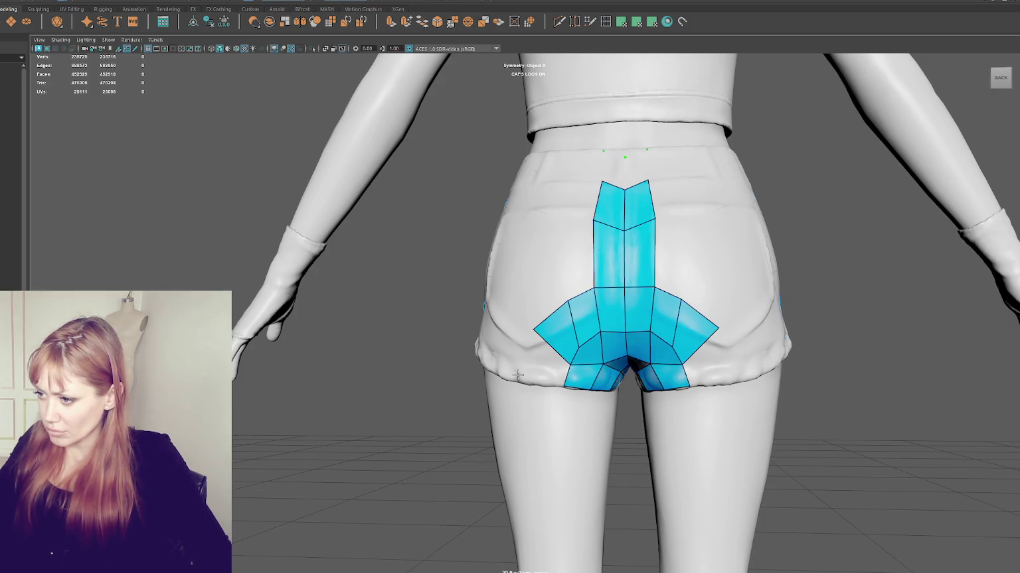
left_click(547, 367, "shift")
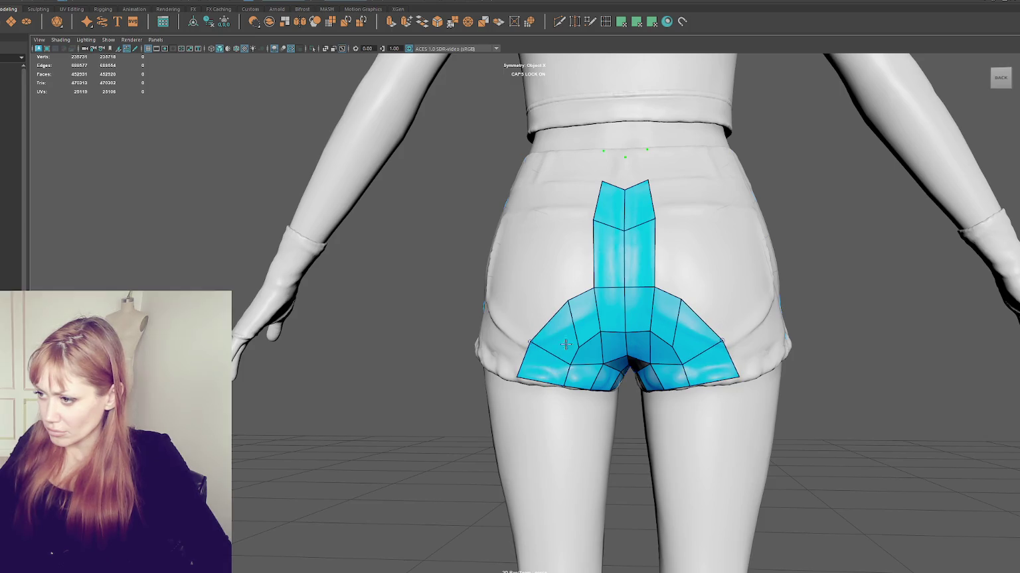
left_click_drag(584, 345, 577, 360)
mouse_move(607, 329)
left_mouse_down()
mouse_move(580, 359)
mouse_move(551, 342)
mouse_move(575, 301)
mouse_move(559, 322)
mouse_move(606, 336)
mouse_move(612, 362)
mouse_move(577, 362)
mouse_move(610, 362)
left_mouse_up()
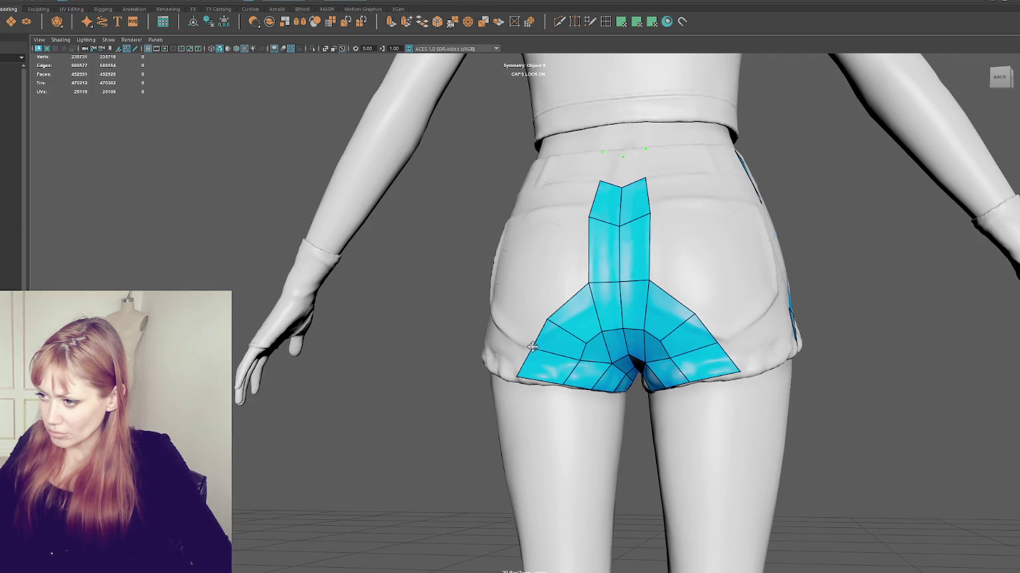
mouse_move(517, 379)
left_mouse_down()
mouse_move(532, 385)
mouse_move(573, 372)
left_mouse_up()
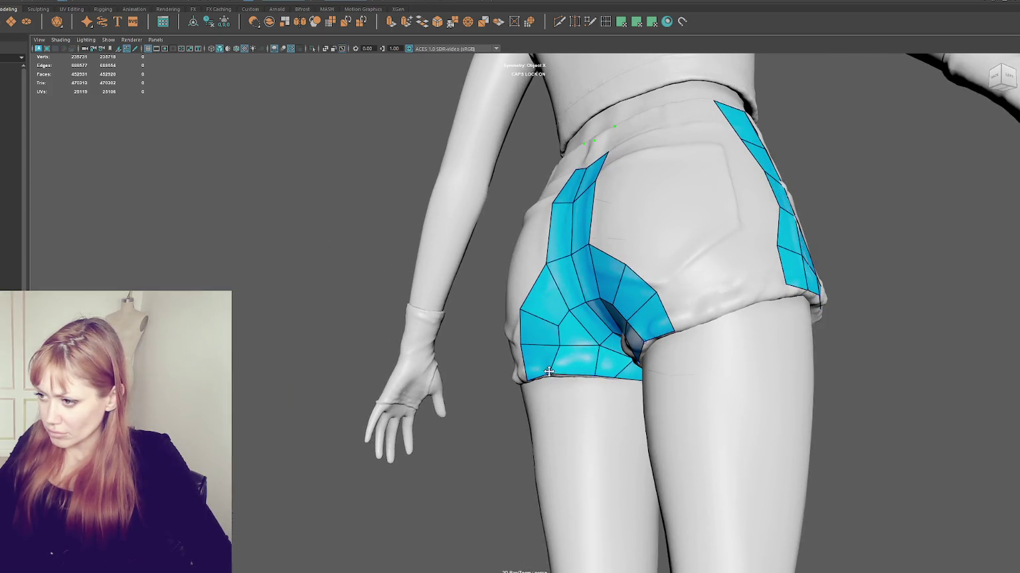
Fill quads along the bottom hem on both sides between the strips.
left_click_drag(566, 355, 538, 276, "alt")
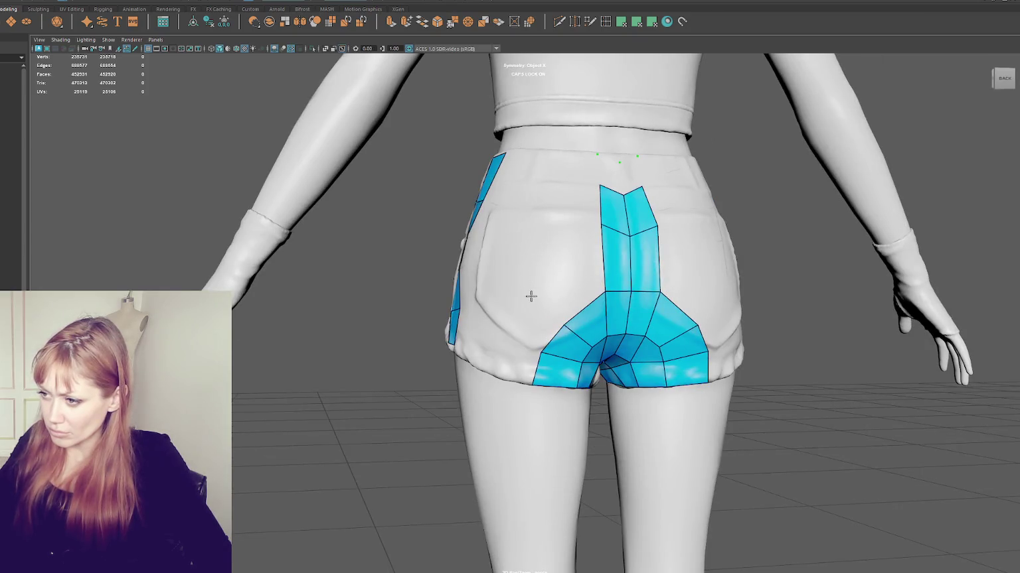
left_click(533, 331, "shift")
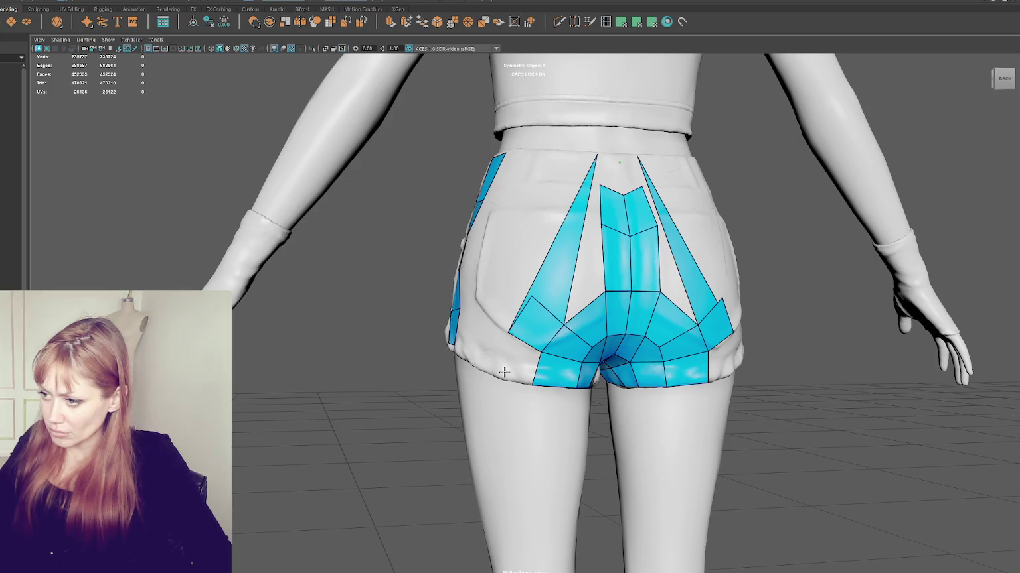
left_click_drag(505, 372, 509, 366, "alt")
left_click(513, 363, "shift")
left_click(469, 362)
left_click(462, 336, "shift")
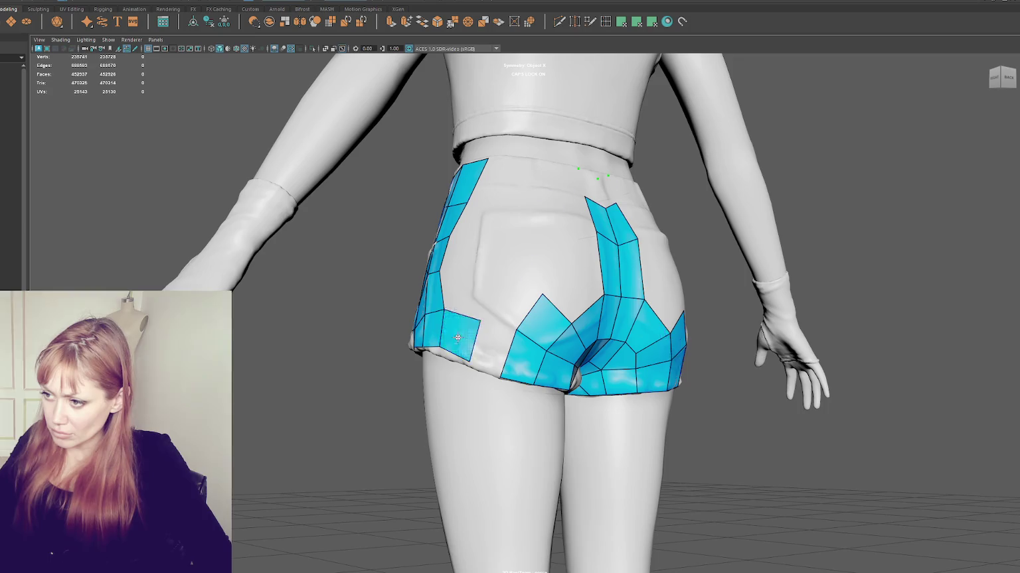
left_click(492, 349, "shift")
left_click(494, 350, "shift")
left_click_drag(494, 350, 446, 343, "alt")
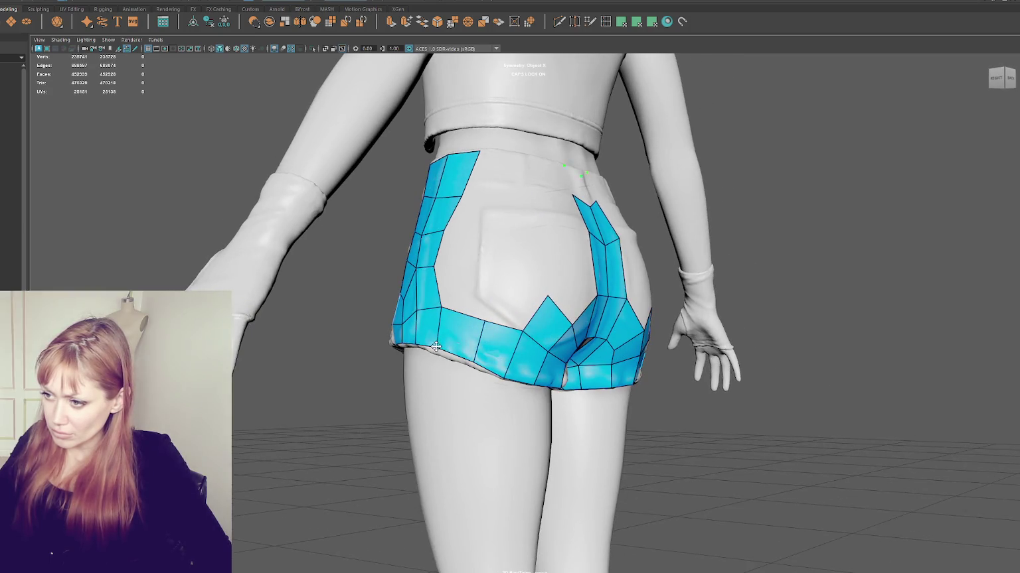
Fill the symmetric holes above the hem between the side and centre strips.
left_click(487, 276, "shift")
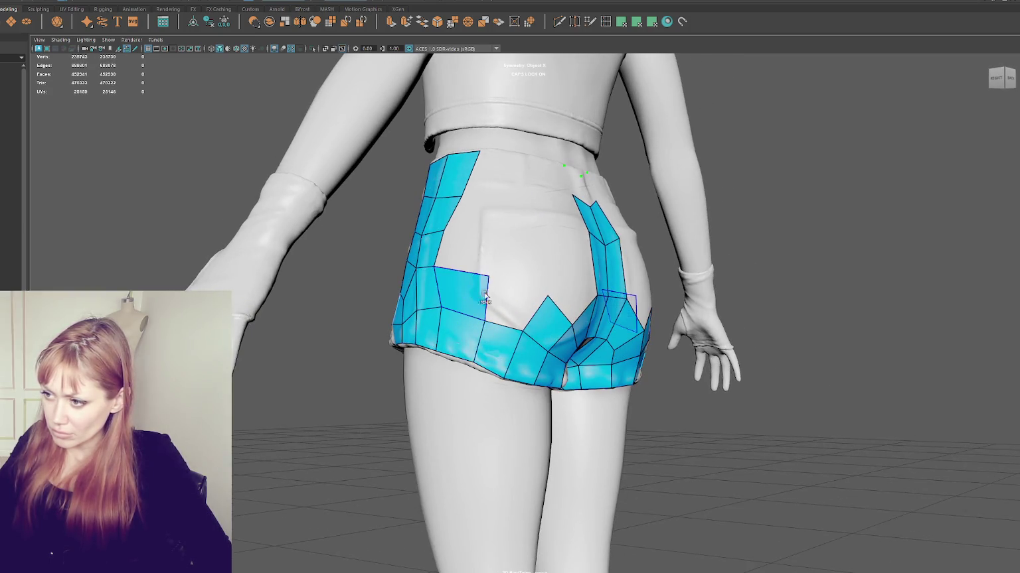
left_click(520, 305, "shift")
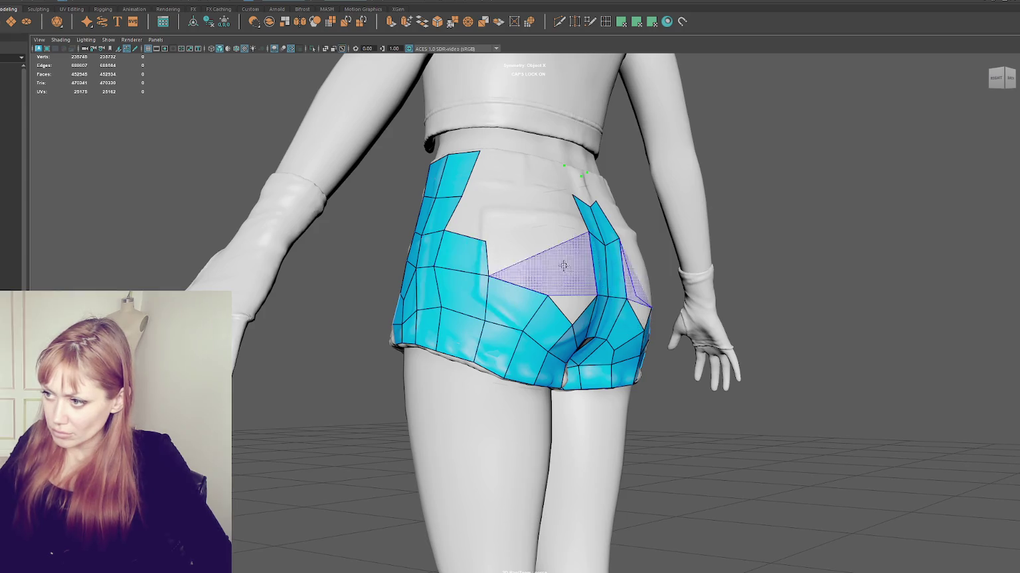
mouse_move(546, 261)
left_mouse_down("alt")
mouse_move(528, 259)
mouse_move(584, 269)
left_mouse_up("alt")
left_click(529, 259, "shift")
left_click(574, 295, "shift")
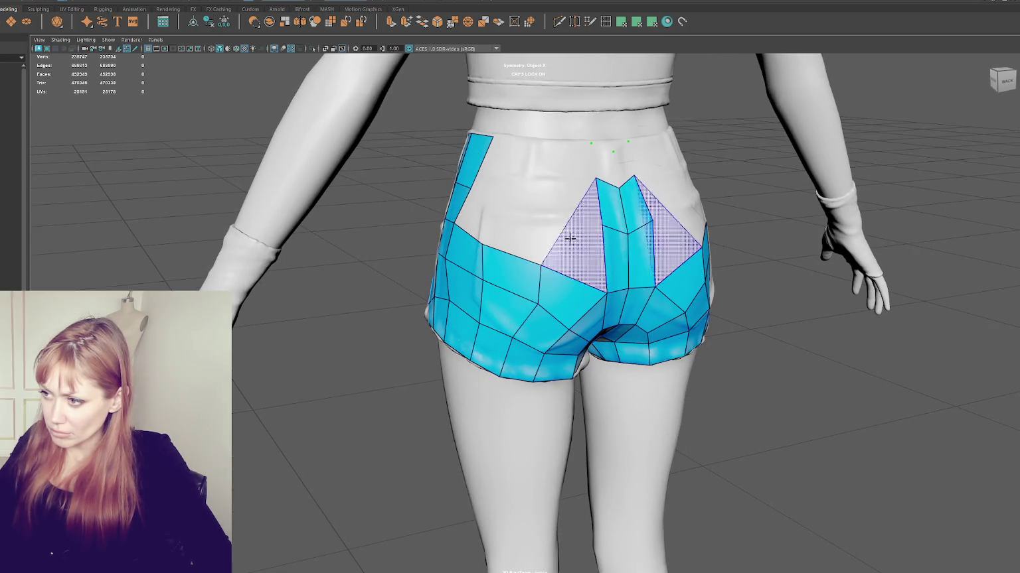
left_click_drag(559, 225, 553, 217, "alt")
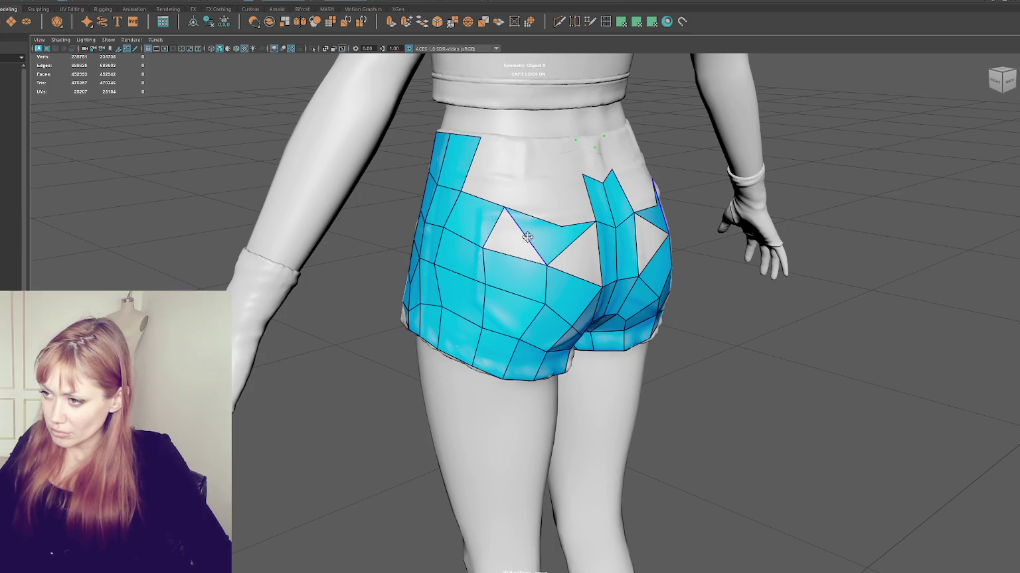
left_click(531, 236, "shift")
left_click(580, 247, "shift")
mouse_move(580, 247)
left_mouse_down("alt")
mouse_move(565, 230)
mouse_move(584, 232)
left_mouse_up("alt")
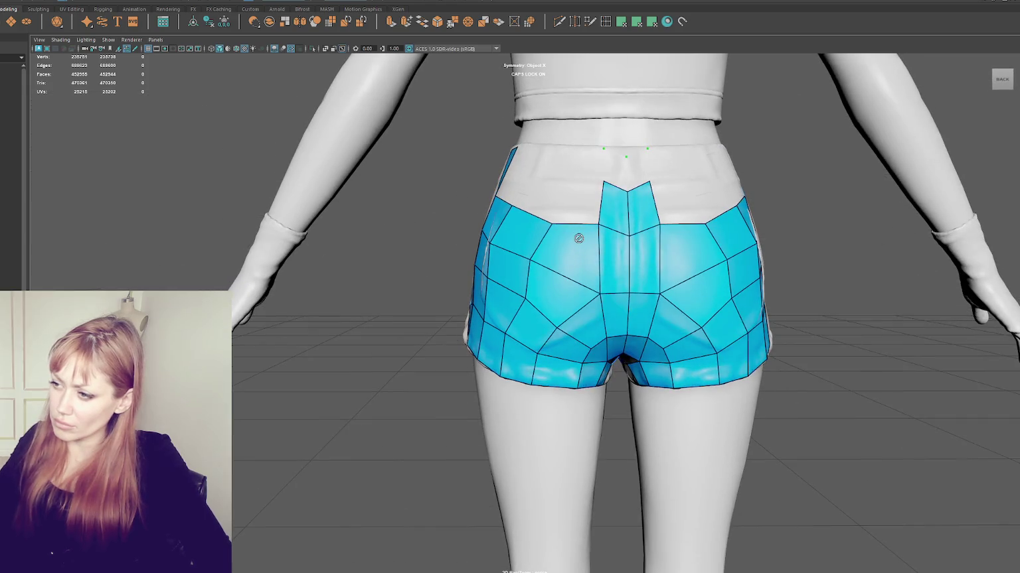
Delete the unwanted upper seat faces on both back cheeks.
left_click_drag(652, 264, 561, 249, "alt")
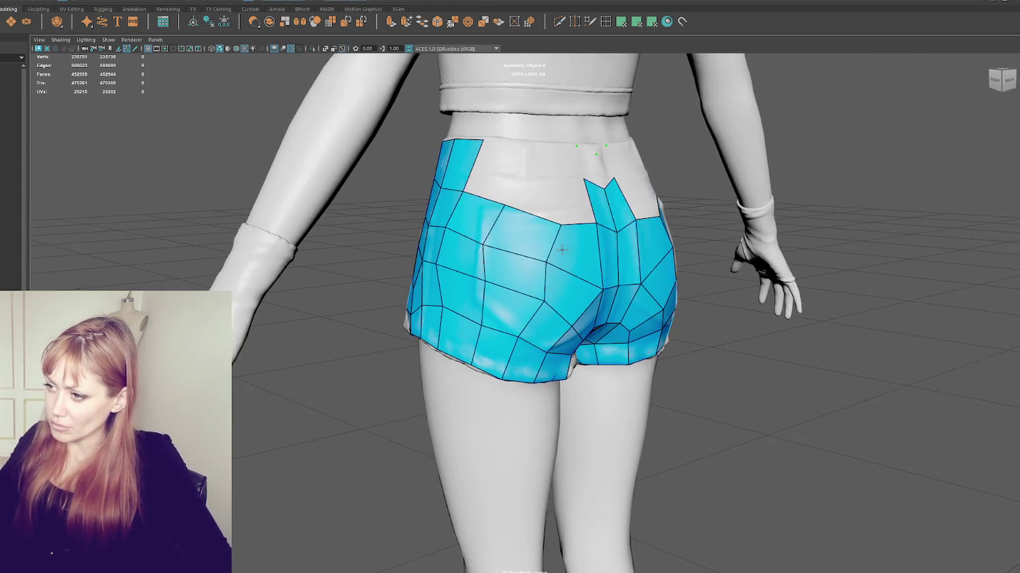
left_click_drag(563, 294, 625, 277, "alt")
left_click(521, 273, "ctrl+shift")
mouse_move(521, 273)
left_mouse_down("alt")
mouse_move(578, 280)
mouse_move(551, 266)
left_mouse_up("alt")
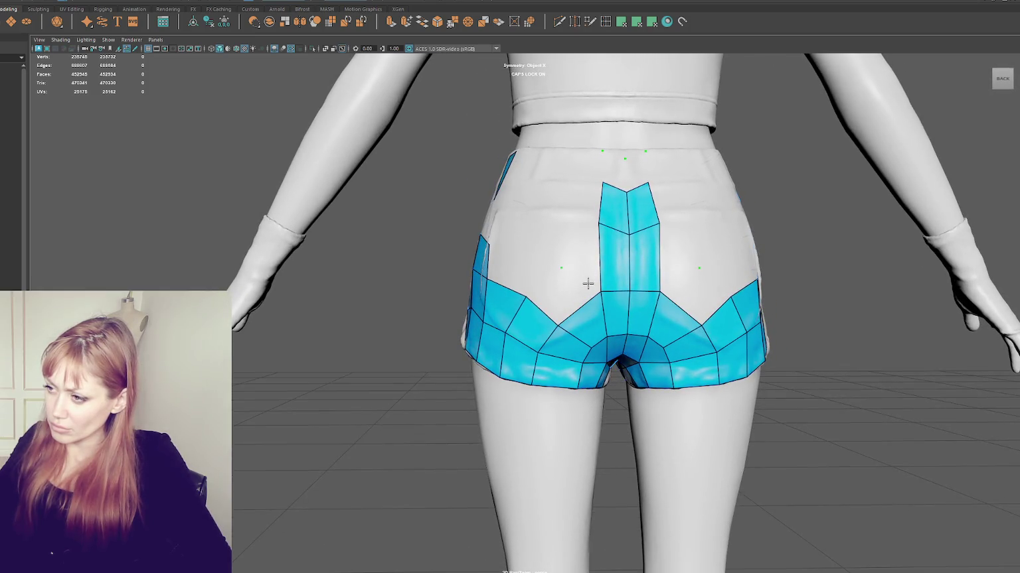
Fill quads beside the centre strip up to the top and place a new vertex on the seat.
left_click(566, 294, "shift")
left_click(584, 253, "shift")
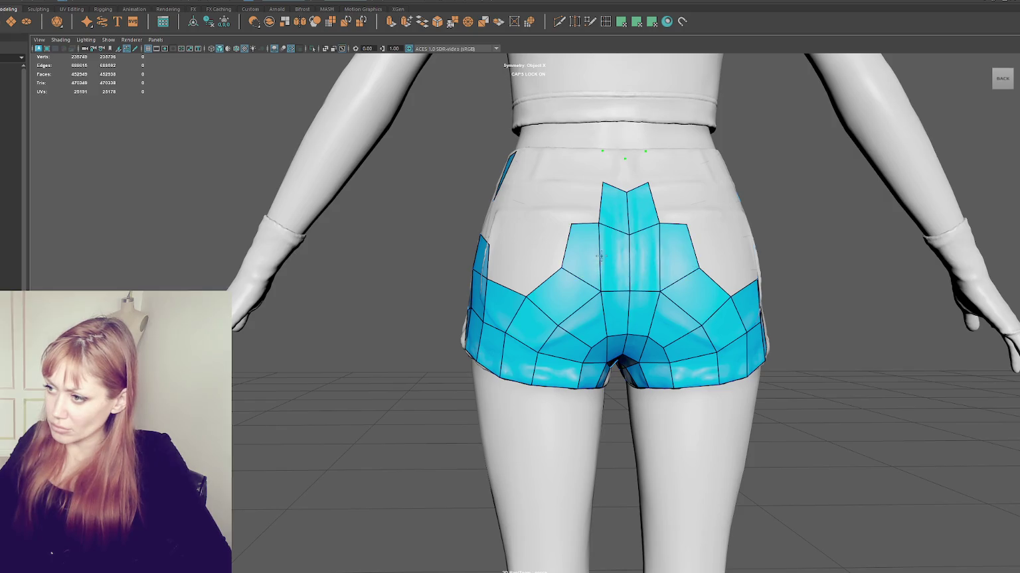
left_click(582, 196, "shift")
left_click_drag(582, 196, 529, 246, "alt")
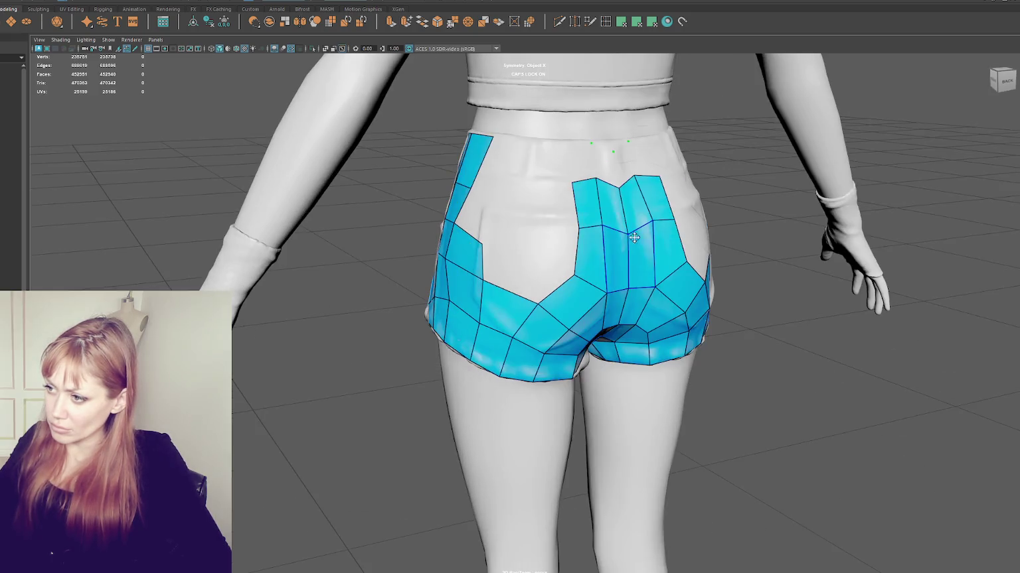
left_click(540, 253)
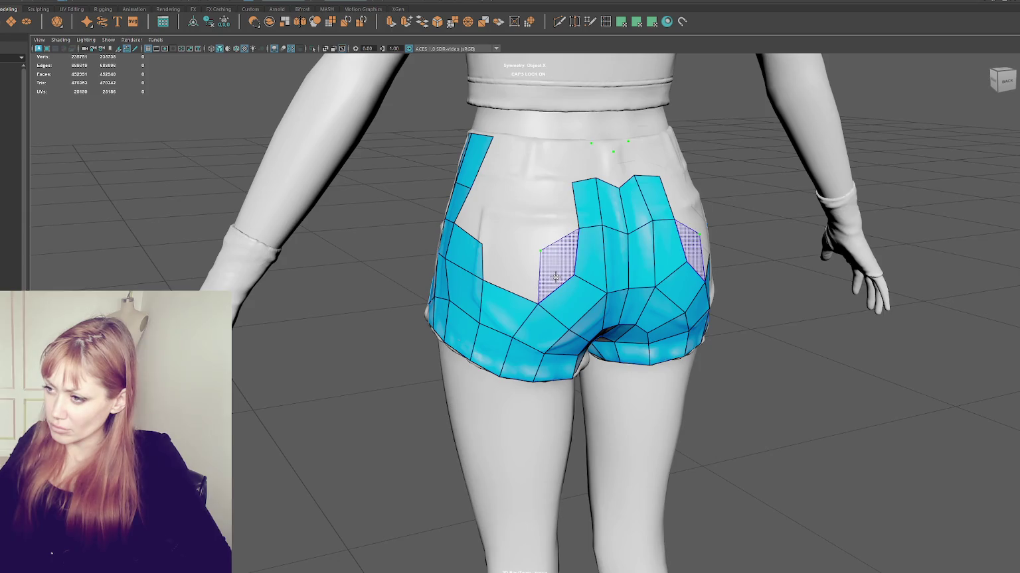
mouse_move(522, 279)
left_mouse_down("alt")
mouse_move(556, 269)
mouse_move(528, 263)
left_mouse_up("alt")
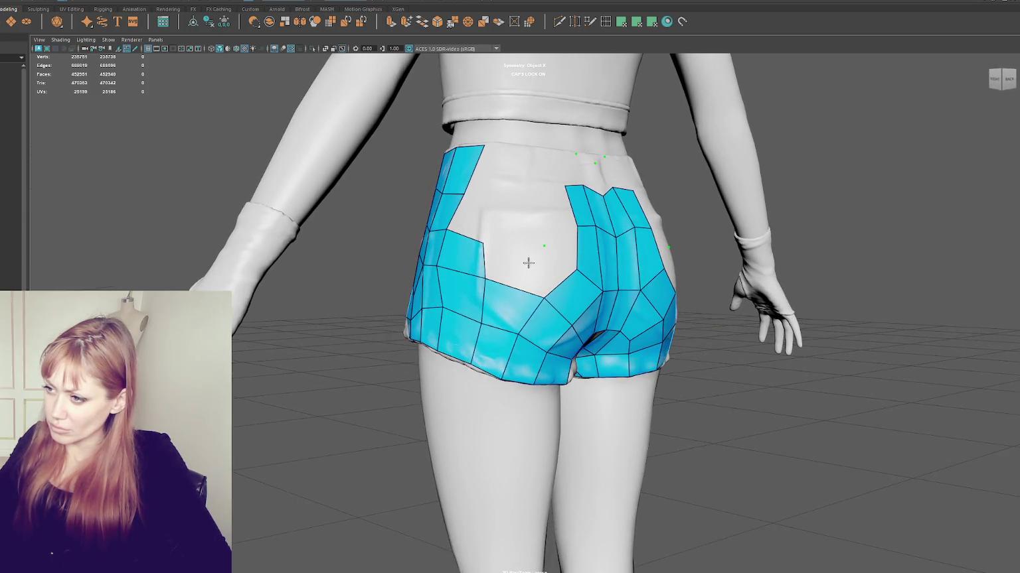
Delete the bad quad at the strip's upper left and fill the previewed faces on both sides.
left_click(466, 260, "ctrl+shift")
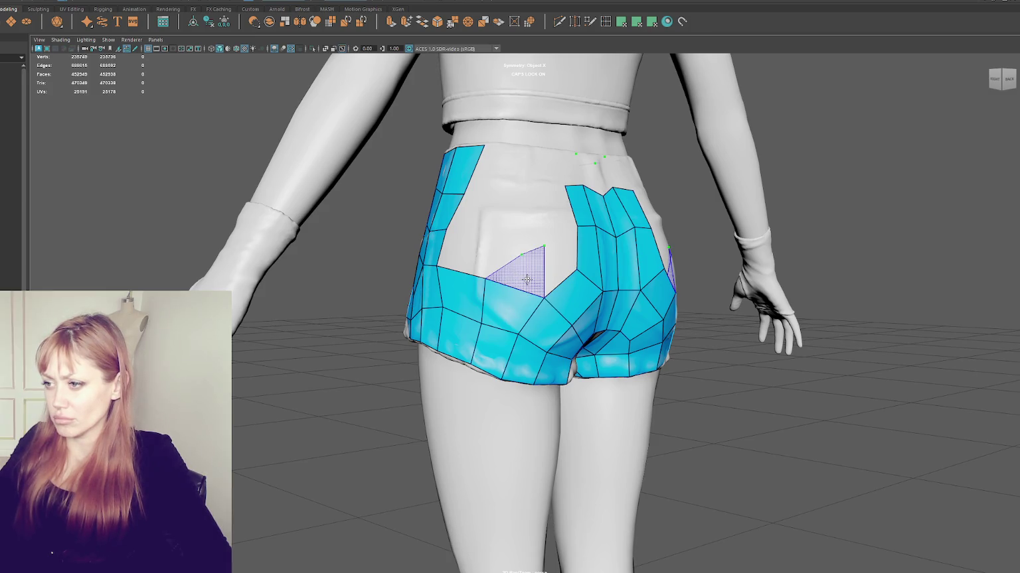
left_click(527, 279, "shift")
mouse_move(520, 254)
left_mouse_down()
mouse_move(498, 249)
mouse_move(536, 253)
mouse_move(540, 264)
left_mouse_up()
left_click(545, 263, "shift")
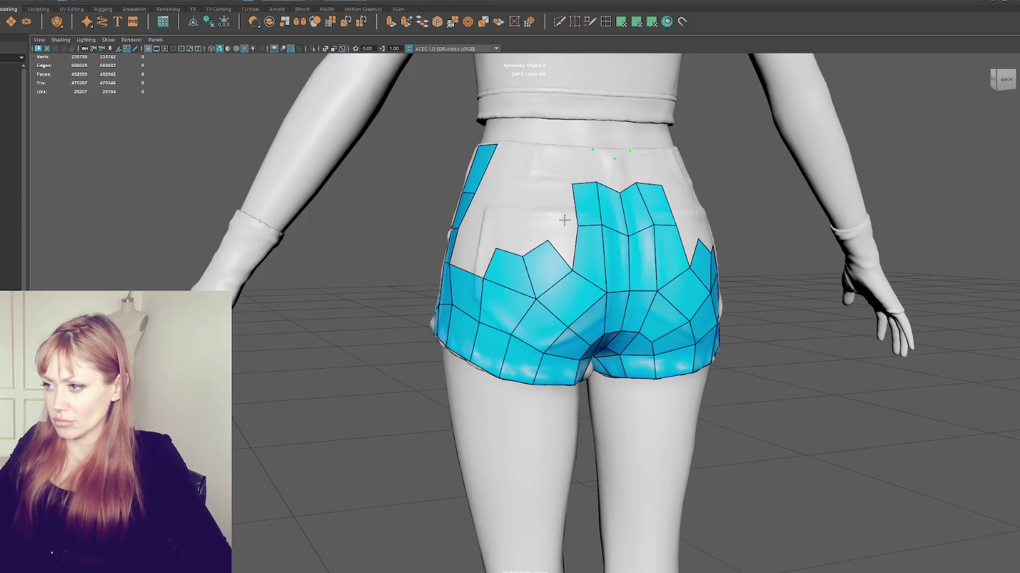
left_click(563, 235, "shift")
Fill faces beside the top row and slide vertices to even out the quad spacing.
left_click_drag(519, 256, 535, 253)
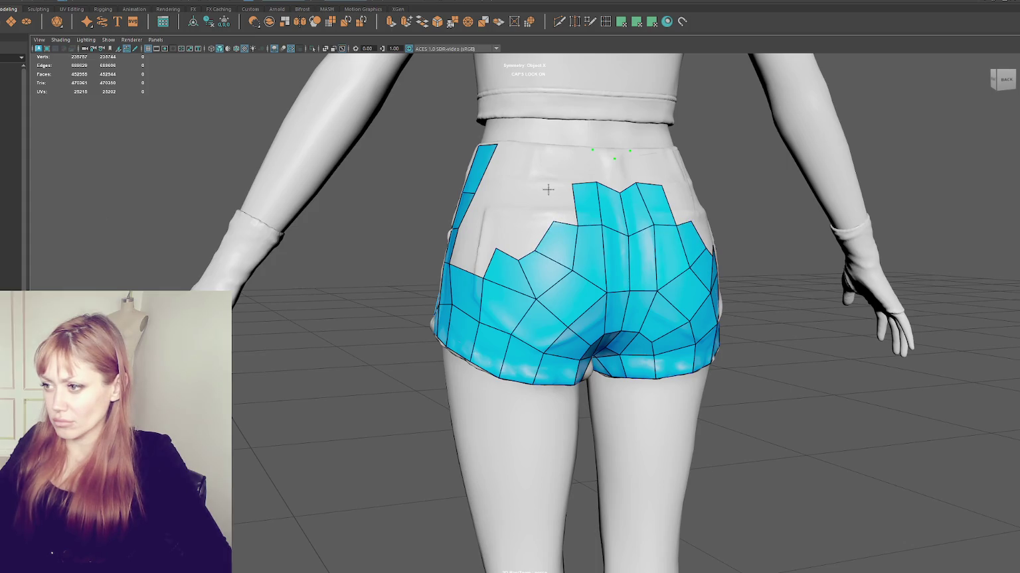
left_click(563, 204, "shift")
mouse_move(540, 217)
left_mouse_down("alt")
mouse_move(538, 307)
mouse_move(572, 331)
left_mouse_up("alt")
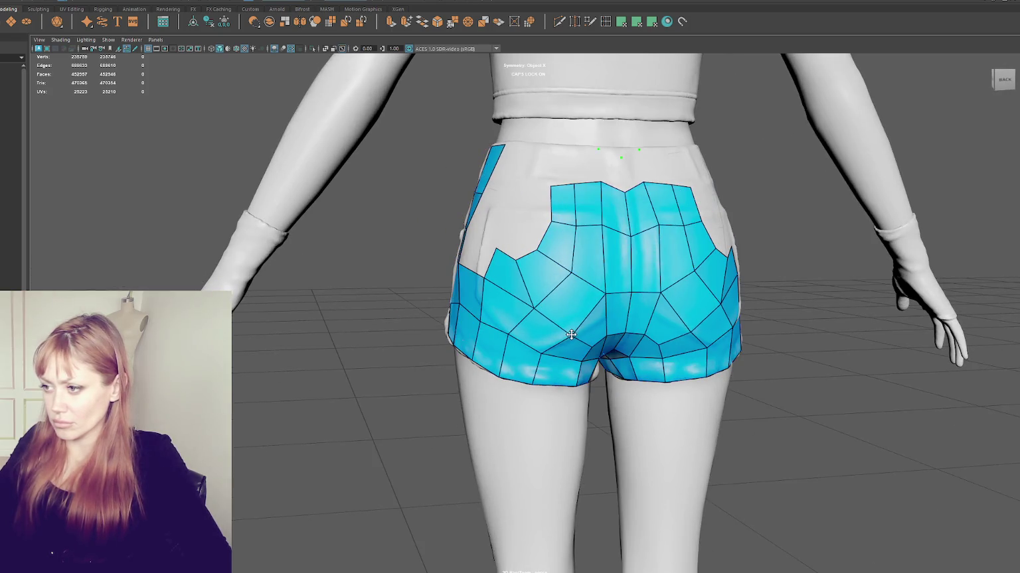
left_click_drag(564, 270, 575, 272)
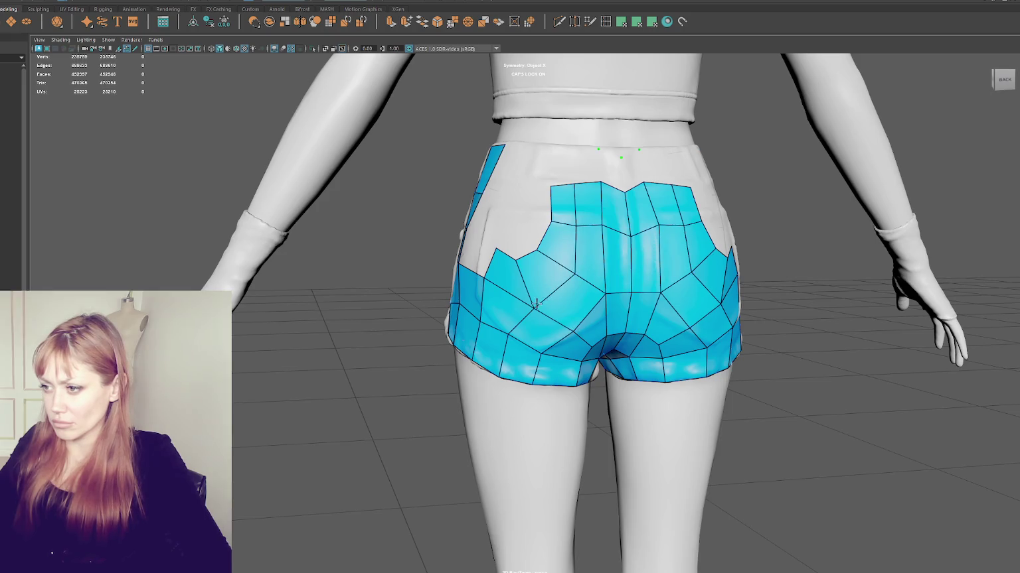
mouse_move(483, 279)
left_mouse_down()
mouse_move(485, 289)
mouse_move(582, 220)
mouse_move(554, 215)
mouse_move(555, 179)
mouse_move(463, 259)
left_mouse_up()
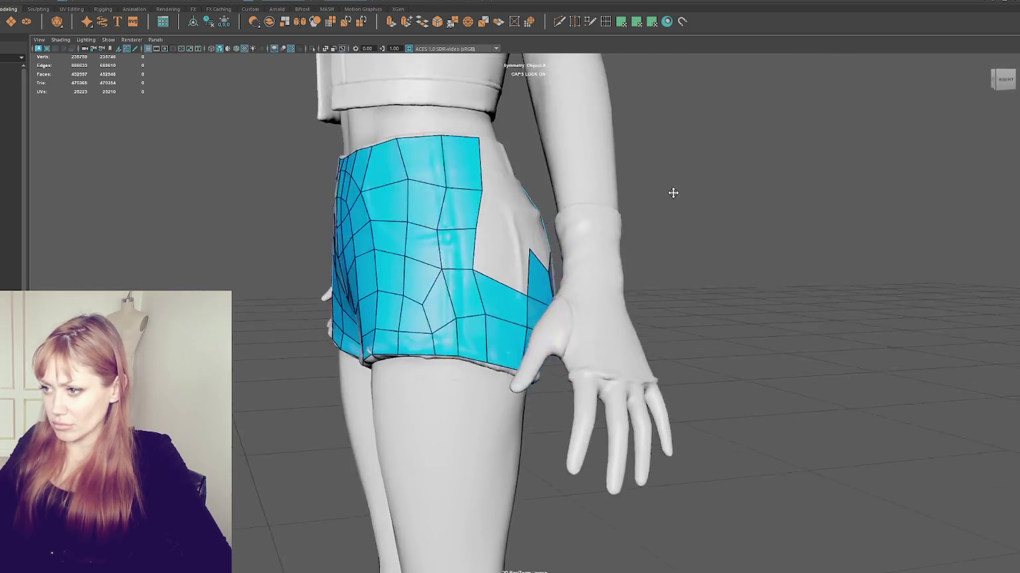
Fill quads in the left patch notch, removing and refilling the misplaced ones.
left_click(464, 259, "shift")
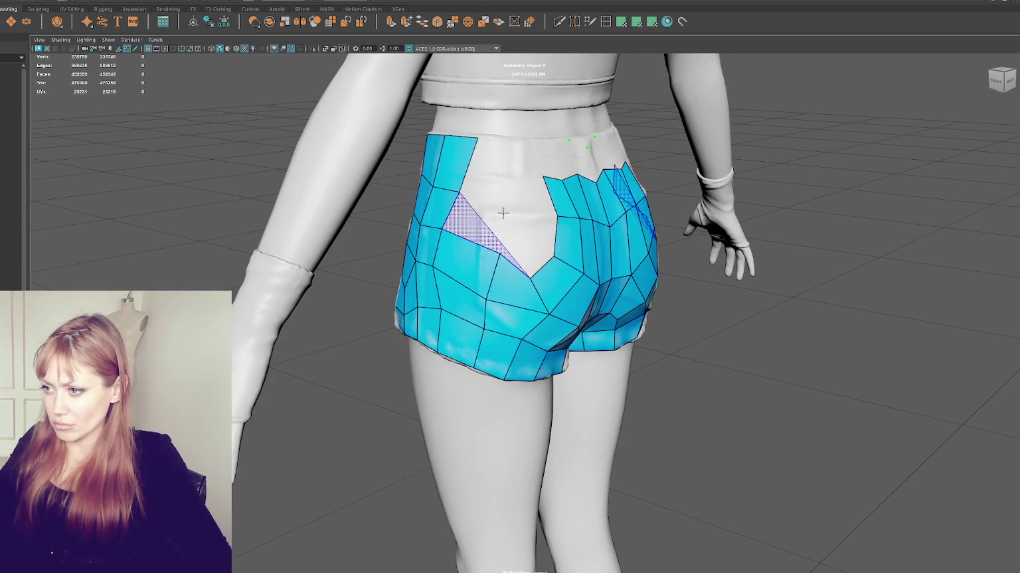
left_click(485, 219, "shift")
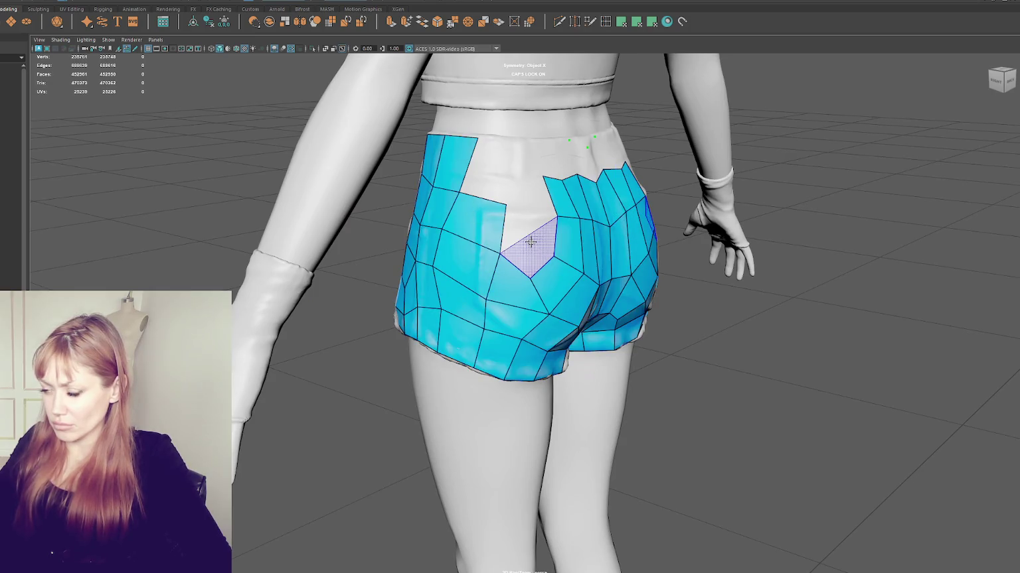
left_click(481, 212, "ctrl+shift")
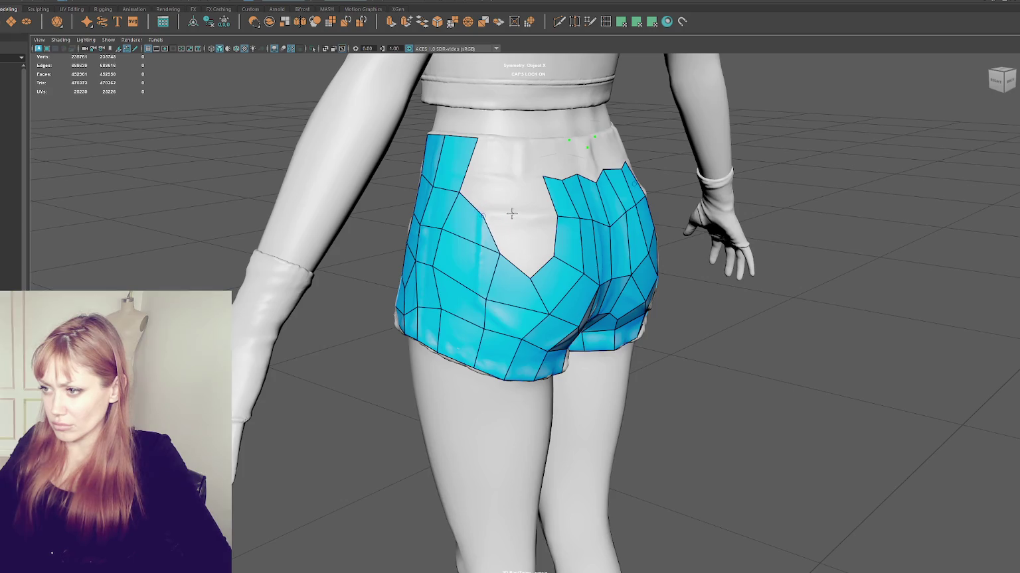
left_click(484, 207, "ctrl+shift")
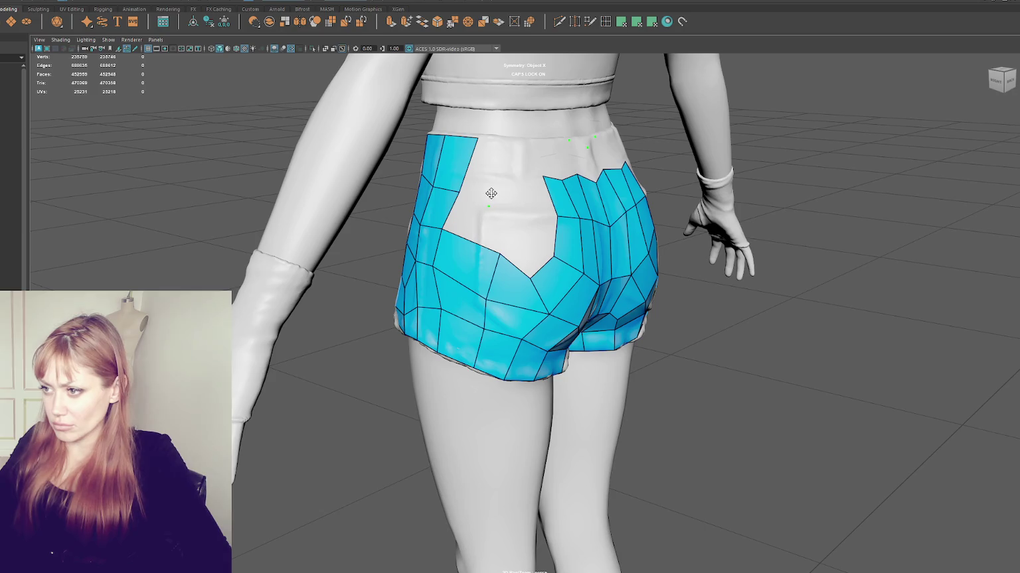
left_click(483, 220, "shift")
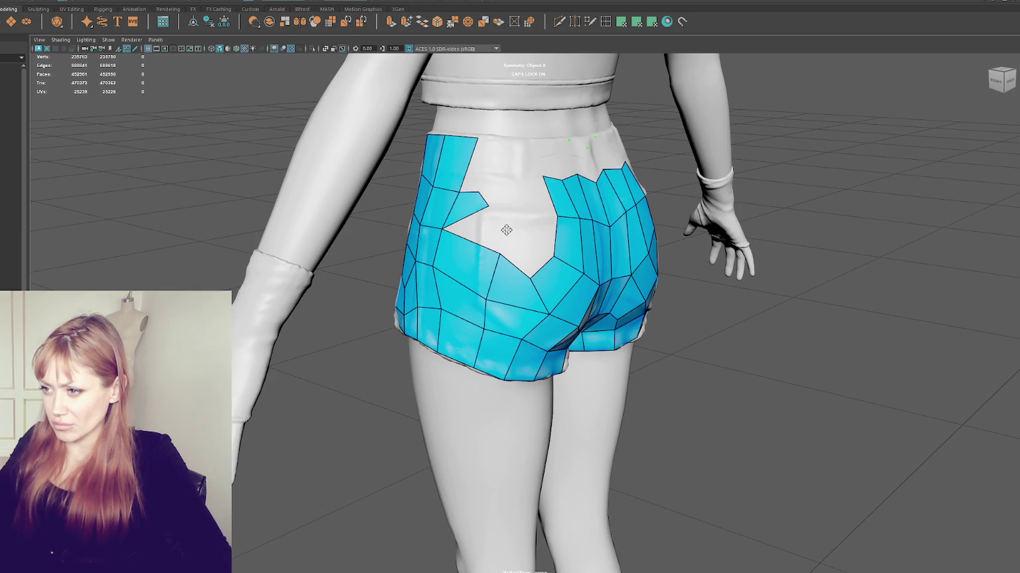
left_click(483, 224, "shift")
Close the remaining gaps in the notch with quads and relax them.
left_click_drag(491, 229, 524, 249, "alt")
left_click(524, 249, "shift")
left_click(526, 224, "shift")
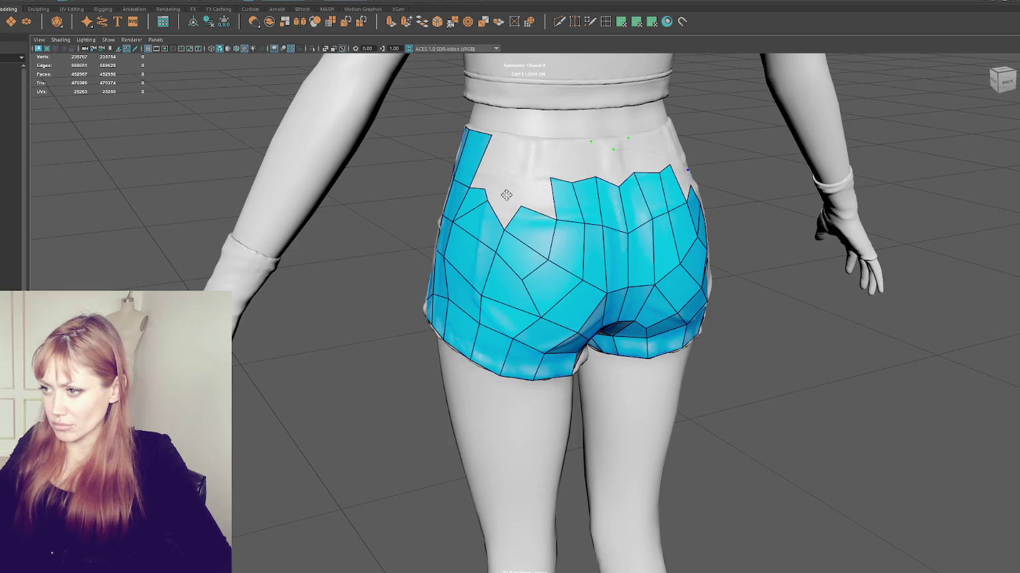
left_click(502, 209, "shift")
left_click(536, 191, "shift")
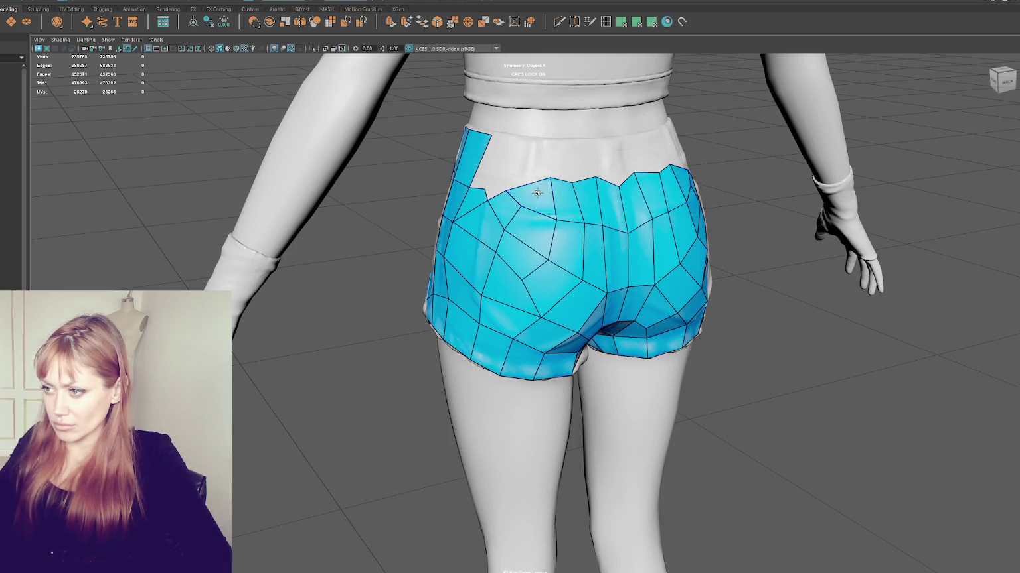
mouse_move(522, 207)
left_mouse_down("shift")
mouse_move(486, 243)
mouse_move(504, 239)
mouse_move(478, 245)
left_mouse_up("shift")
Delete faces from the left patch, including the thin wedge bridging the two patches.
left_click(478, 243, "ctrl+shift")
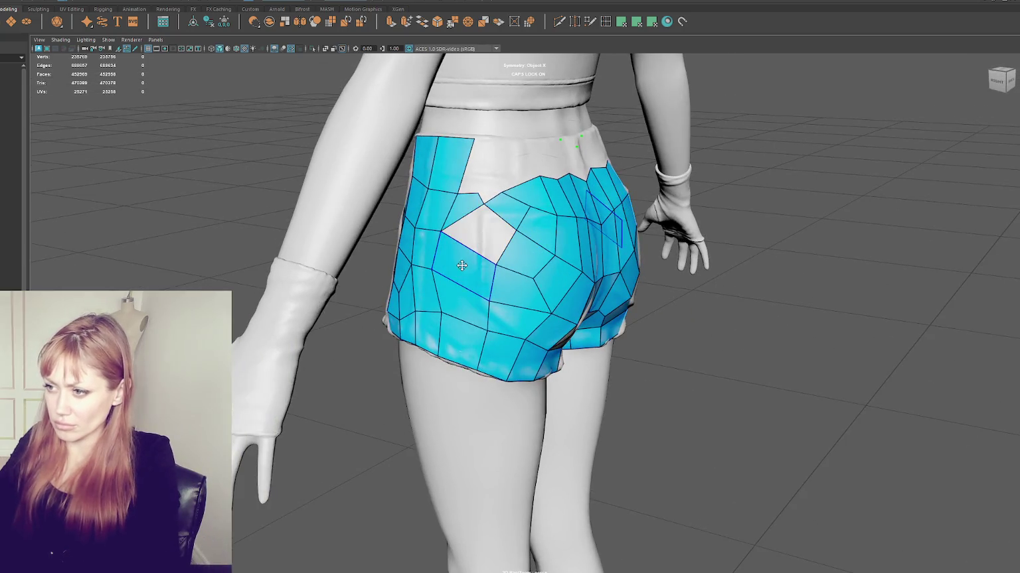
left_click(464, 265, "ctrl+shift")
left_click(472, 207, "ctrl+shift")
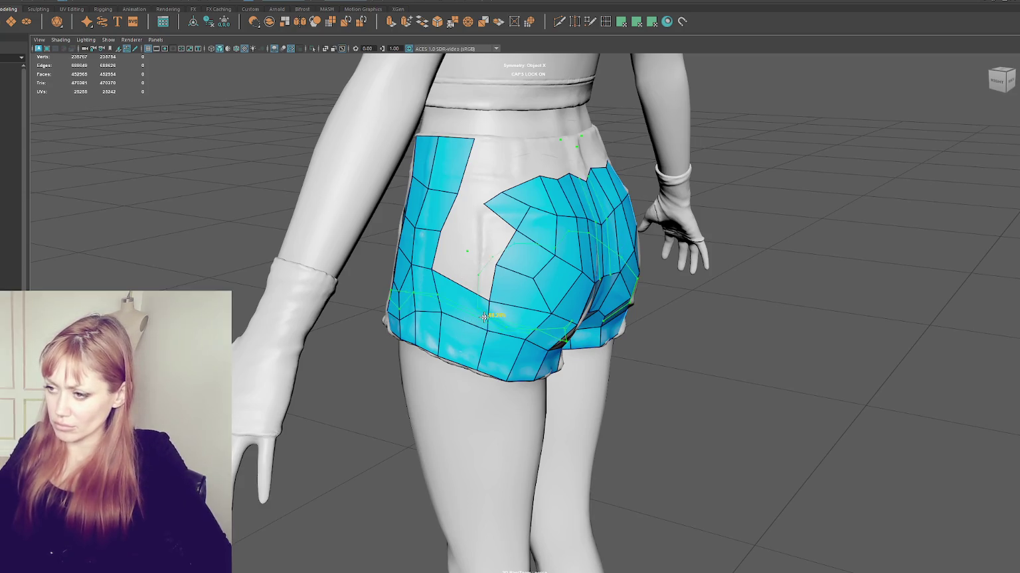
left_click_drag(486, 259, 492, 317, "alt")
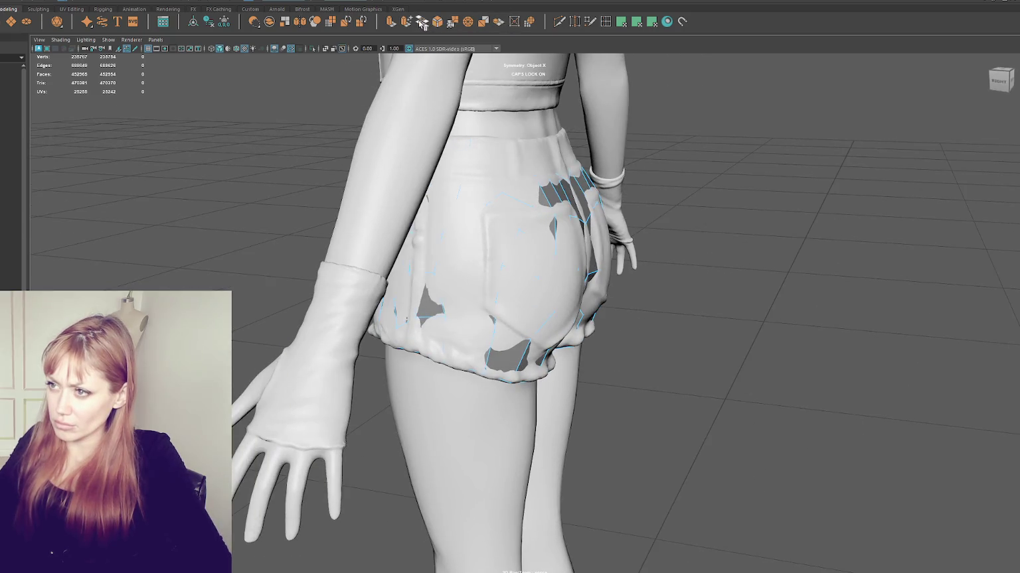
Orbit around the shorts and hide the retopo overlay to inspect the sculpt, then restore it.
mouse_move(504, 266)
left_mouse_down("alt")
mouse_move(464, 266)
mouse_move(518, 265)
left_mouse_up("alt")
left_click(588, 22)
mouse_move(538, 162)
left_mouse_down("alt")
mouse_move(571, 166)
mouse_move(466, 285)
left_mouse_up("alt")
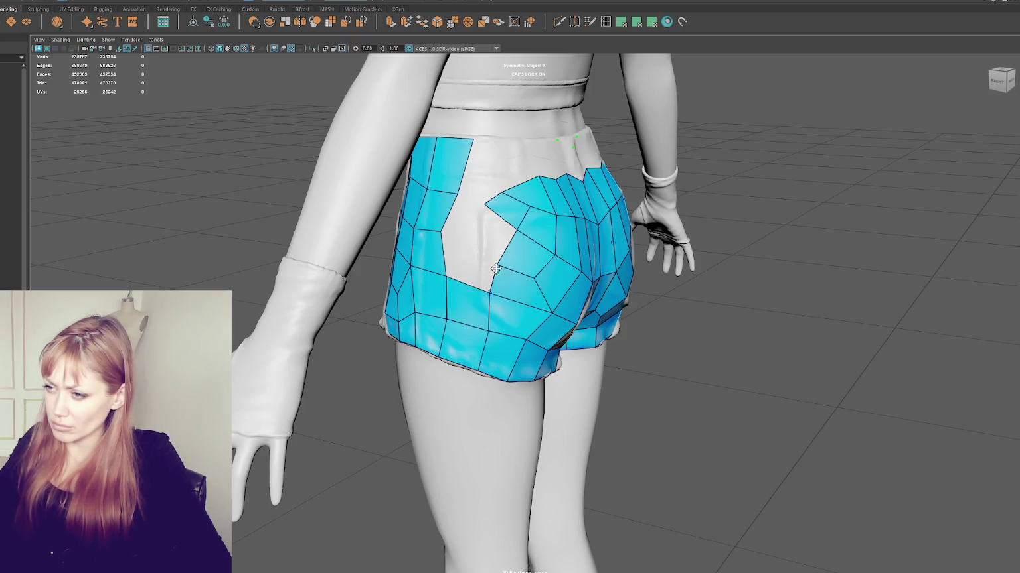
left_click_drag(494, 282, 529, 270, "alt")
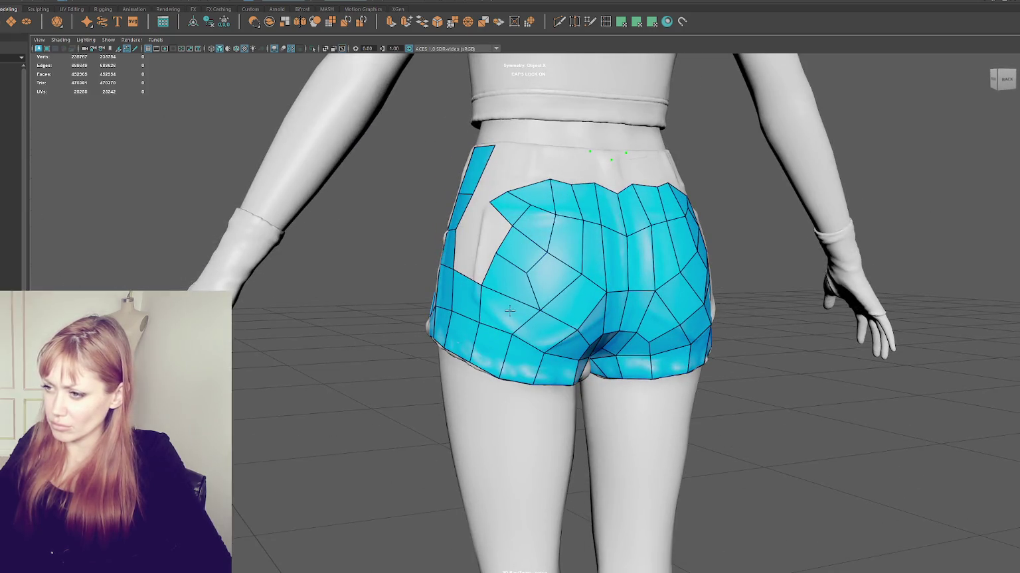
key("q")
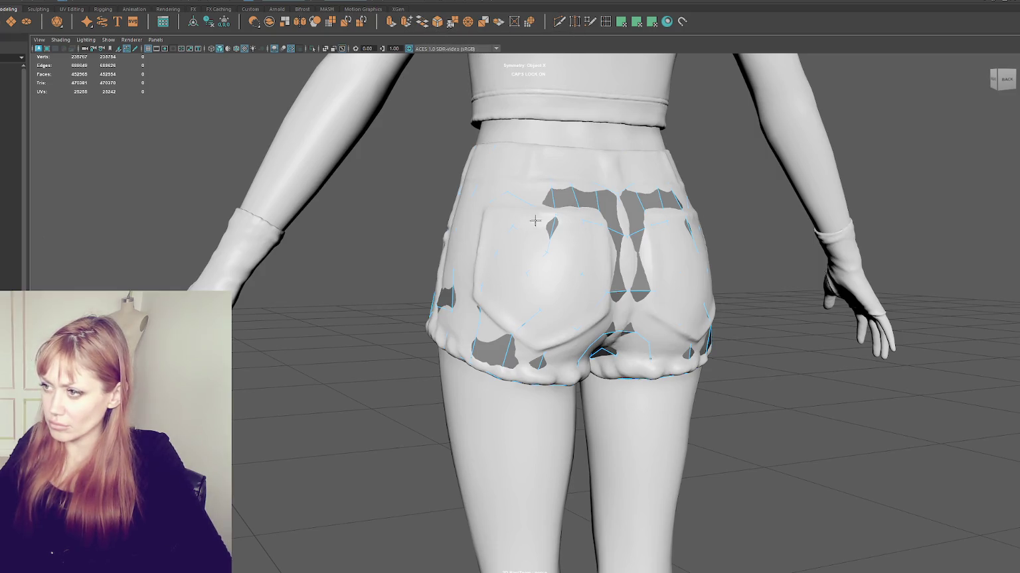
left_click(588, 26)
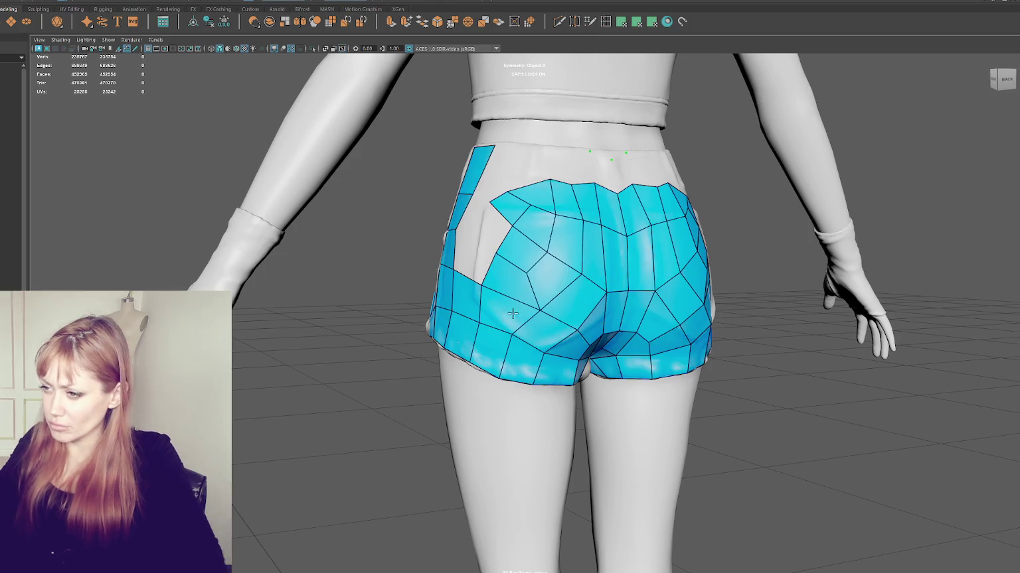
Delete three faces at the rear patch edge near the back pocket.
left_click_drag(511, 307, 538, 317, "alt")
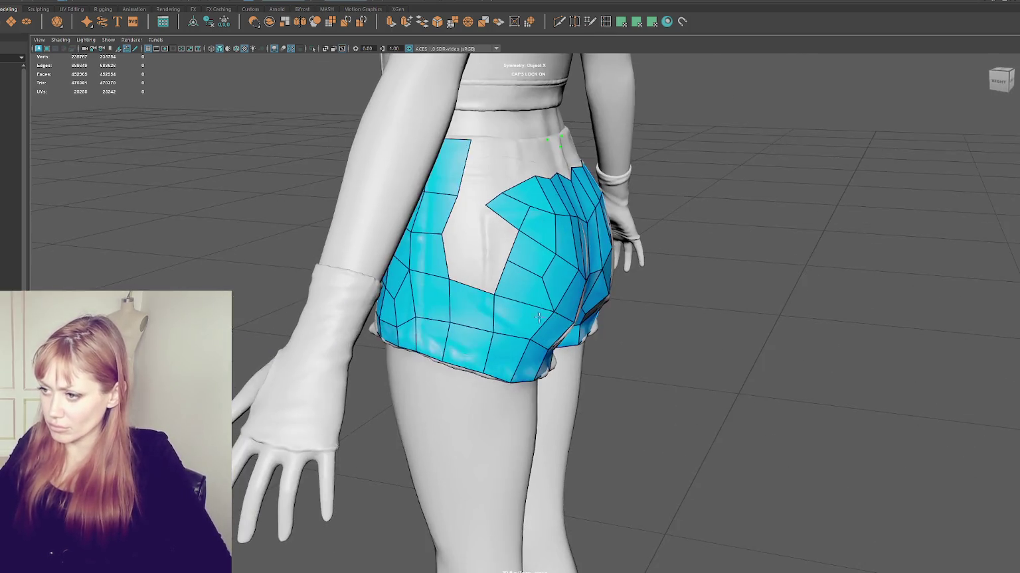
left_click(521, 286, "ctrl+shift")
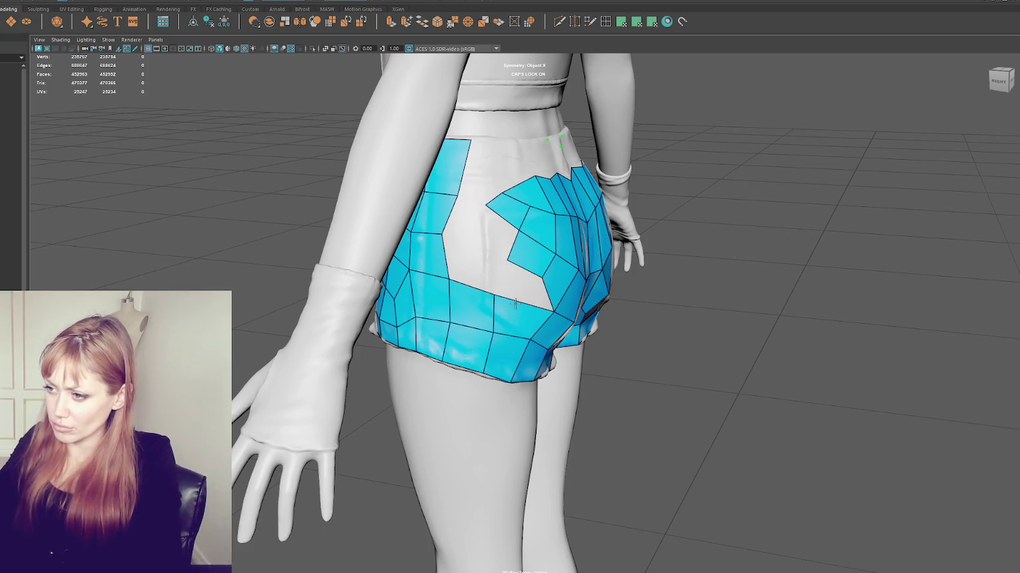
left_click(472, 302, "ctrl+shift")
mouse_move(511, 319)
left_mouse_down("alt")
mouse_move(505, 303)
mouse_move(501, 324)
left_mouse_up("alt")
scroll(500, 304, "up", 3)
left_click(489, 304, "ctrl+shift")
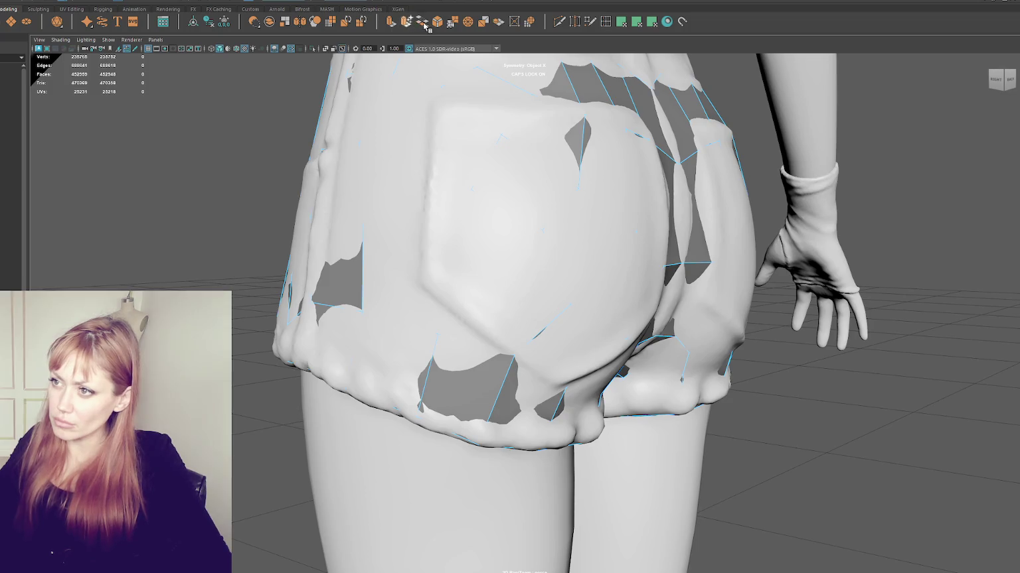
scroll(539, 236, "down", 5)
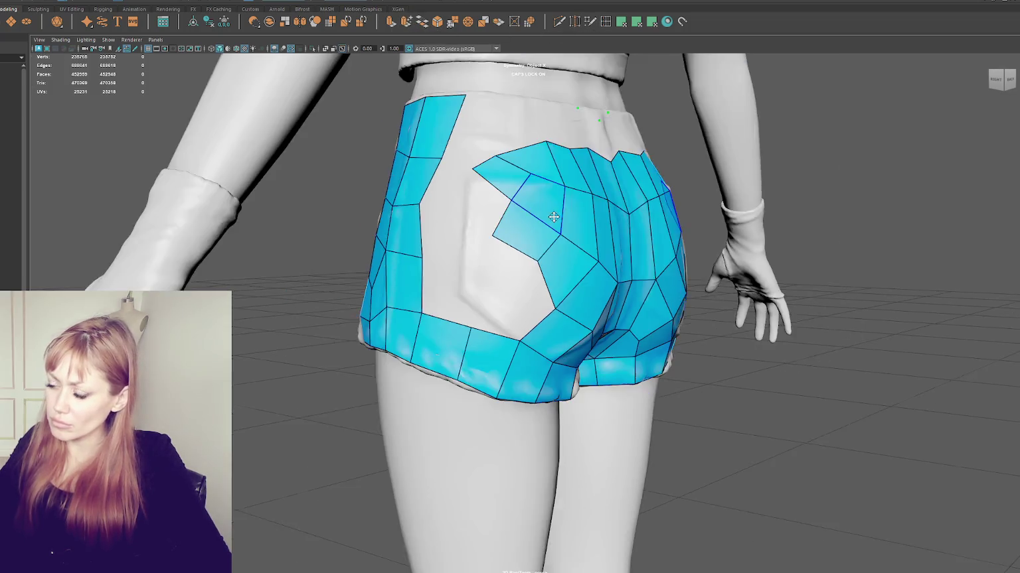
Fill the left-buttock gap and notch with quads, adjusting boundary vertices and removing one extra face.
scroll(500, 306, "up", 3)
left_click(490, 308, "shift")
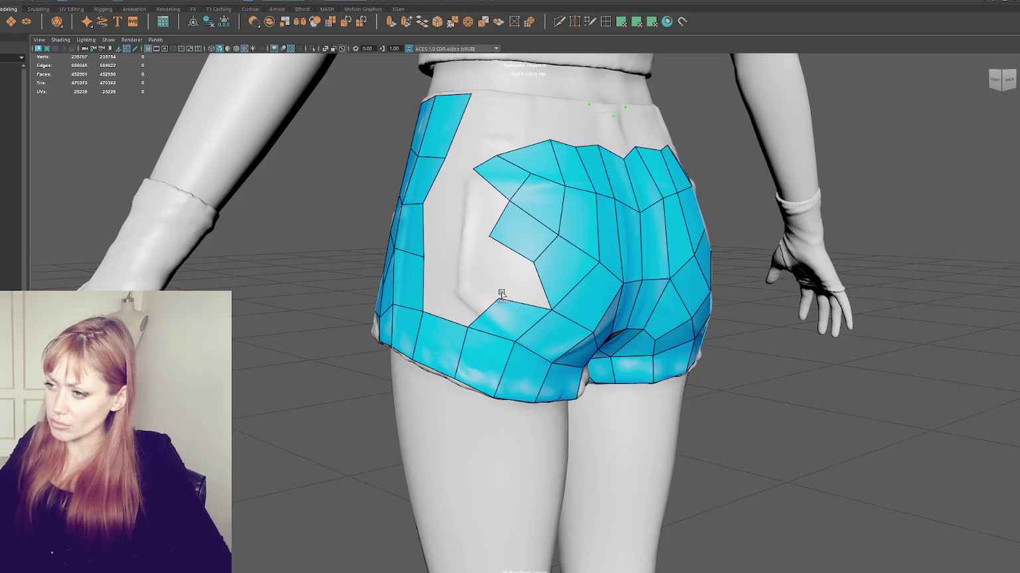
left_click(504, 259, "shift")
left_click_drag(503, 257, 498, 245, "shift")
left_click_drag(499, 296, 483, 285)
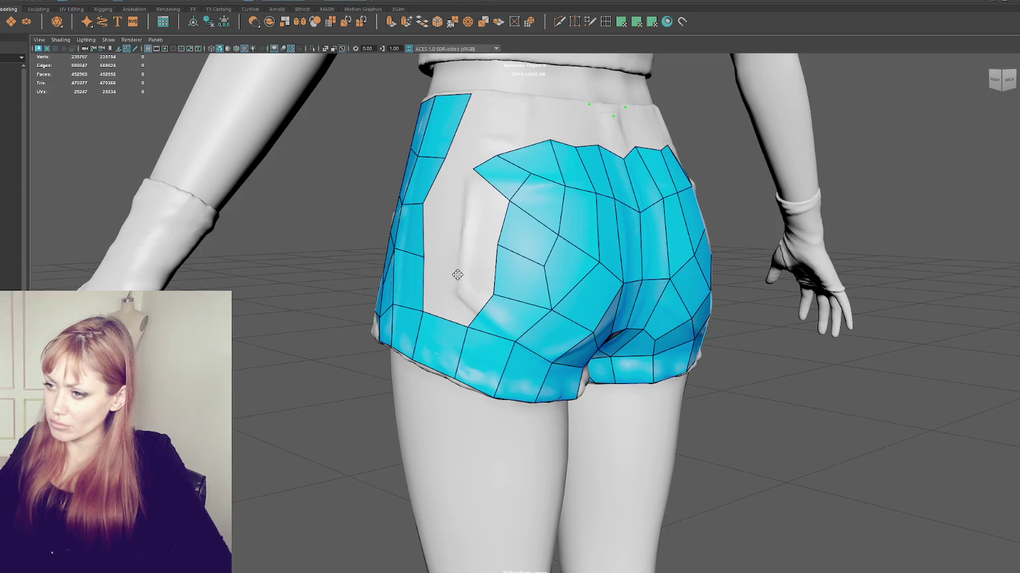
left_click(458, 275)
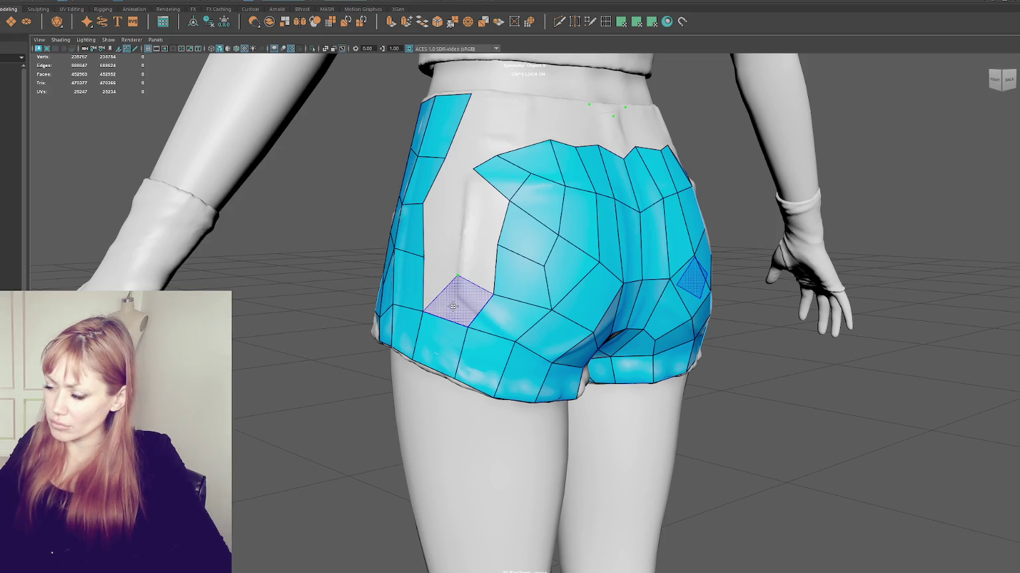
left_click(433, 276, "shift")
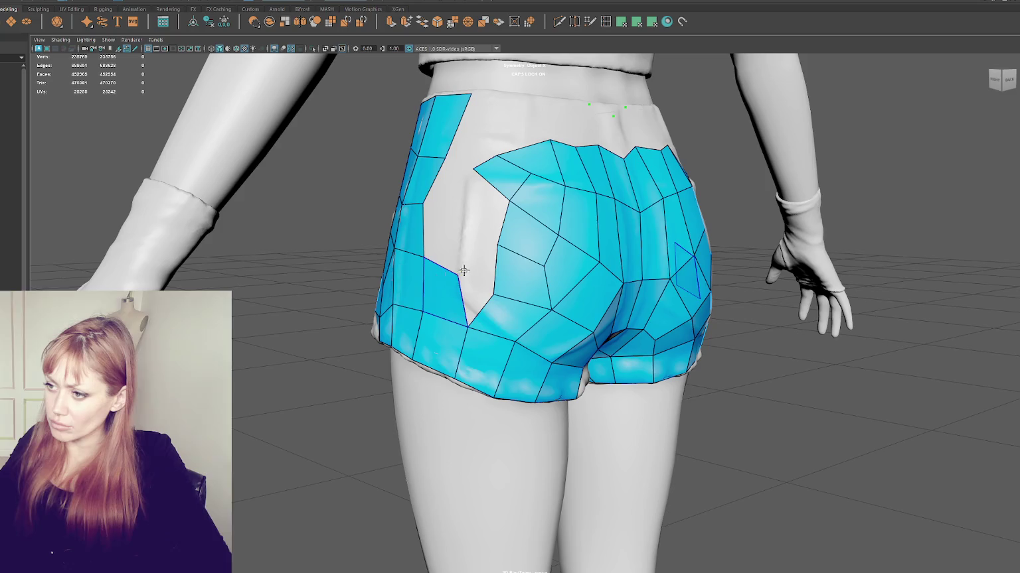
left_click(478, 285, "shift")
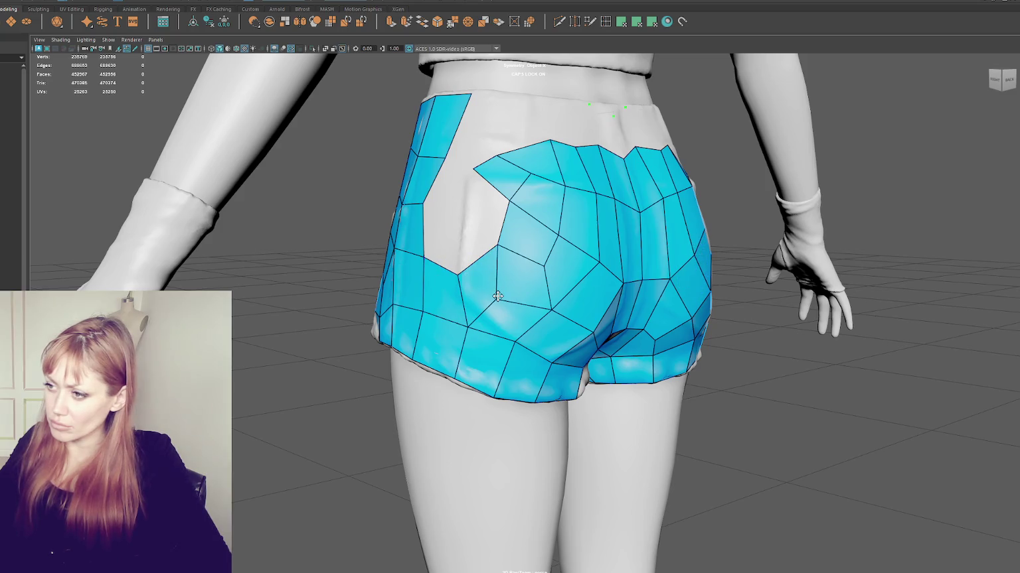
left_click(473, 285, "ctrl+shift")
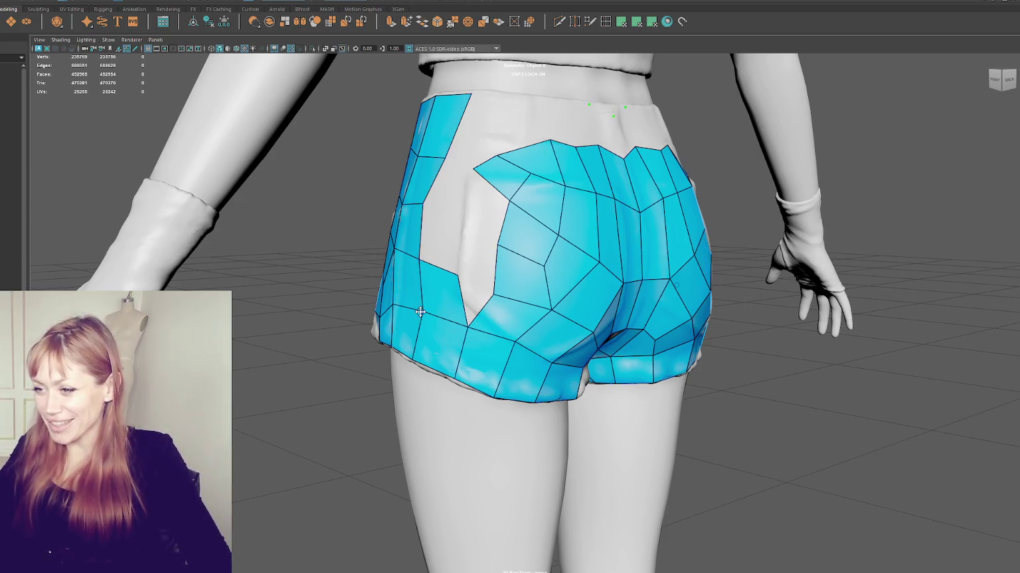
Delete a face to widen the pocket gap and another from the bottom hem band.
left_click_drag(421, 258, 475, 286, "alt")
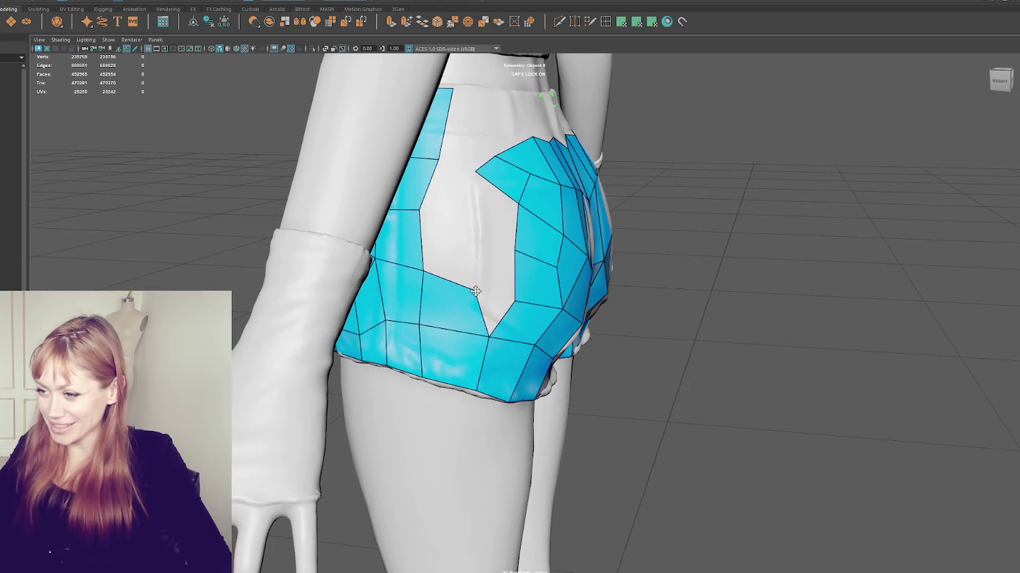
mouse_move(463, 324)
left_mouse_down("alt")
mouse_move(481, 322)
mouse_move(451, 352)
left_mouse_up("alt")
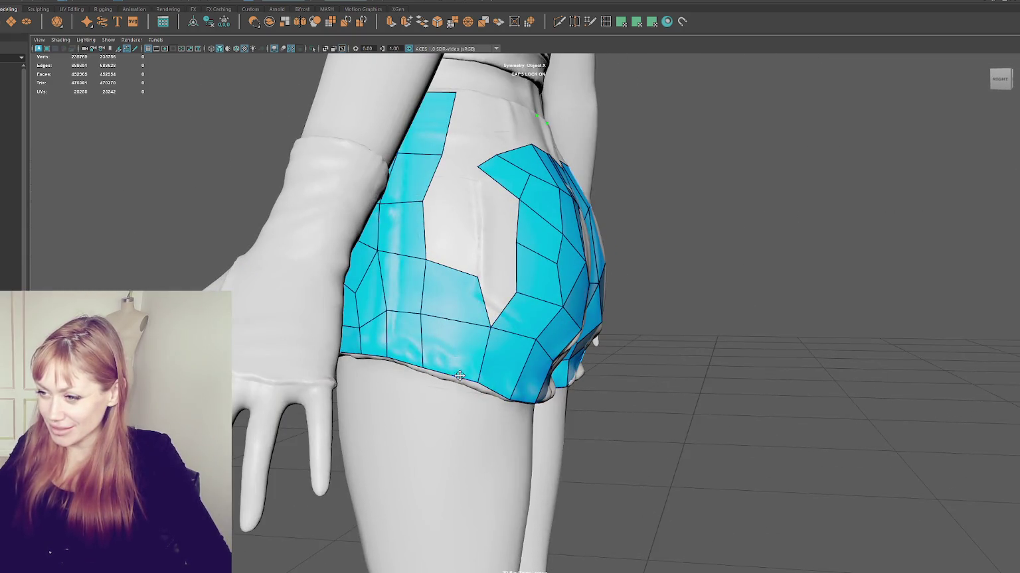
left_click(457, 294, "ctrl+shift")
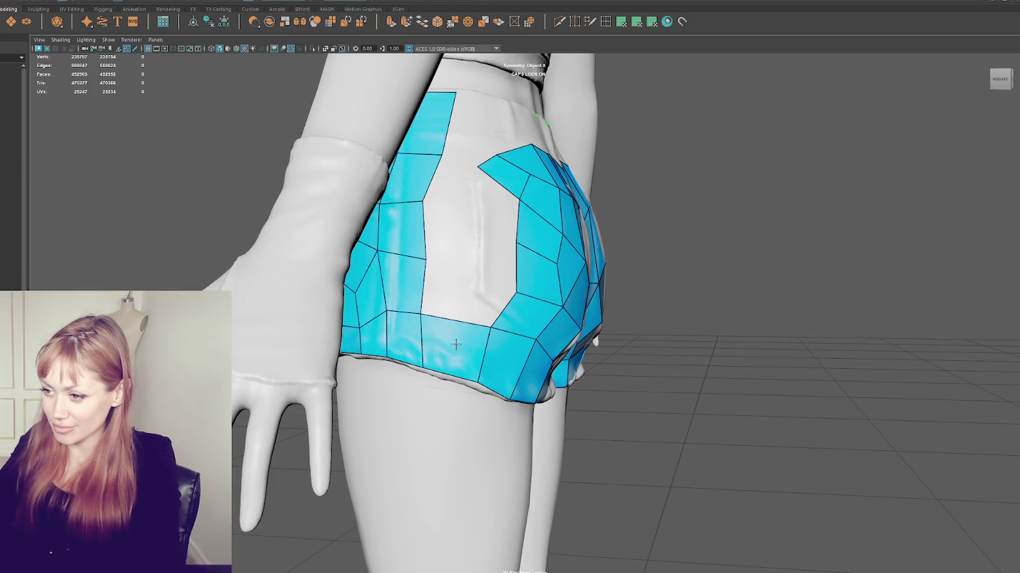
left_click(449, 357, "ctrl+shift")
Pull the rear patch's corner vertices down and right along the left pocket seam.
mouse_move(496, 300)
left_mouse_down("alt")
mouse_move(477, 303)
mouse_move(548, 271)
left_mouse_up("alt")
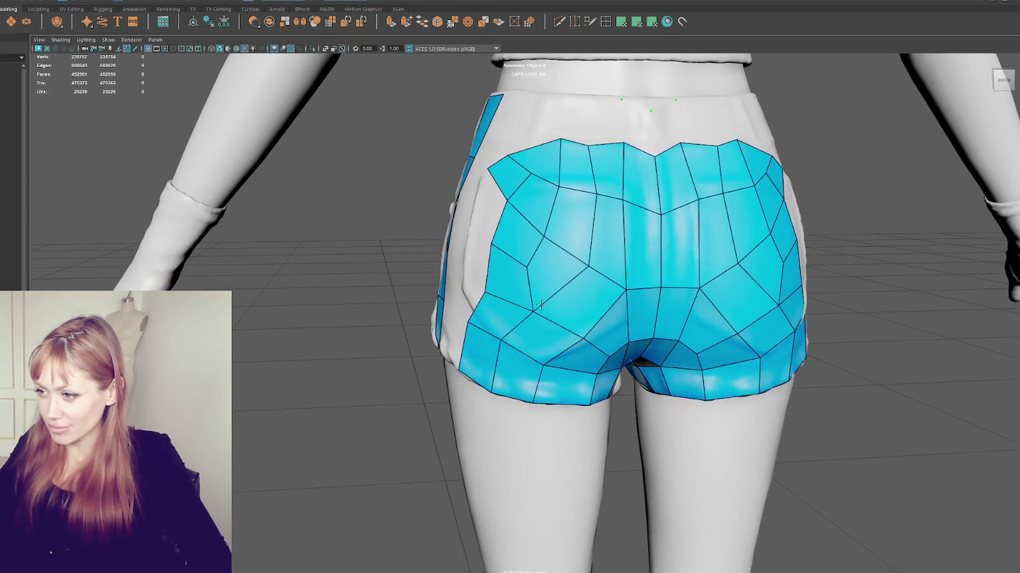
left_click_drag(533, 312, 541, 323)
left_click_drag(525, 263, 533, 275)
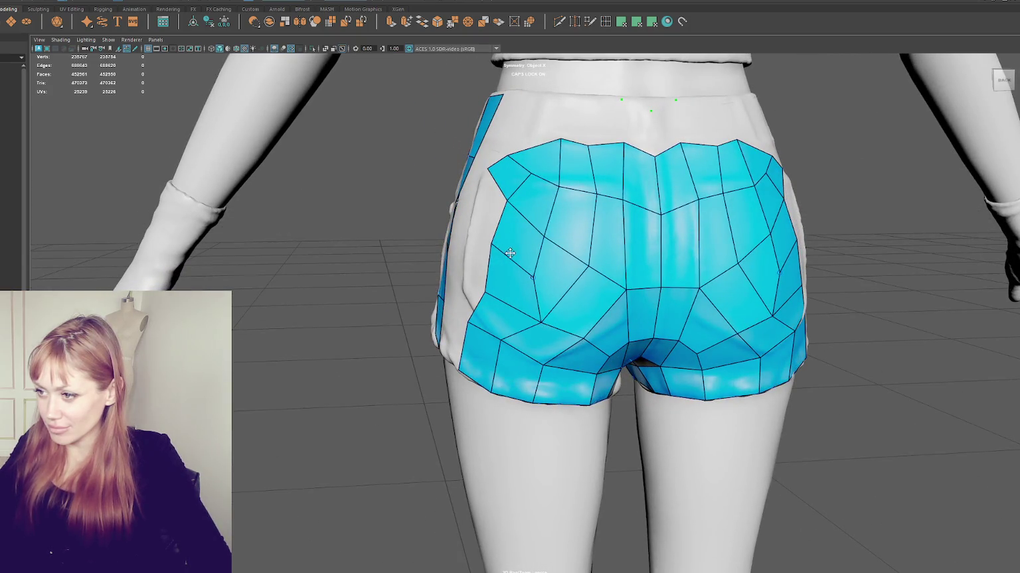
left_click_drag(544, 238, 589, 282)
left_click_drag(499, 337, 509, 347)
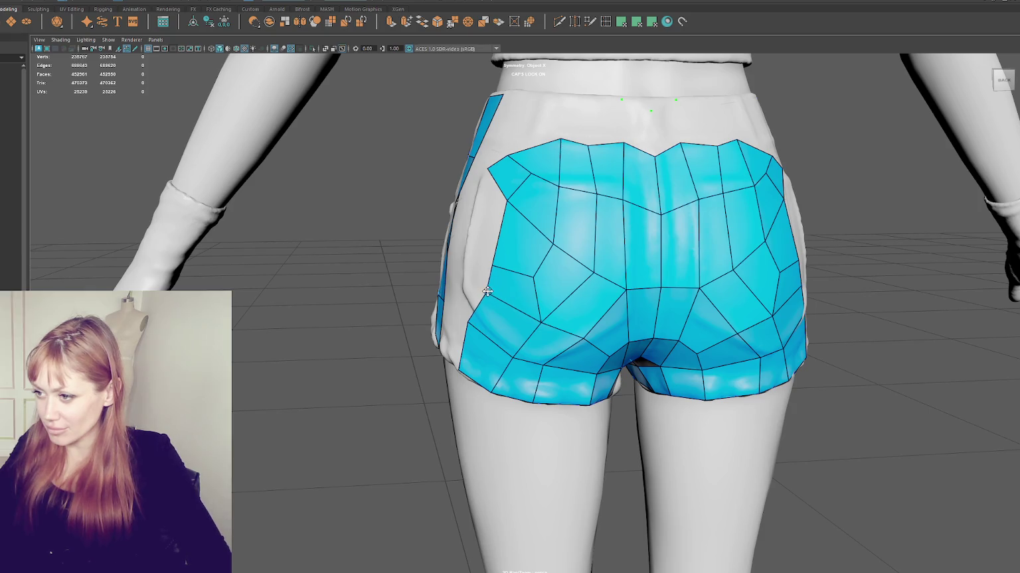
Slide a vertex along the pocket edge, delete the faces over both back pockets, and check in wireframe.
mouse_move(536, 277)
left_mouse_down()
mouse_move(599, 279)
mouse_move(556, 306)
mouse_move(529, 296)
left_mouse_up()
right_click_drag(541, 292, 532, 308, "shift")
key("4")
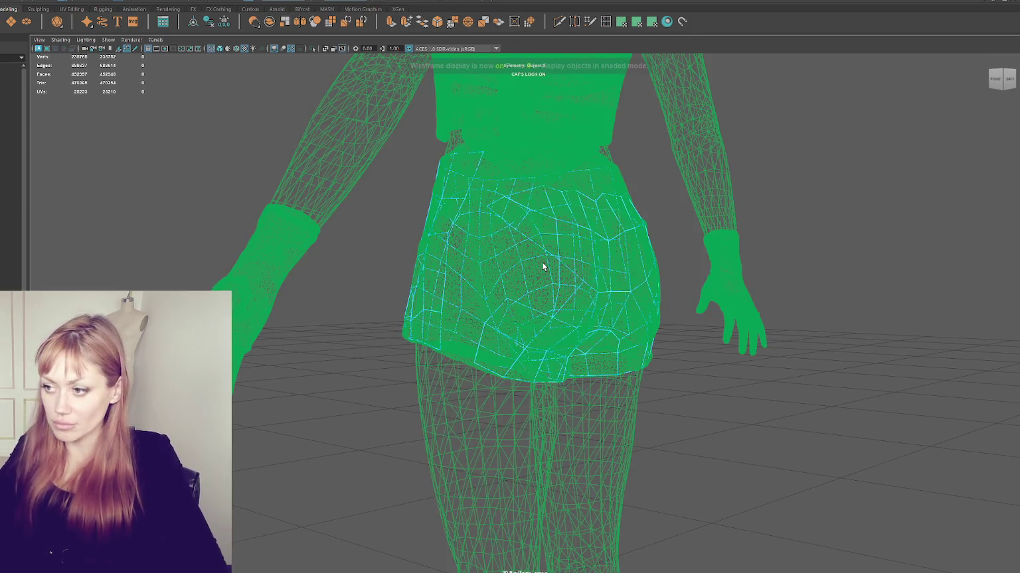
left_click_drag(548, 300, 585, 295, "alt")
key("6")
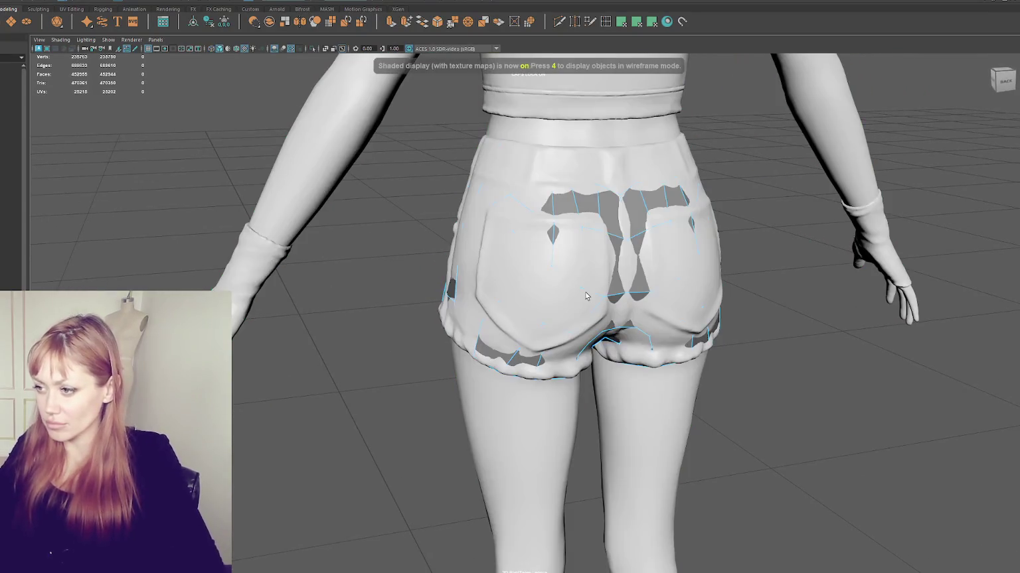
left_click(576, 22)
left_click_drag(564, 292, 574, 313, "alt")
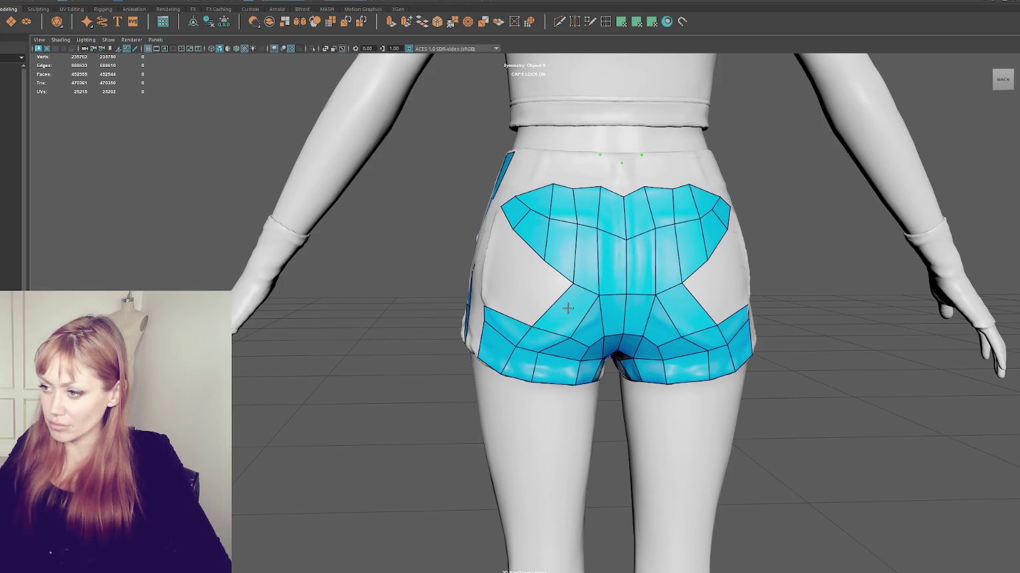
Tweak the lower-left strip and X-crossing vertices to widen the lower strip.
left_click_drag(564, 337, 551, 342, "alt")
mouse_move(535, 351)
left_mouse_down()
mouse_move(546, 354)
mouse_move(543, 384)
left_mouse_up()
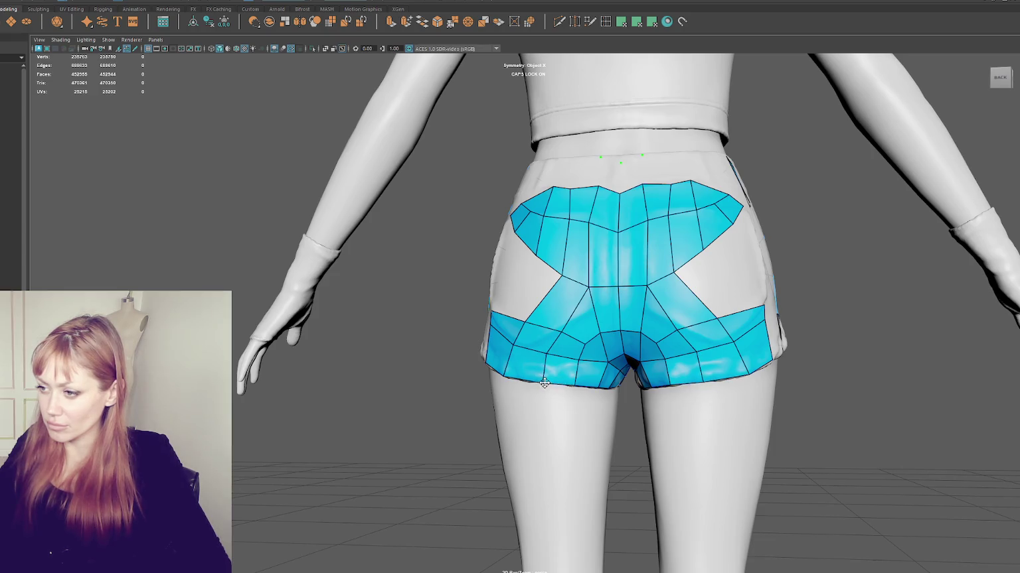
left_click_drag(564, 332, 562, 333)
left_click_drag(595, 293, 593, 286)
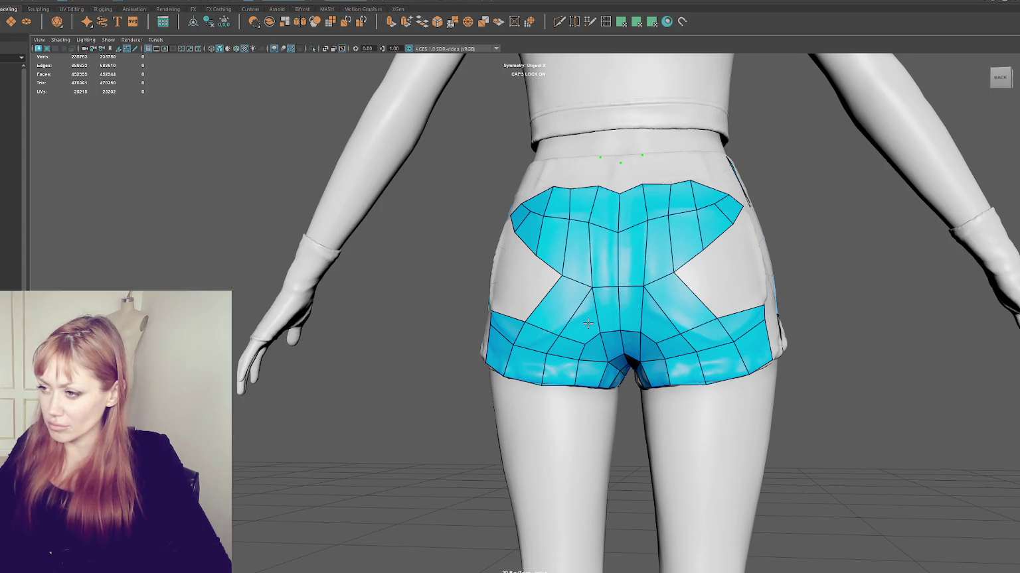
mouse_move(587, 323)
left_mouse_down("alt")
mouse_move(584, 347)
mouse_move(538, 326)
left_mouse_up("alt")
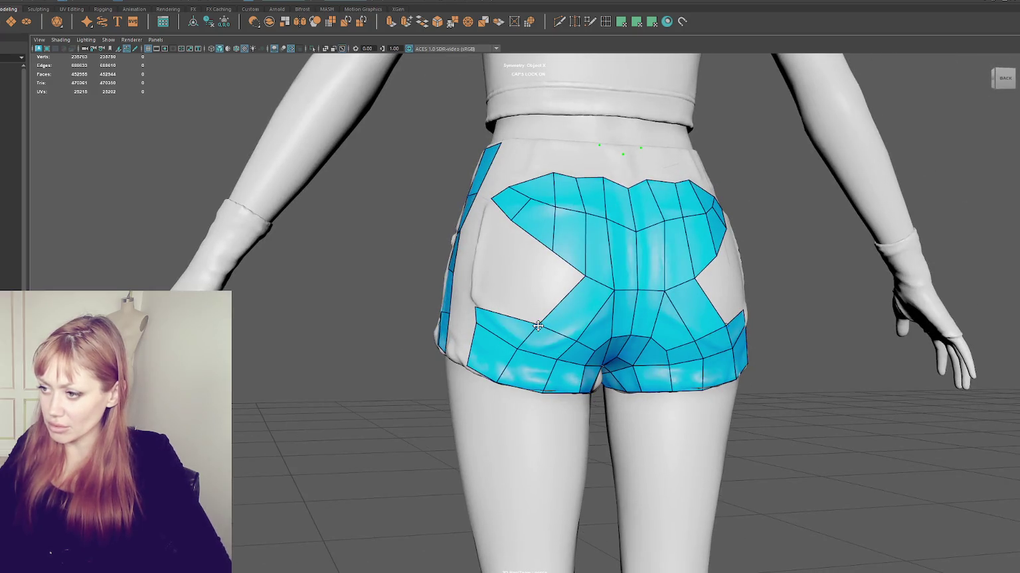
left_click_drag(476, 307, 479, 290)
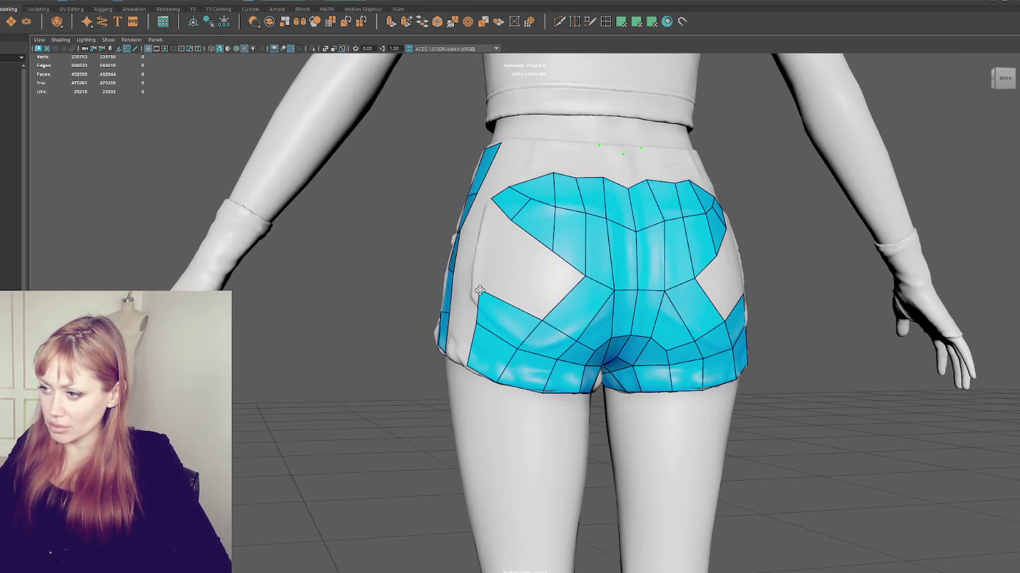
left_click_drag(540, 315, 575, 337)
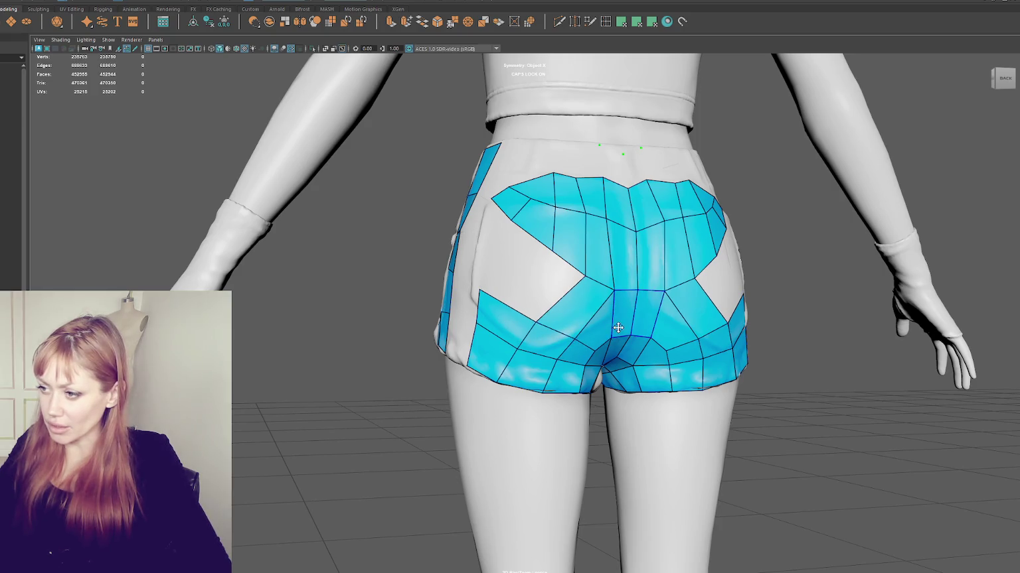
Delete stray quads on the central and lower-left strips, fill one quad, and clear unused dots.
left_click(594, 336, "ctrl+shift")
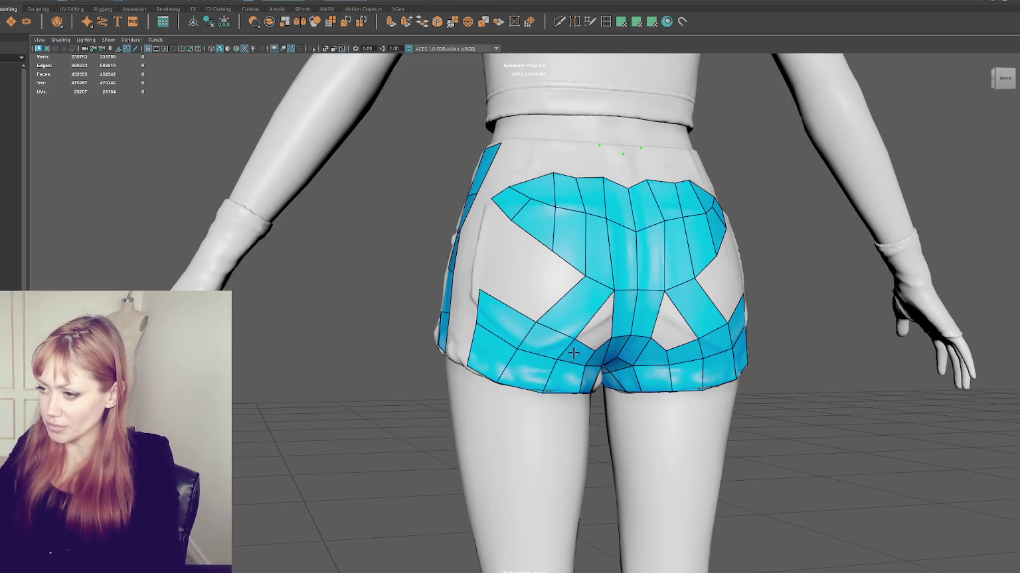
left_click(581, 350, "ctrl+shift")
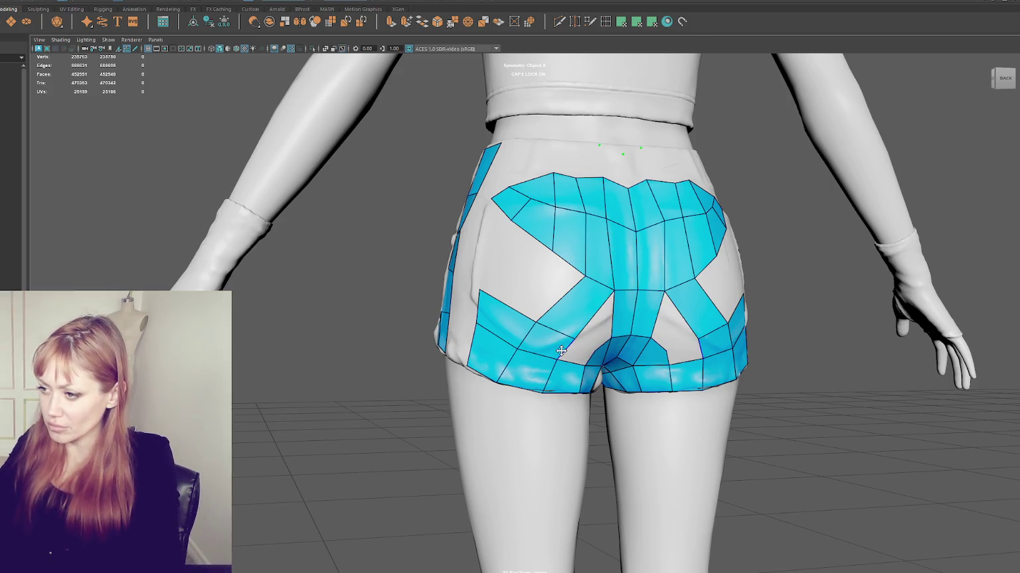
left_click_drag(478, 325, 546, 363, "alt")
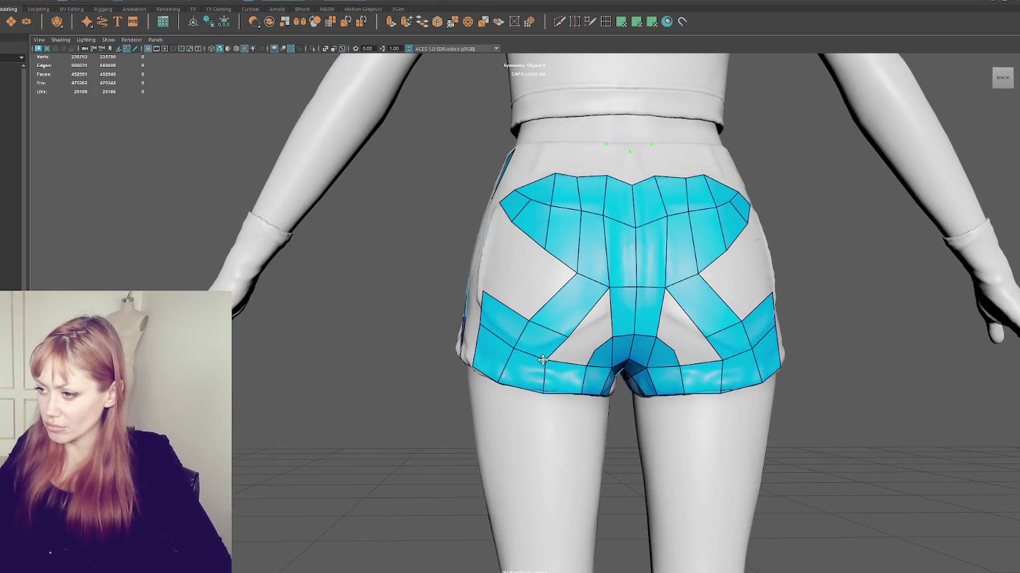
left_click(579, 359, "shift")
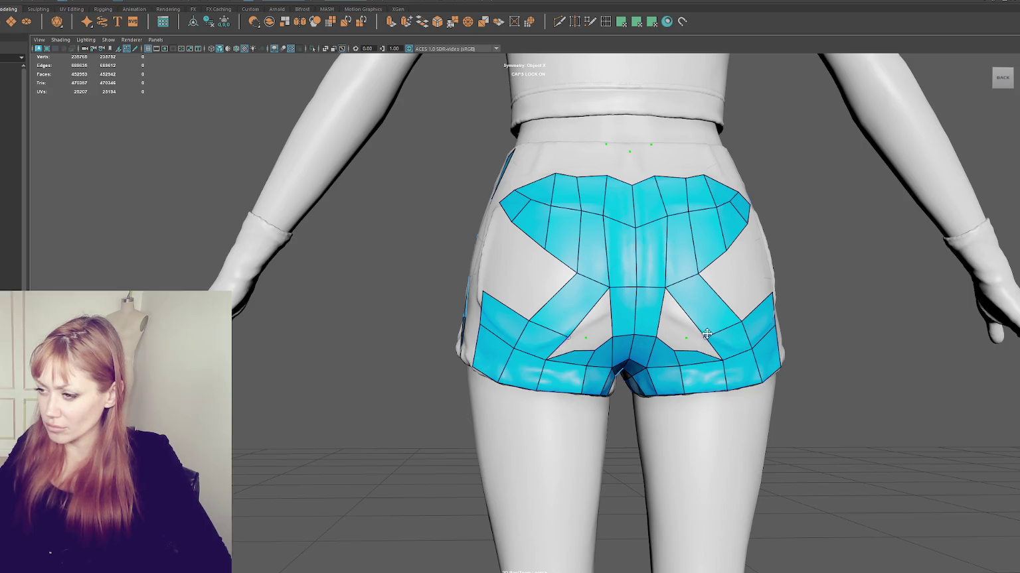
left_click(587, 337, "ctrl+shift")
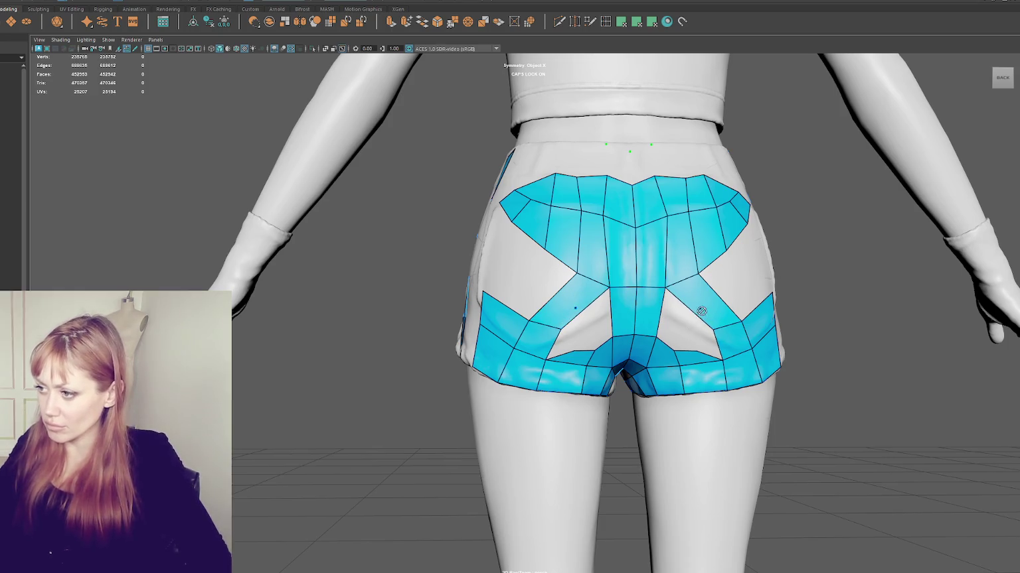
Delete a mirrored face, add an edge loop across the centre strip, and place dots beside the pockets.
left_click_drag(664, 309, 701, 312, "alt")
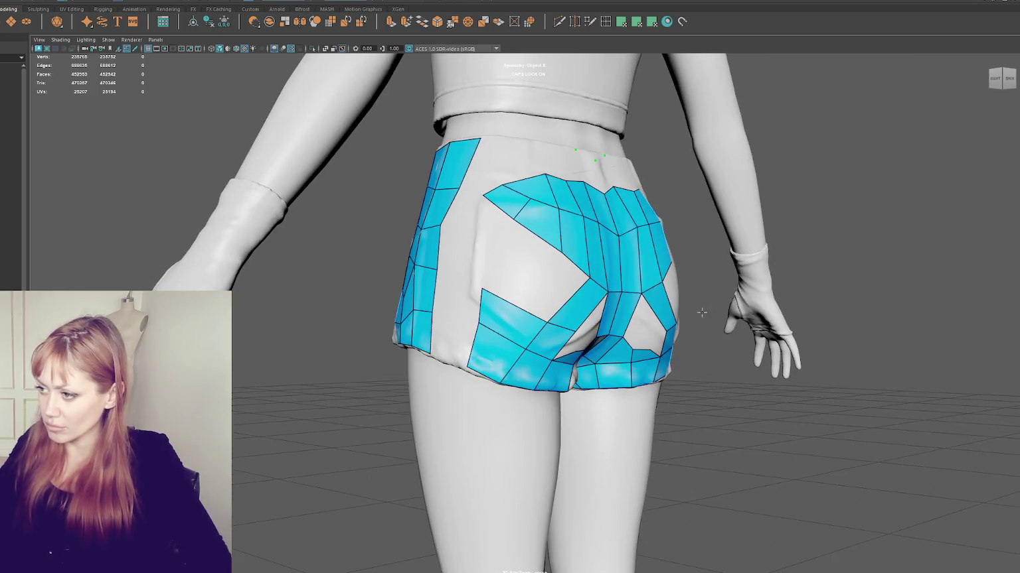
left_click(664, 318, "ctrl+shift")
left_click_drag(664, 318, 557, 356, "alt")
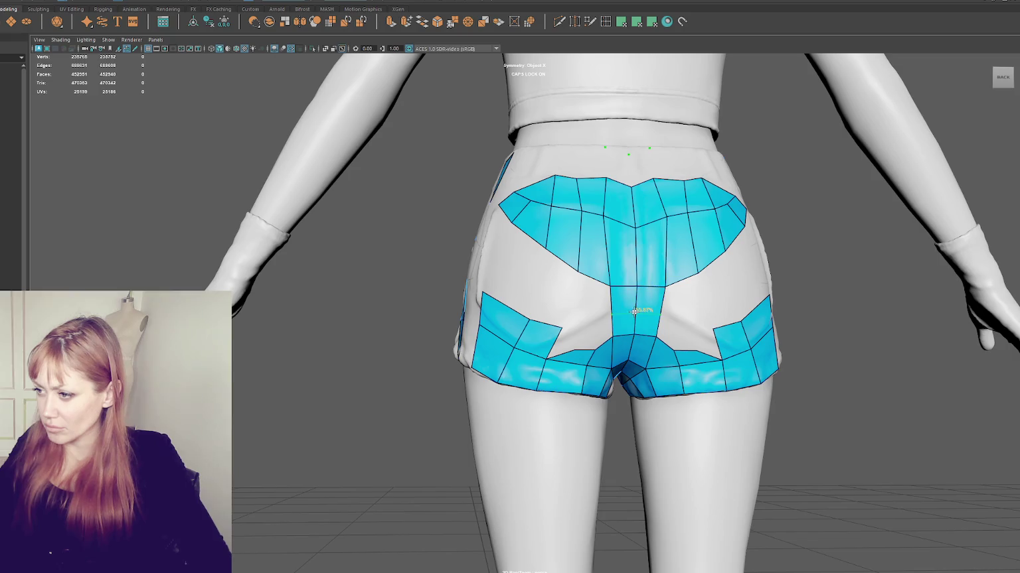
left_click(636, 309, "ctrl")
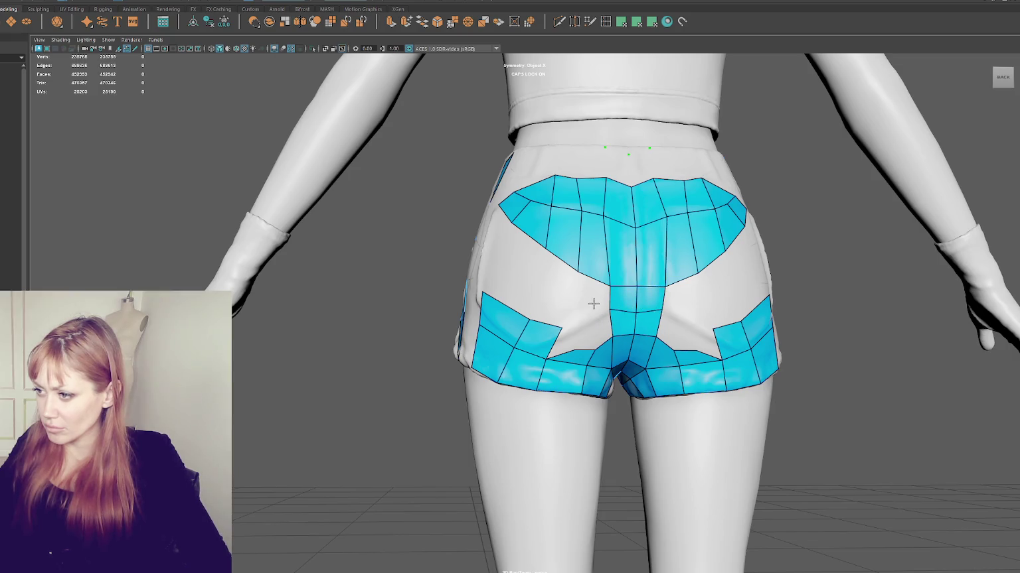
left_click(562, 302)
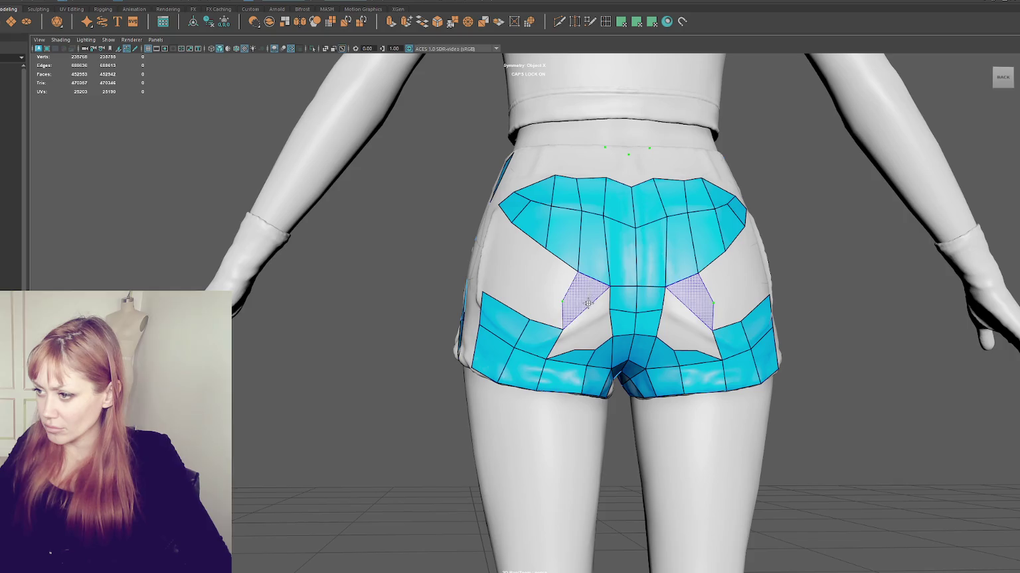
left_click(555, 316, "shift")
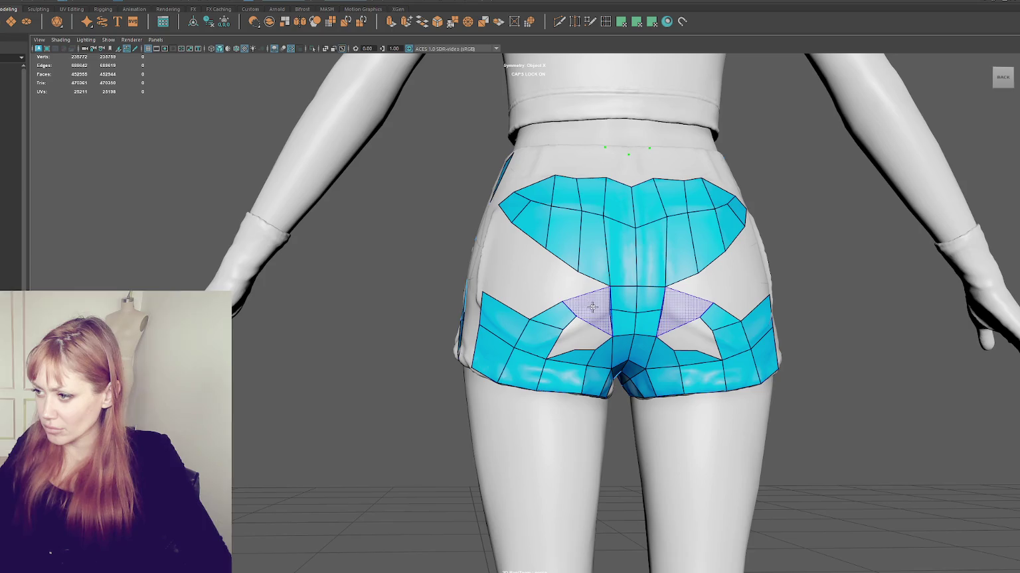
left_click_drag(590, 303, 573, 304, "alt")
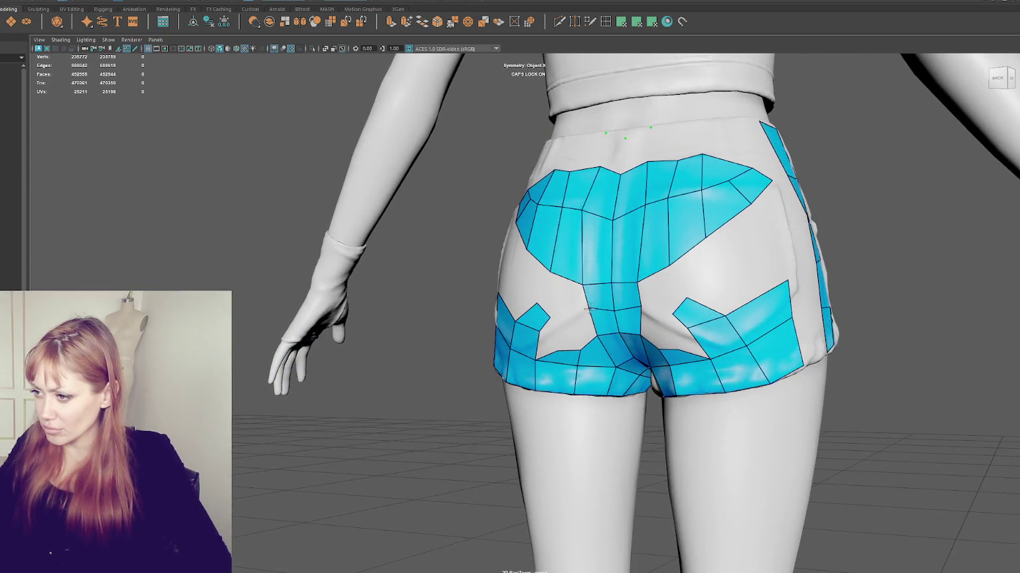
left_click_drag(588, 310, 617, 318, "alt")
Select and delete stray faces, then restore textured shaded display and the retopo tool.
key("q")
right_click_drag(624, 319, 623, 326)
left_click(622, 327)
key("Delete")
key("6")
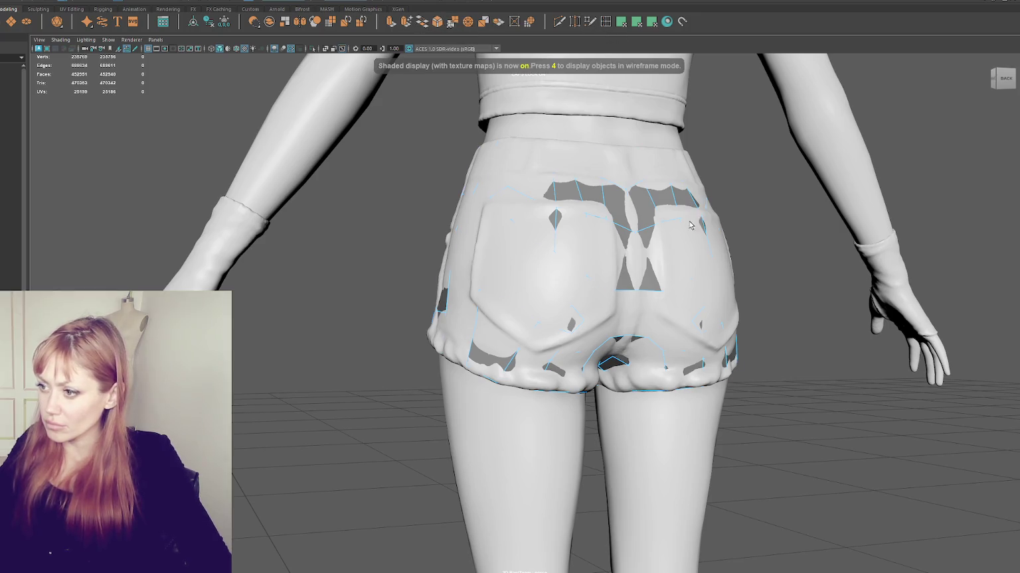
key("g")
Refill and relax the middle strip, bridging the upper patch to both lower side patches.
left_click_drag(690, 225, 621, 317, "alt")
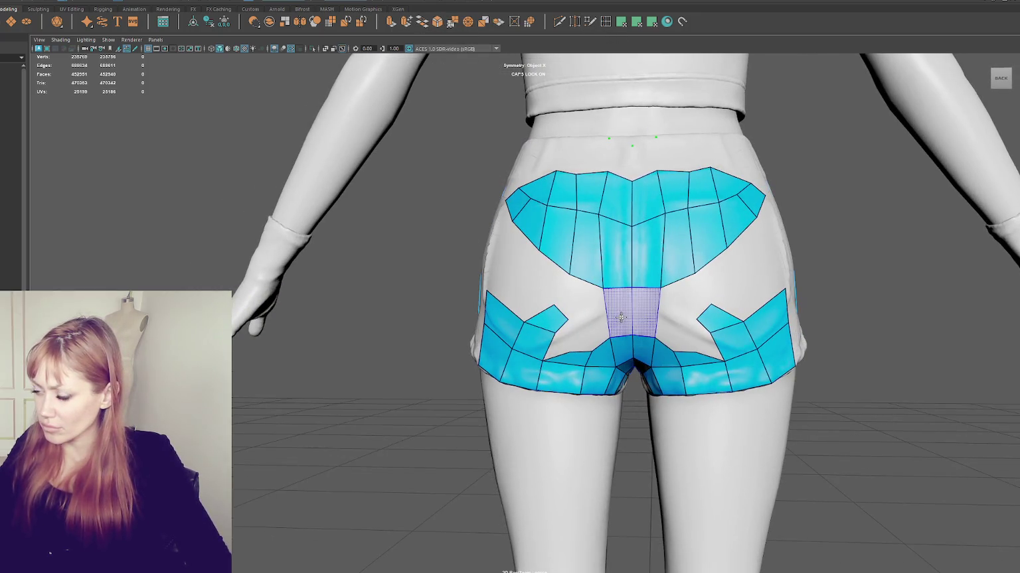
left_click(621, 317, "ctrl+shift")
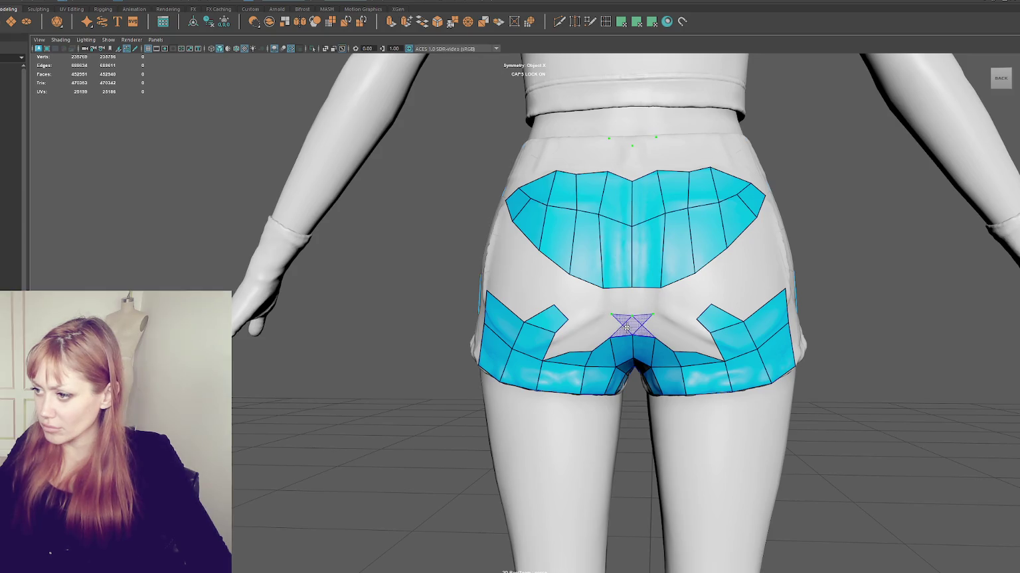
left_click(616, 312, "shift")
left_click_drag(616, 312, 606, 314, "shift")
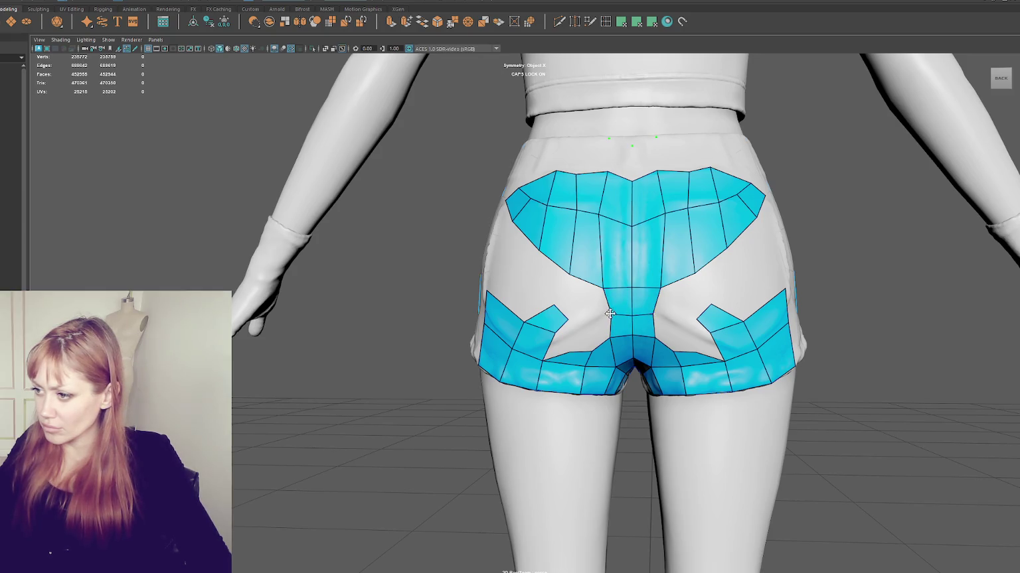
left_click(585, 311, "shift")
mouse_move(597, 308)
left_mouse_down("alt")
mouse_move(565, 311)
mouse_move(645, 321)
mouse_move(597, 325)
mouse_move(551, 364)
mouse_move(569, 345)
left_mouse_up("alt")
Shift the lower band's inner edge left and fill the gap in the left patch.
left_click(594, 356, "ctrl+shift")
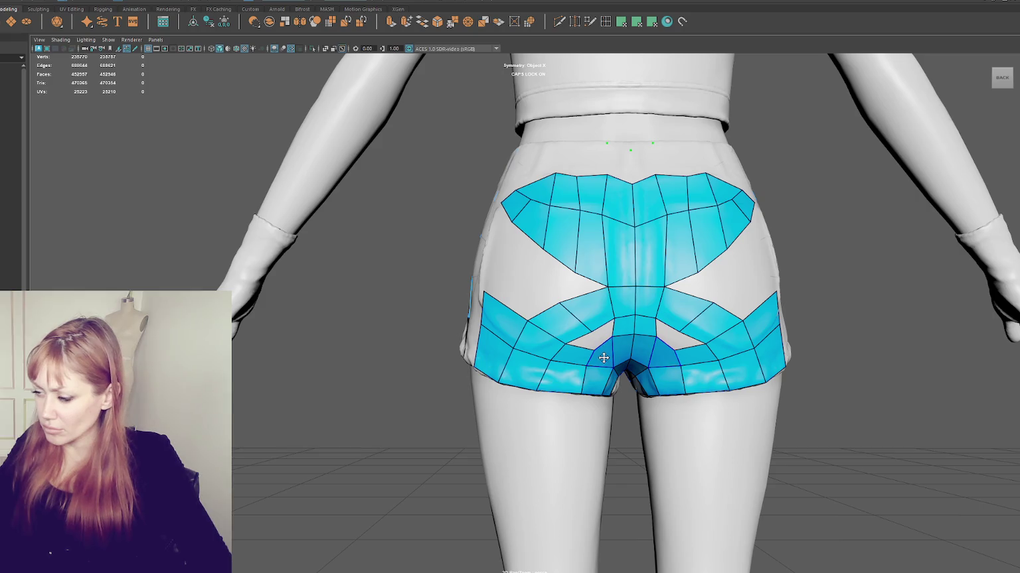
mouse_move(594, 357)
left_mouse_down()
mouse_move(631, 345)
mouse_move(585, 336)
mouse_move(582, 359)
left_mouse_up()
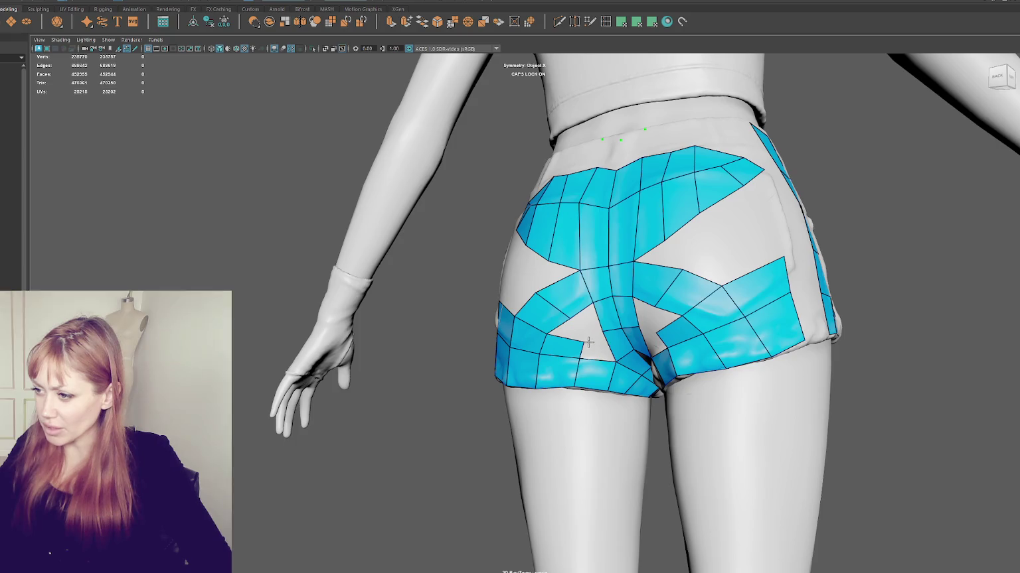
mouse_move(584, 343)
left_mouse_down("alt")
mouse_move(578, 322)
mouse_move(544, 303)
left_mouse_up("alt")
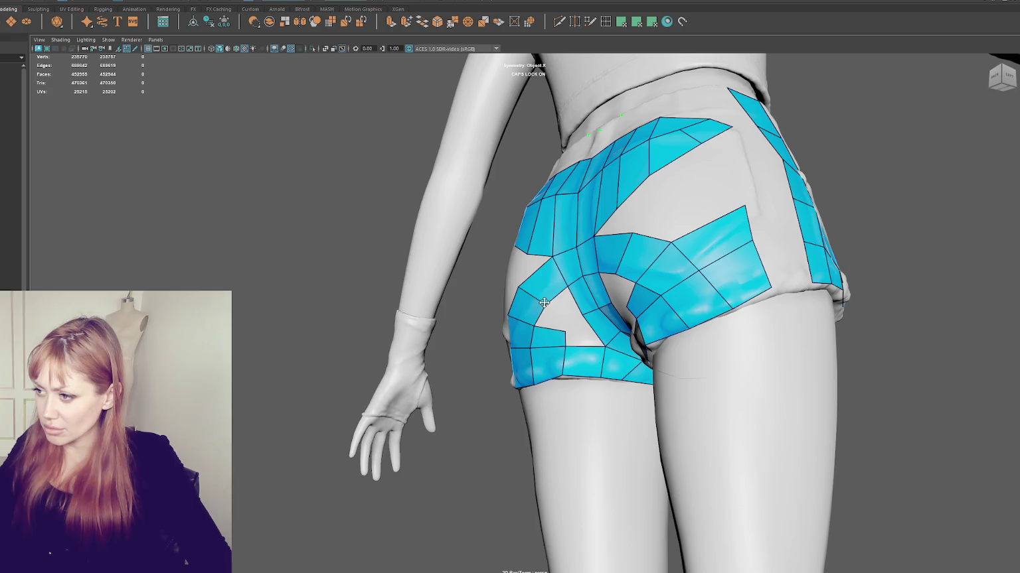
left_click_drag(529, 345, 583, 340)
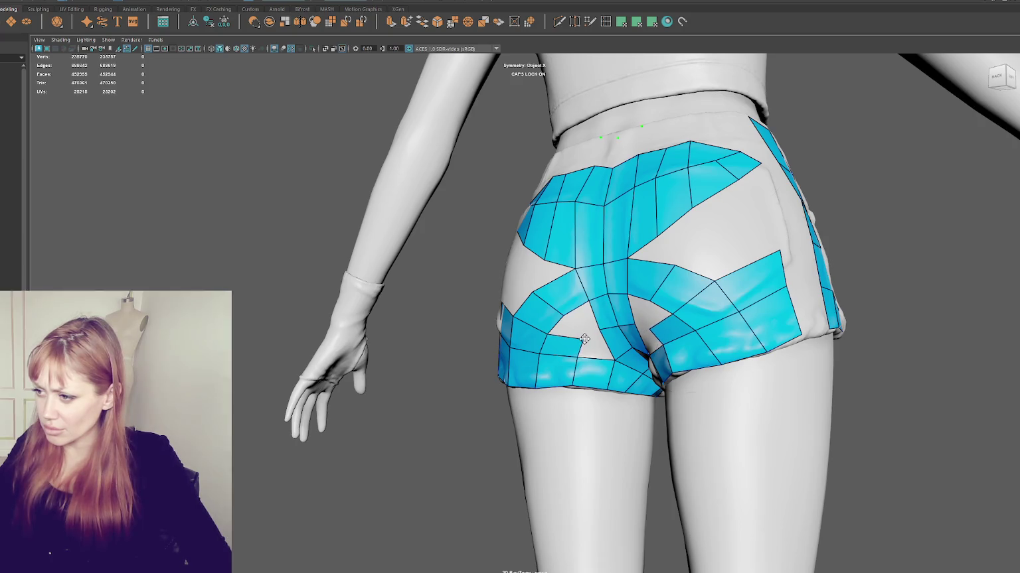
left_click(590, 343, "shift")
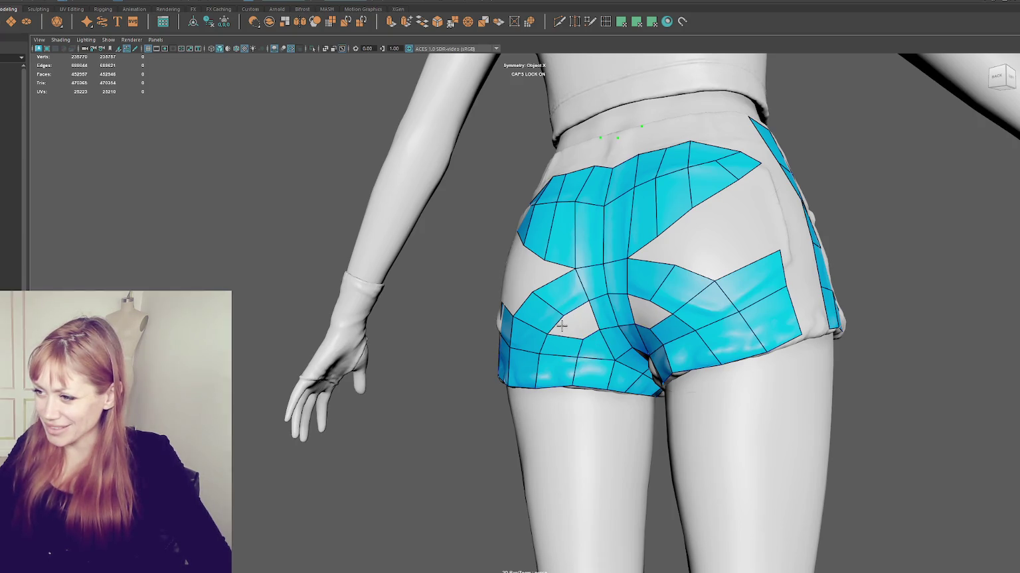
left_click_drag(567, 325, 586, 314, "alt")
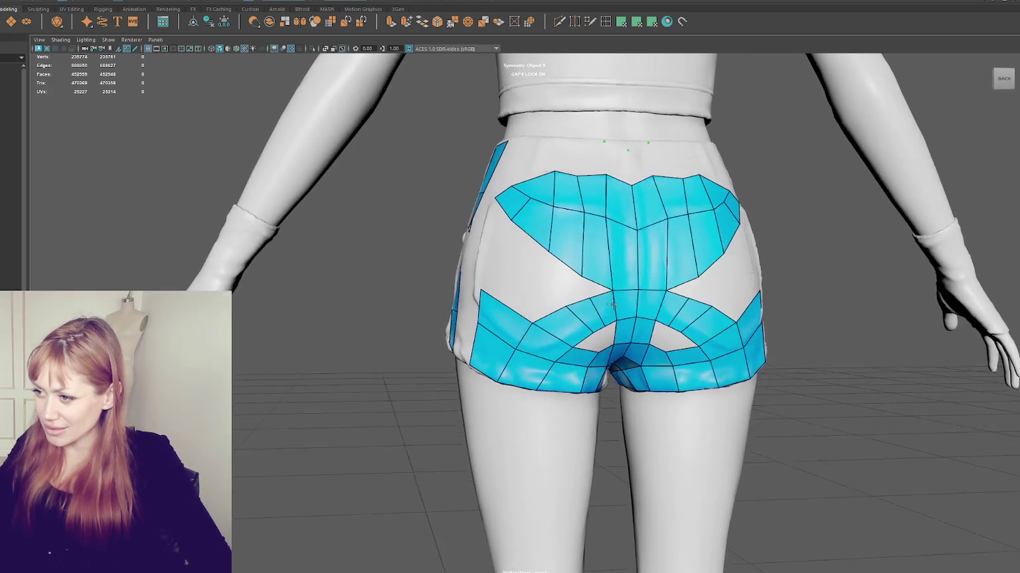
mouse_move(578, 289)
left_mouse_down("alt")
mouse_move(612, 316)
mouse_move(586, 304)
left_mouse_up("alt")
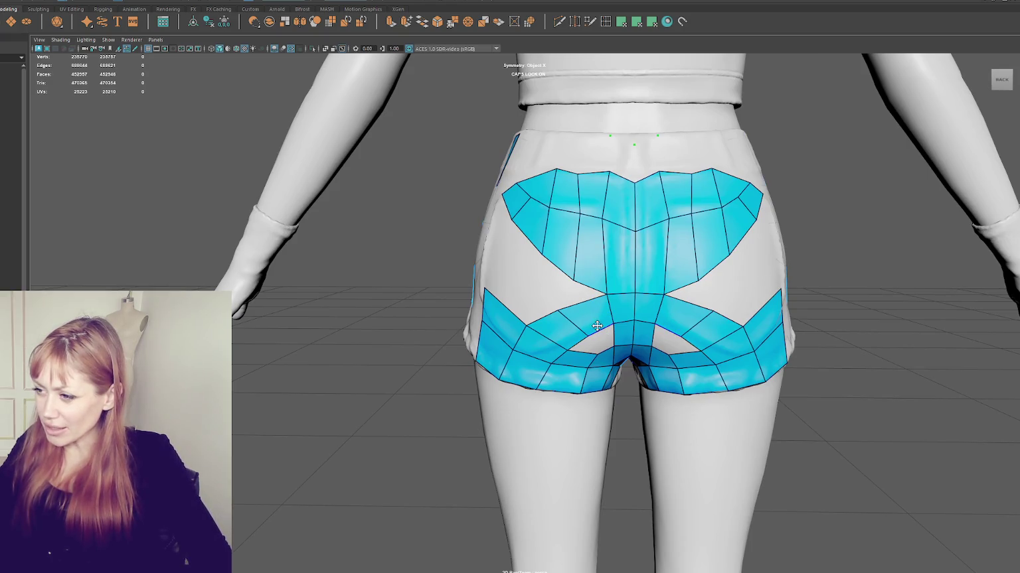
mouse_move(617, 324)
left_mouse_down("alt")
mouse_move(593, 299)
mouse_move(595, 313)
left_mouse_up("alt")
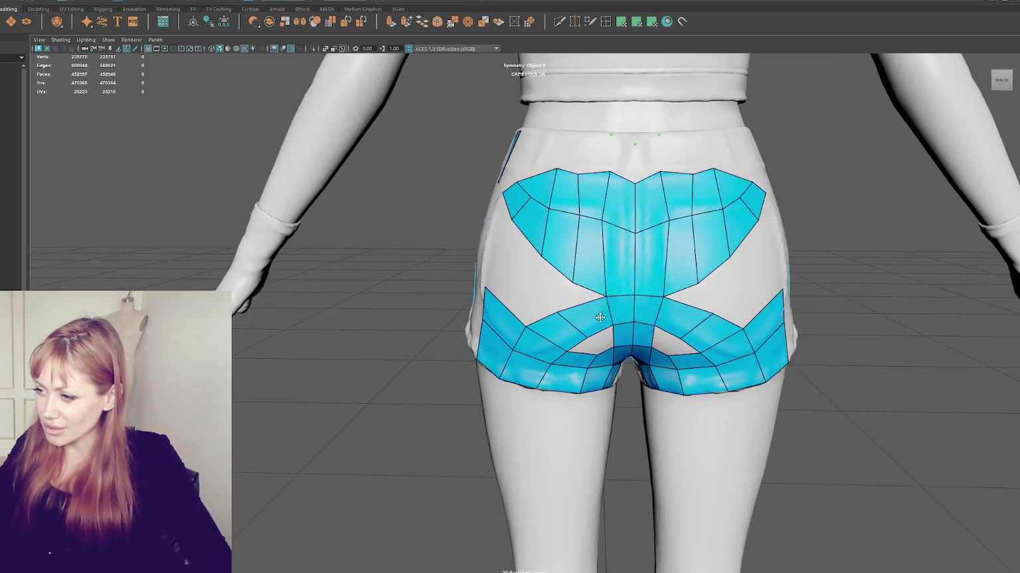
Delete the strap faces near the centre and refill both mirrored gaps, joining the straps to the centre column.
left_click(593, 315)
key("Delete")
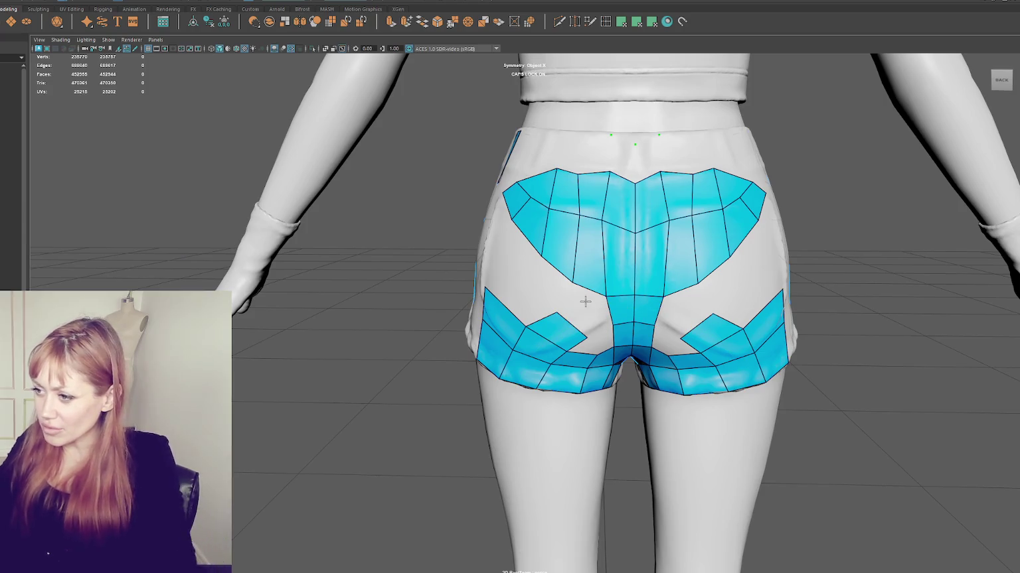
left_click(594, 307, "shift")
left_click(584, 325, "shift")
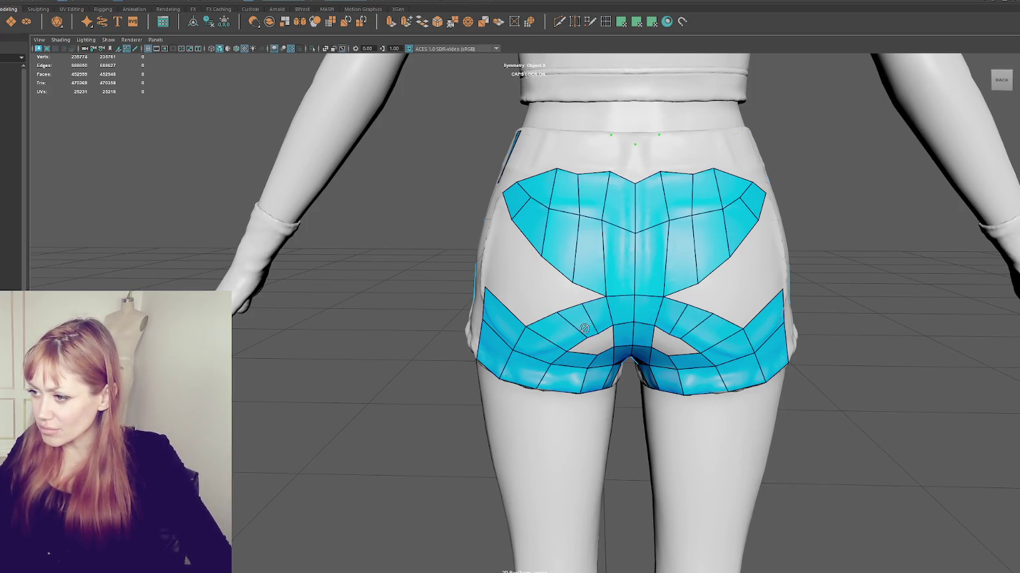
left_click_drag(584, 325, 602, 314, "alt")
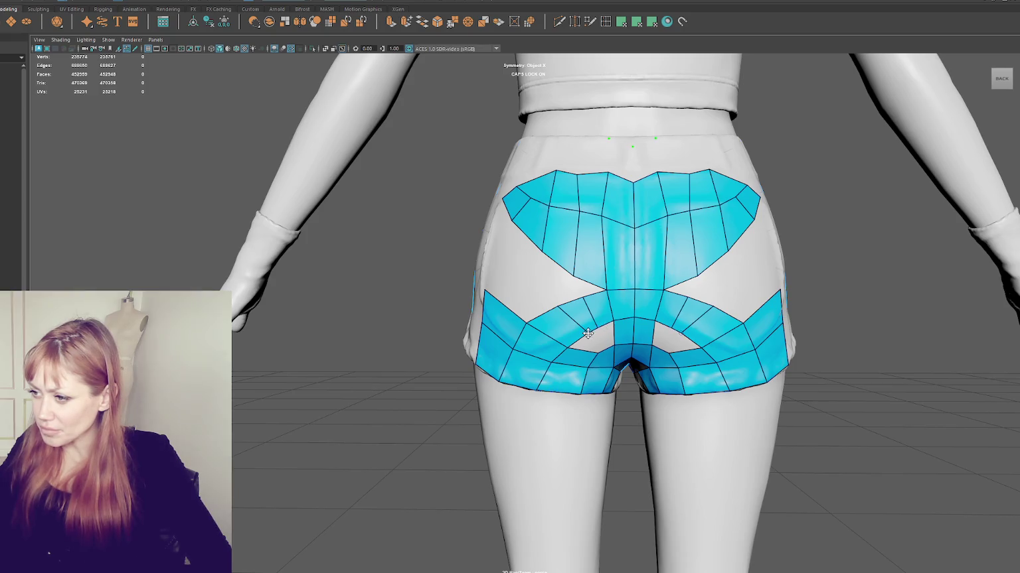
left_click(597, 337, "shift")
left_click_drag(617, 322, 617, 322, "alt")
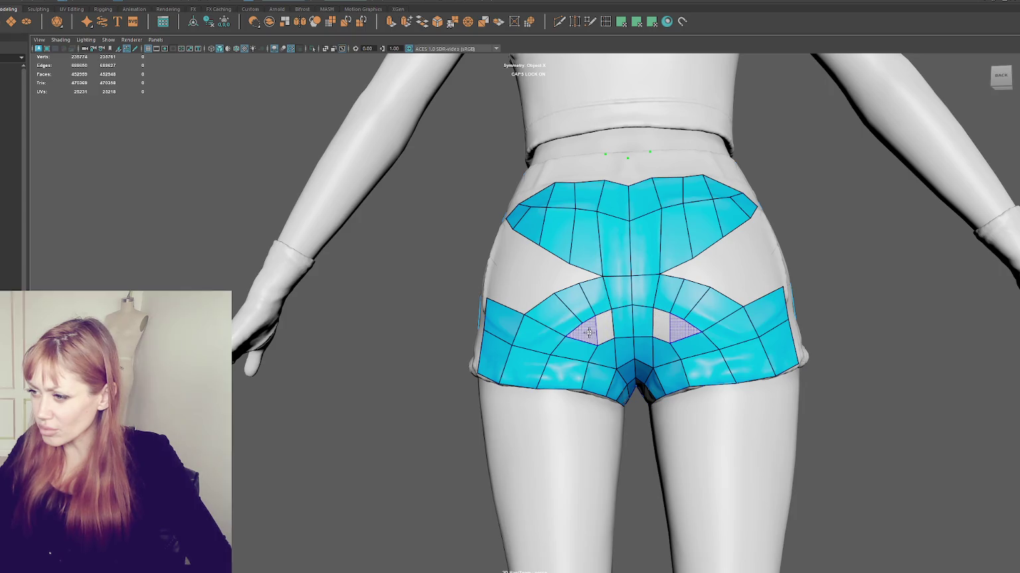
Fill both inner strap gaps, slide a vertex into place, and insert an edge loop across the back patch.
left_click(591, 332, "shift")
left_click(582, 335, "shift")
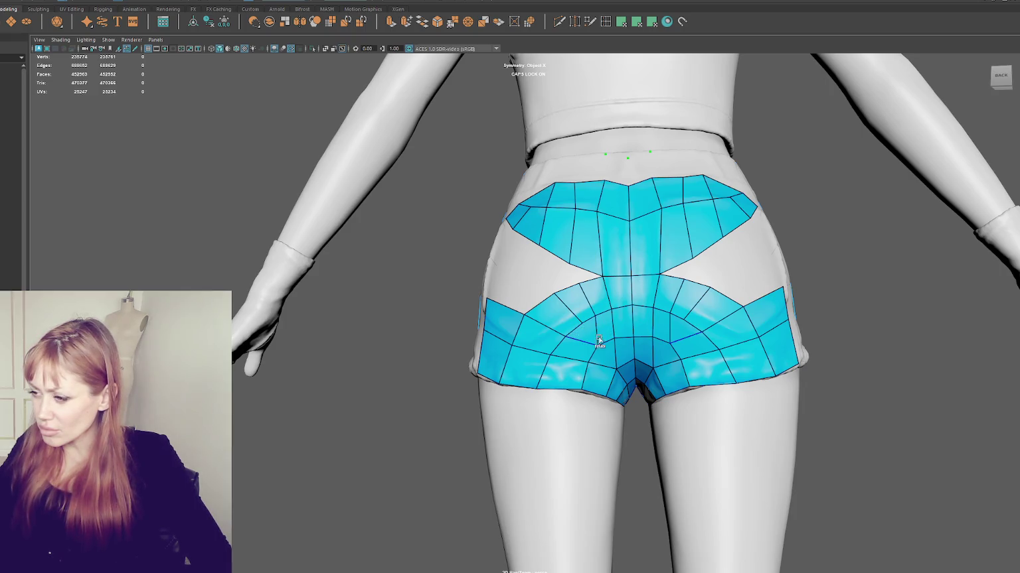
left_click_drag(663, 337, 650, 325, "alt")
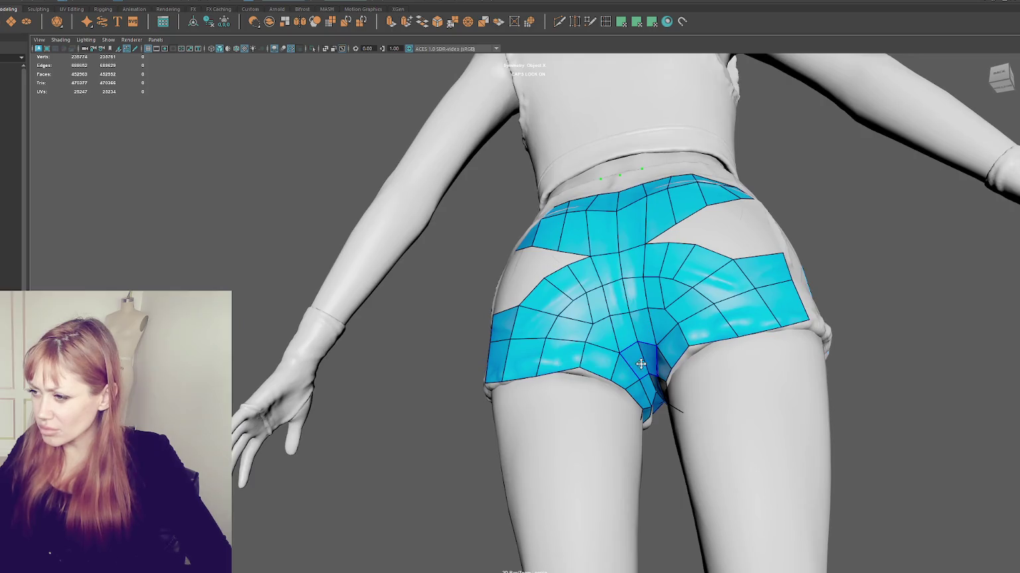
left_click_drag(593, 323, 609, 315)
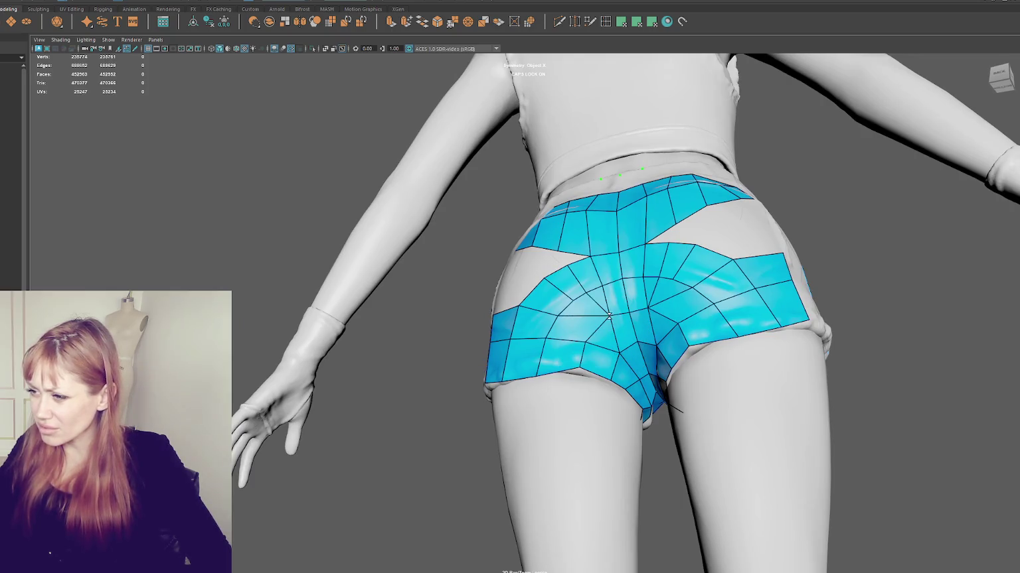
left_click(616, 328, "ctrl")
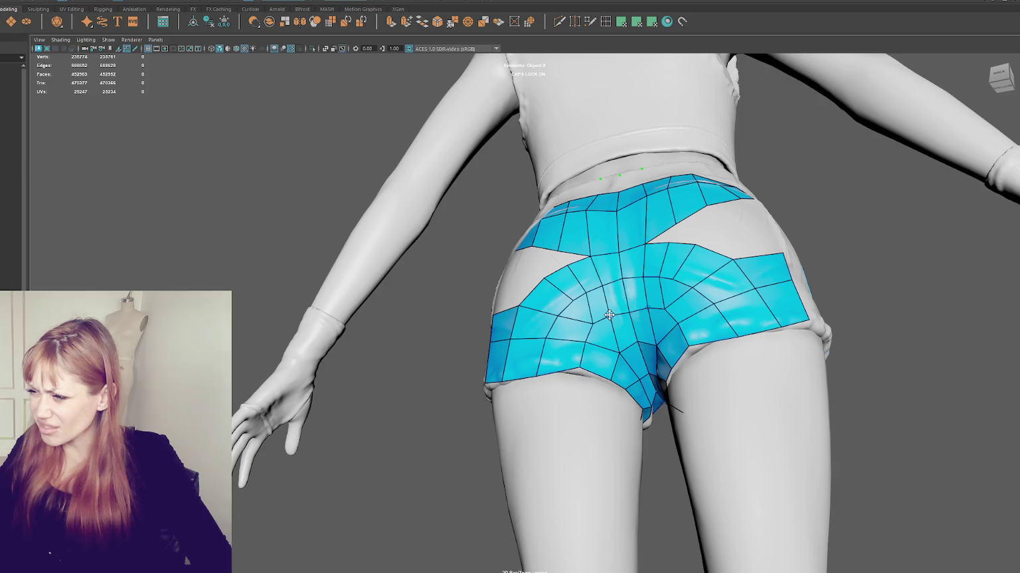
mouse_move(610, 317)
left_mouse_down("alt")
mouse_move(606, 345)
mouse_move(577, 318)
mouse_move(563, 341)
mouse_move(592, 312)
mouse_move(571, 315)
left_mouse_up("alt")
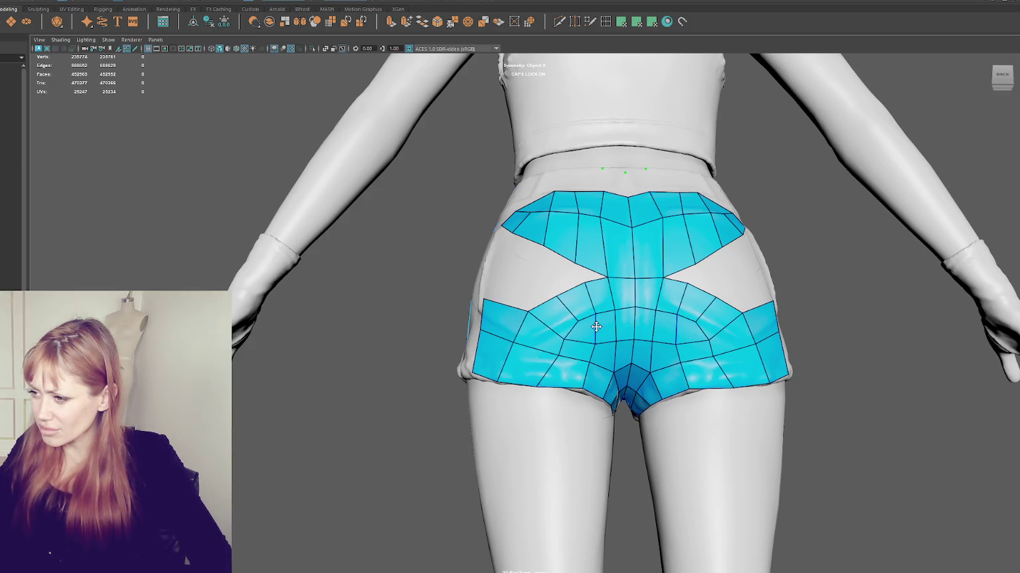
Open a hole in the lower back patch by deleting four faces near the seat centre.
right_click(594, 327)
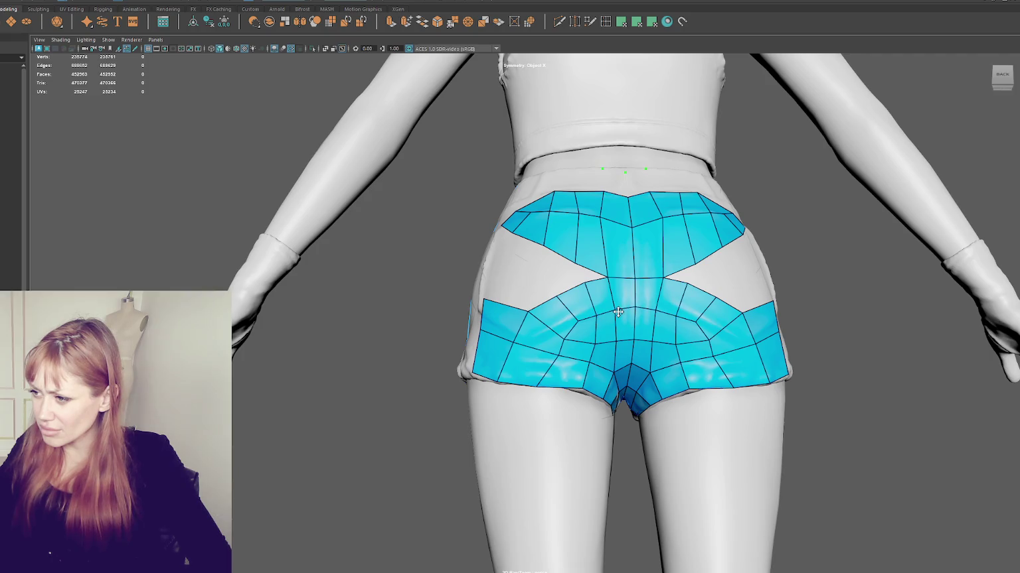
left_click_drag(618, 312, 649, 327, "alt")
left_click_drag(533, 373, 558, 340, "alt")
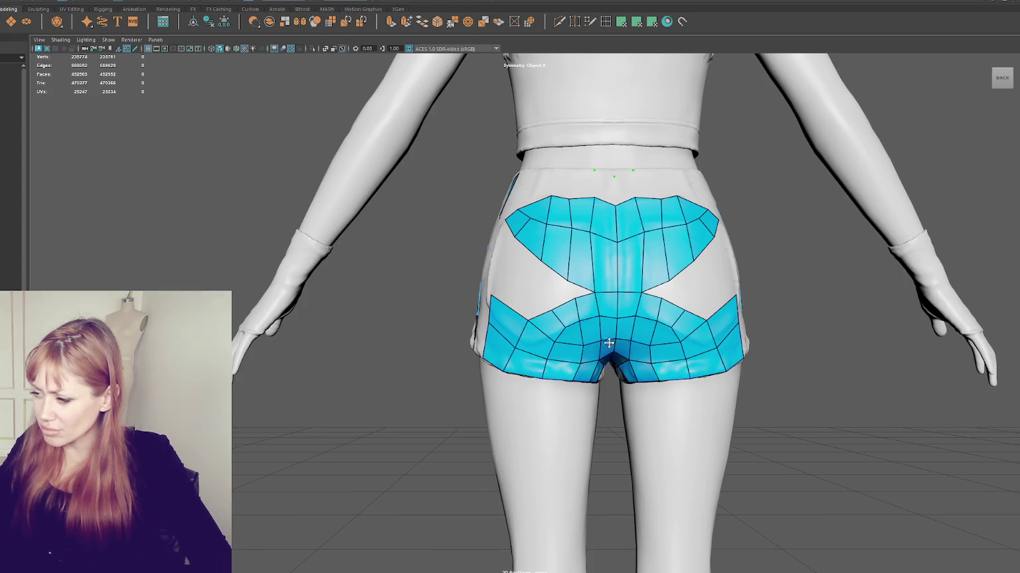
left_click_drag(608, 342, 568, 309, "alt")
scroll(570, 322, "up", 2)
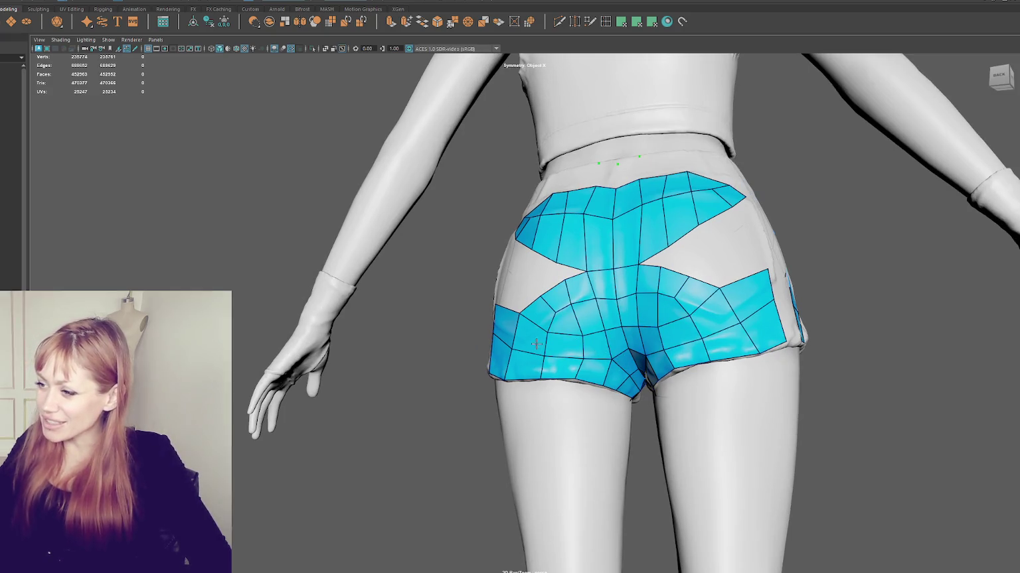
left_click(593, 349, "ctrl+shift")
scroll(580, 331, "up", 1)
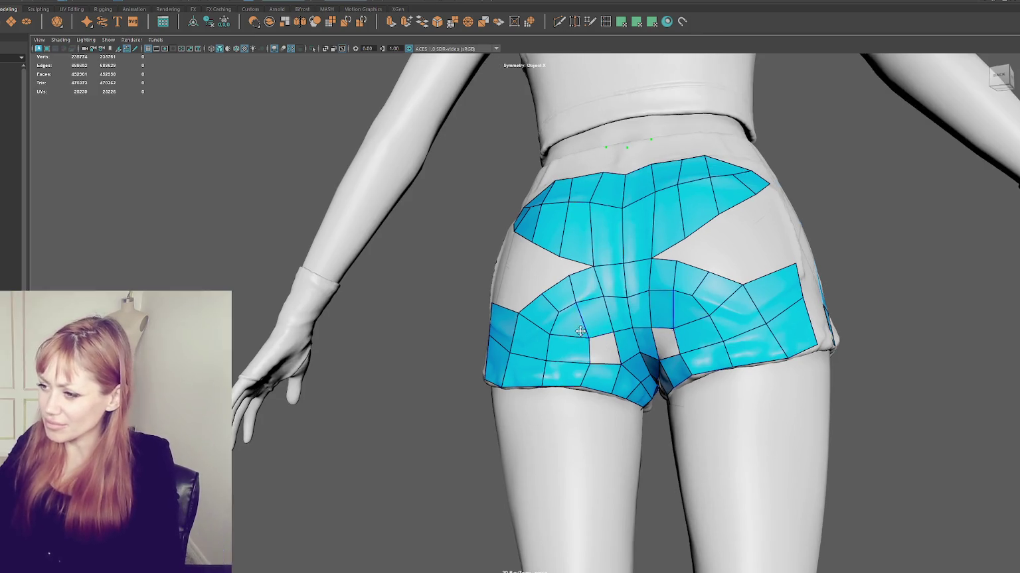
left_click(579, 331, "ctrl+shift")
left_click(594, 317, "ctrl+shift")
left_click(568, 346, "ctrl+shift")
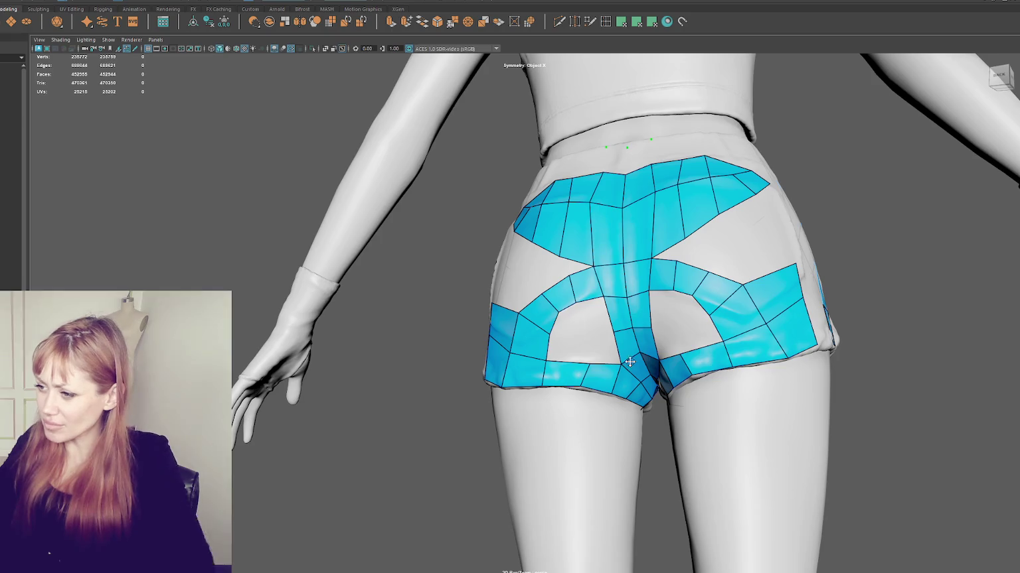
Refill the holes with mirrored quads around the seat centre, replacing one misplaced quad.
left_click(557, 311, "shift")
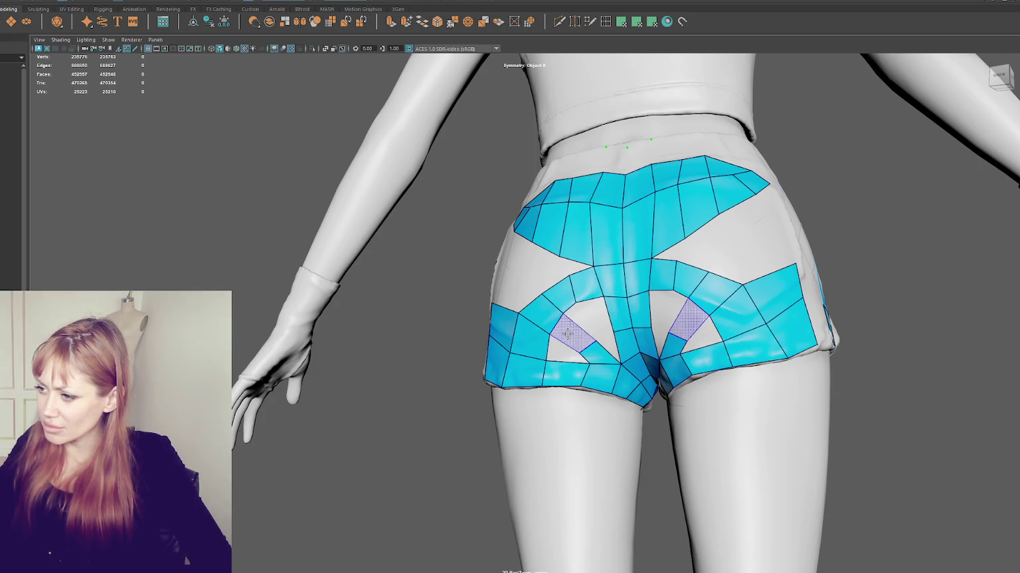
left_click(589, 309, "shift")
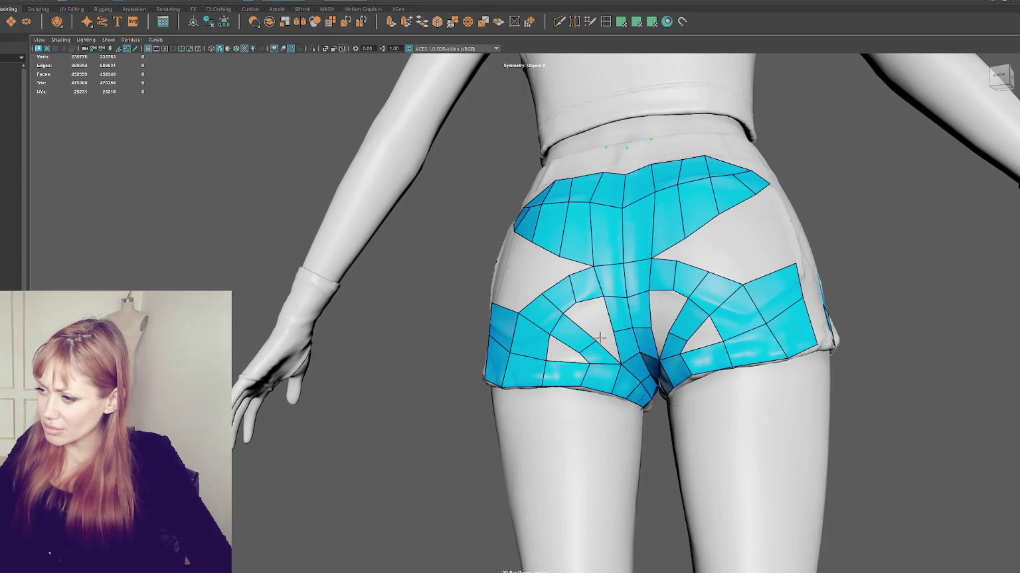
left_click(606, 344, "shift")
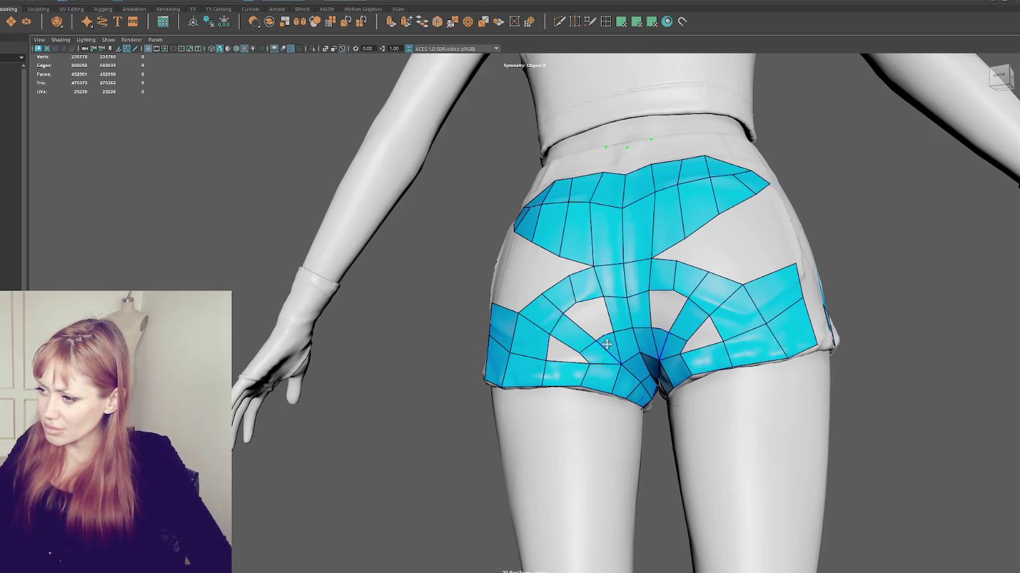
mouse_move(600, 334)
left_mouse_down()
mouse_move(595, 321)
mouse_move(632, 314)
left_mouse_up()
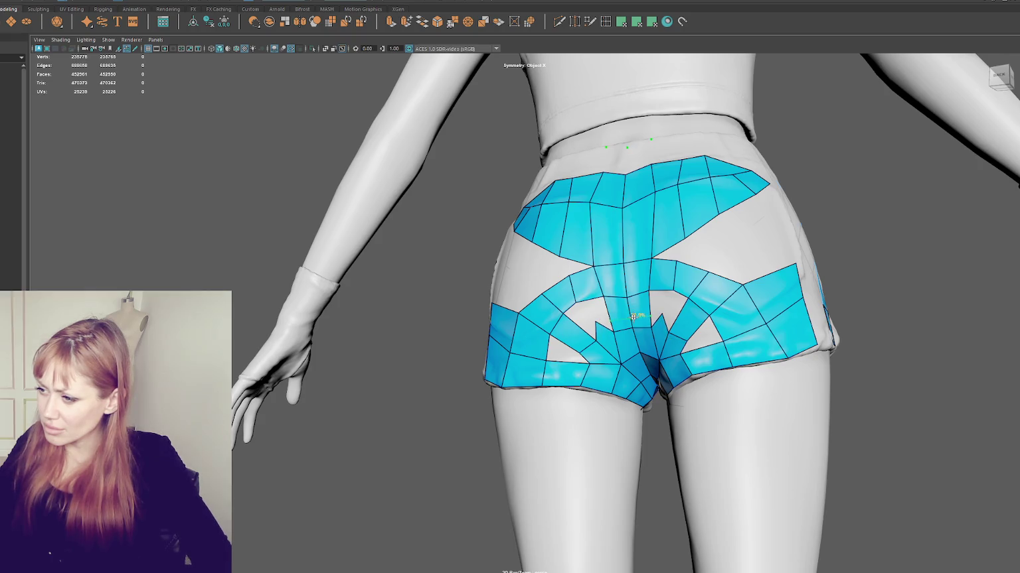
left_click(624, 321, "ctrl+shift")
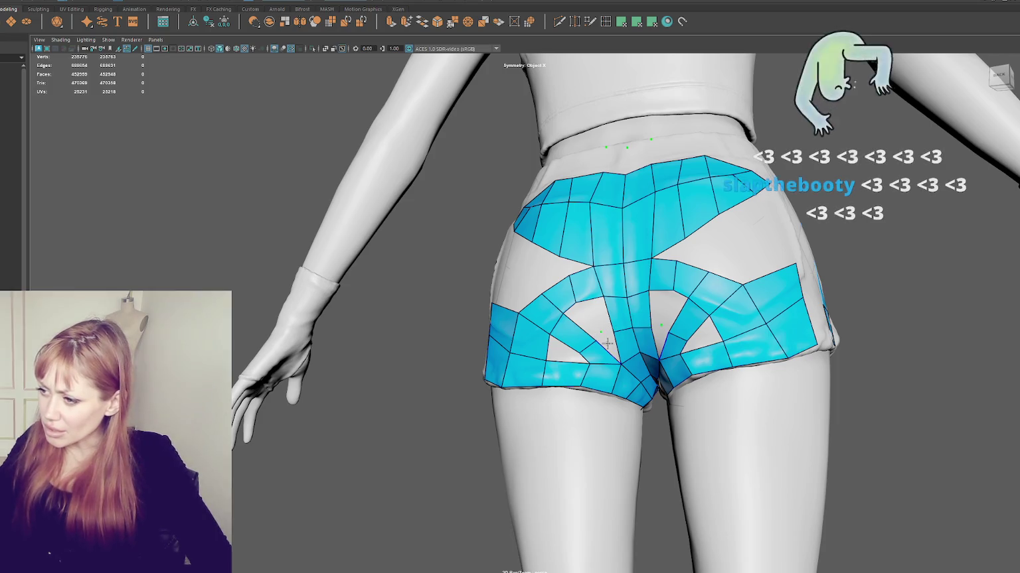
left_click(602, 334, "shift")
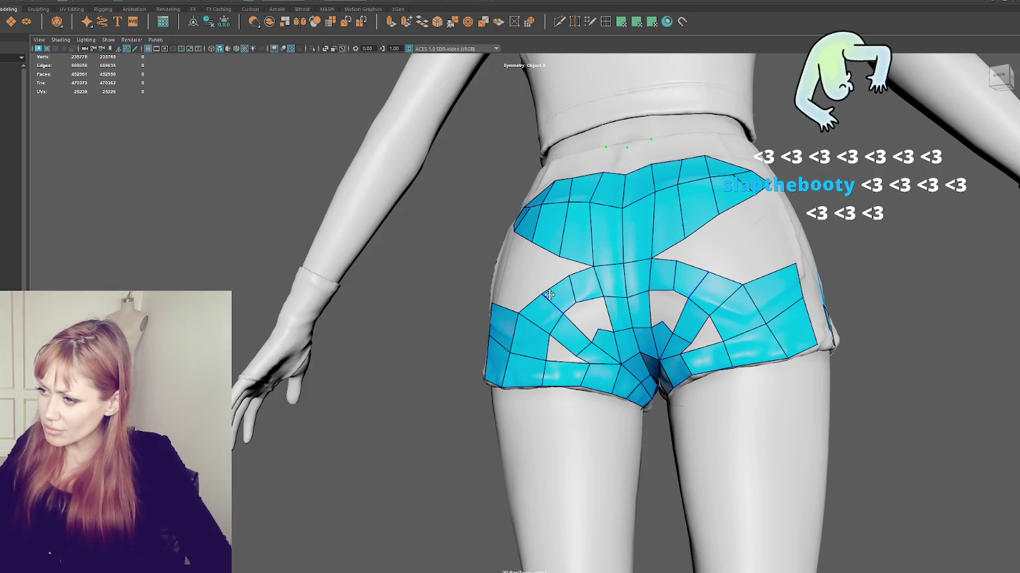
left_click(584, 312, "shift")
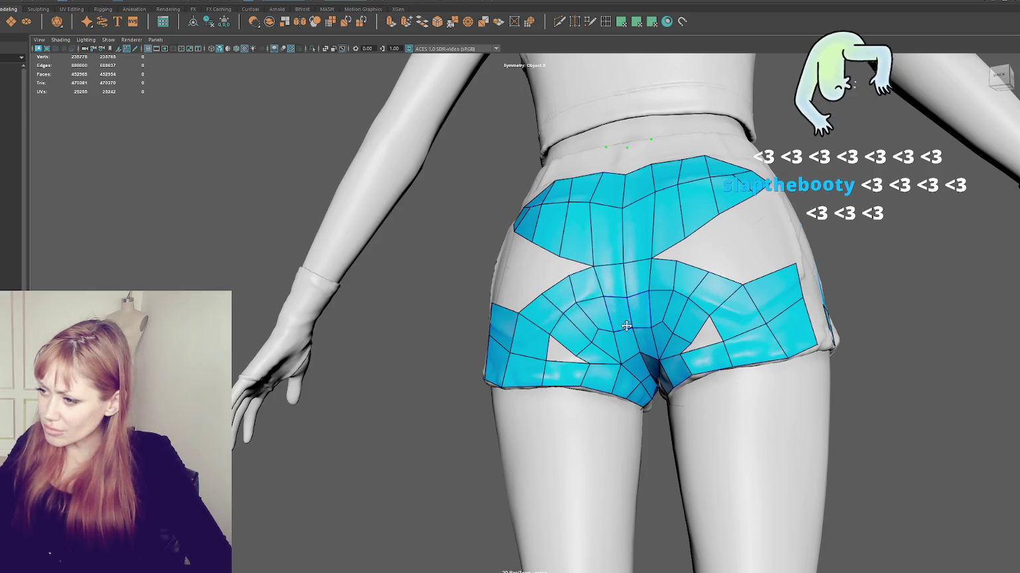
left_click_drag(584, 312, 611, 360, "alt")
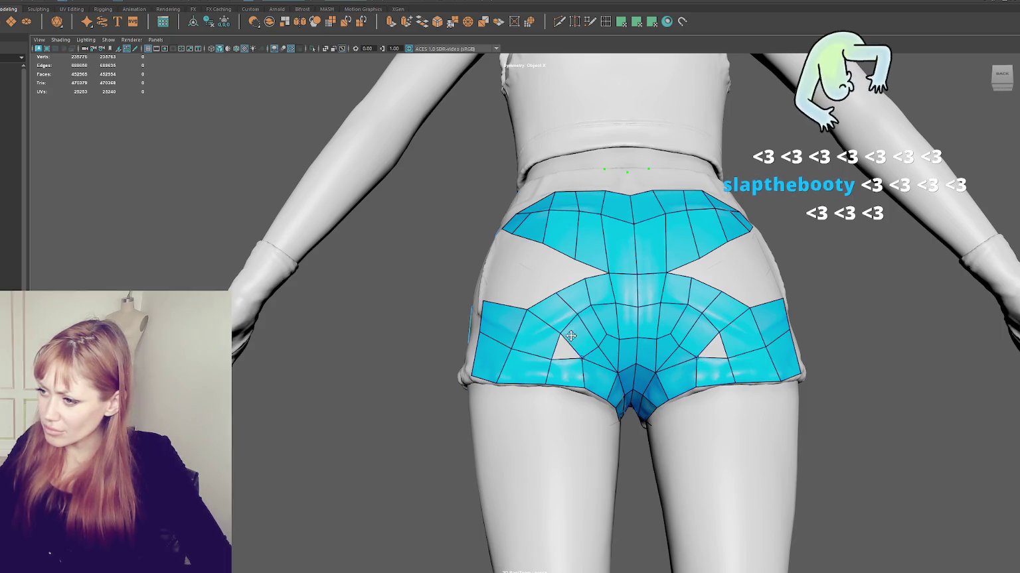
Fill the triangular holes with quads and delete two faces at the side of the lower back patch.
left_click(551, 355, "shift")
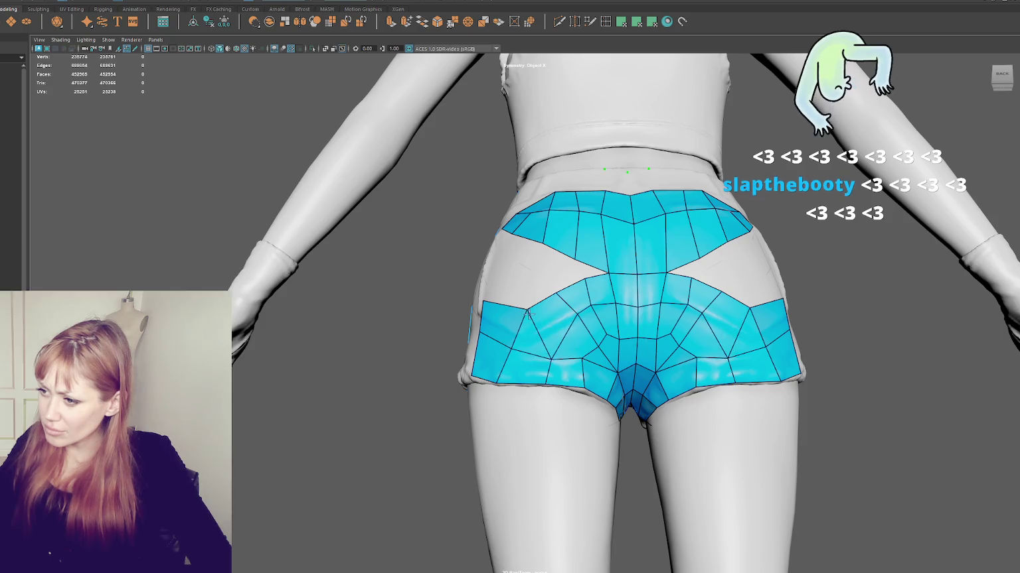
mouse_move(526, 310)
left_mouse_down("alt")
mouse_move(541, 316)
mouse_move(535, 342)
mouse_move(478, 355)
mouse_move(490, 334)
left_mouse_up("alt")
left_click(492, 335)
key("Delete")
key("4")
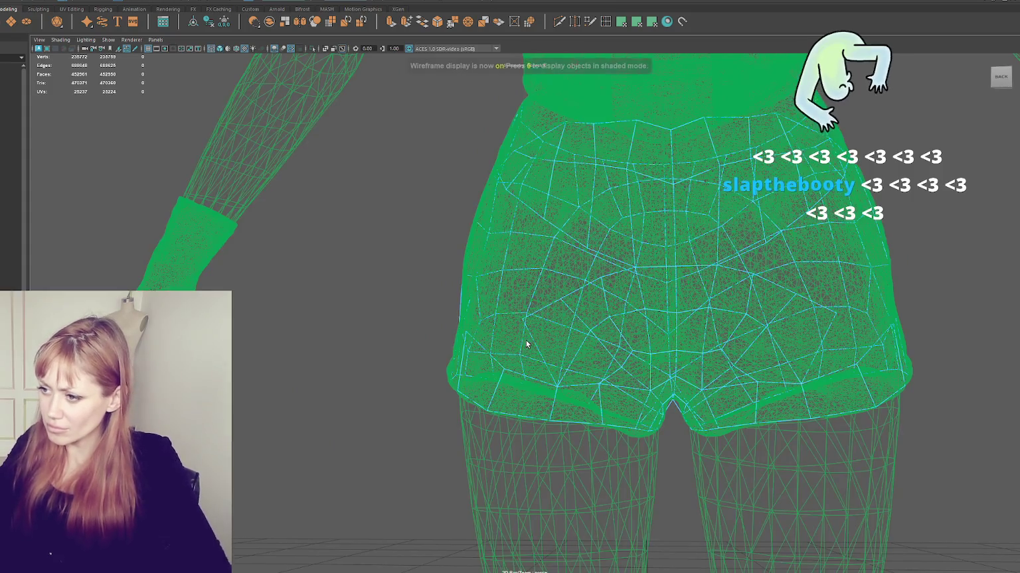
key("6")
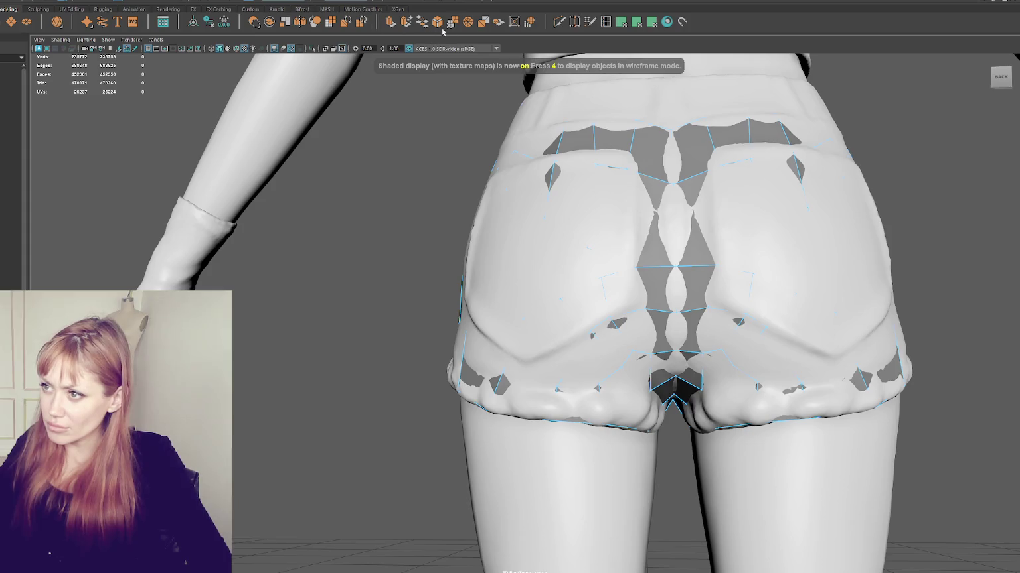
left_click(590, 22)
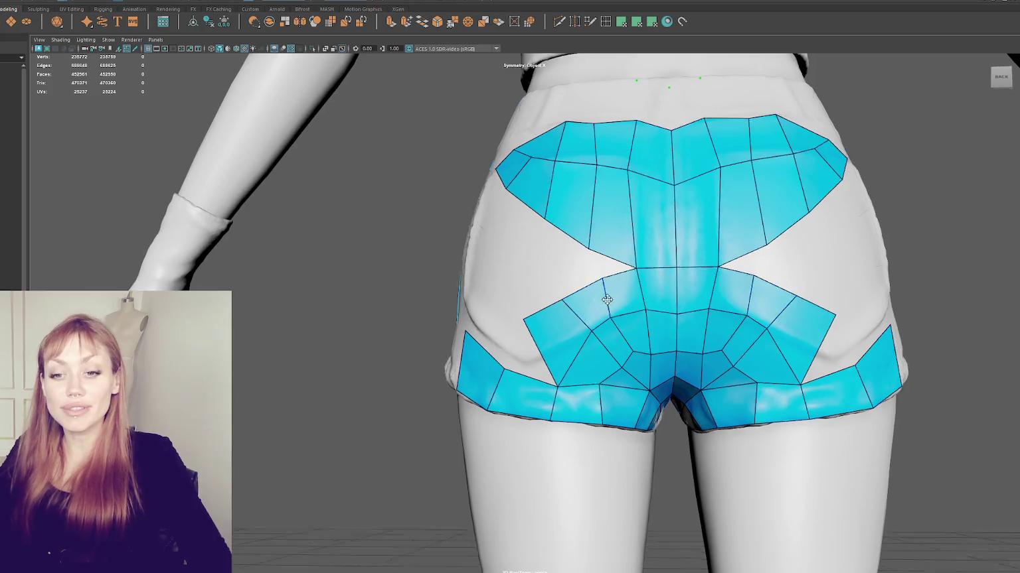
Fill the lower-left gap with mirrored quads, then delete two faces beside the seat centre.
left_click_drag(566, 303, 608, 327, "alt")
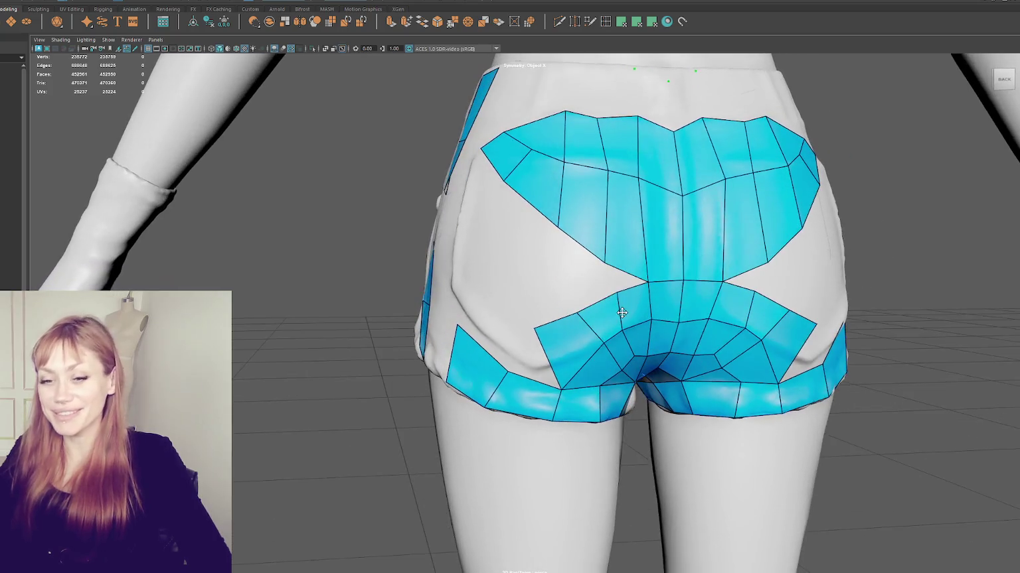
left_click(528, 345, "shift")
mouse_move(527, 345)
left_mouse_down("alt")
mouse_move(618, 373)
mouse_move(620, 360)
left_mouse_up("alt")
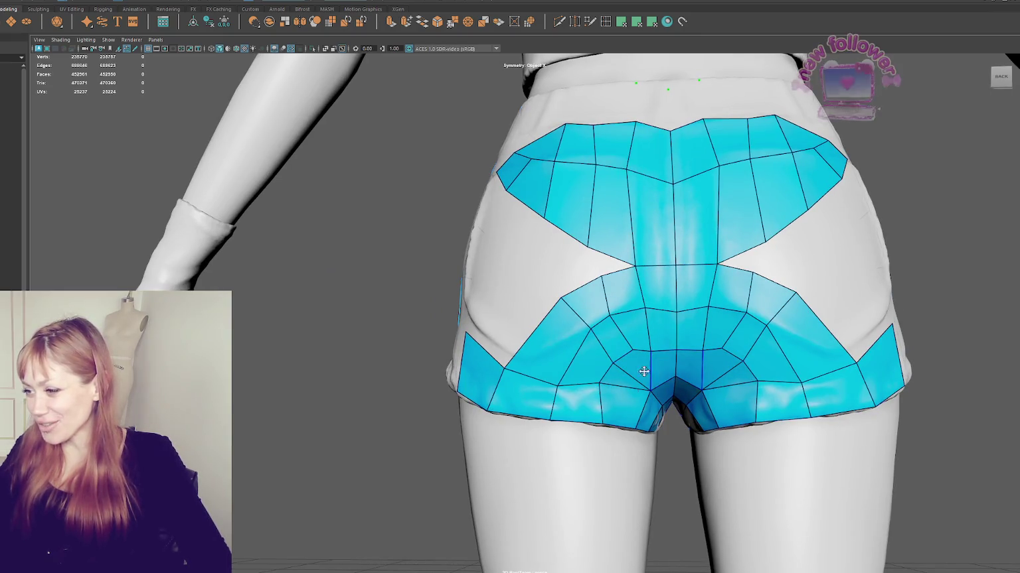
left_click_drag(603, 387, 637, 375, "alt")
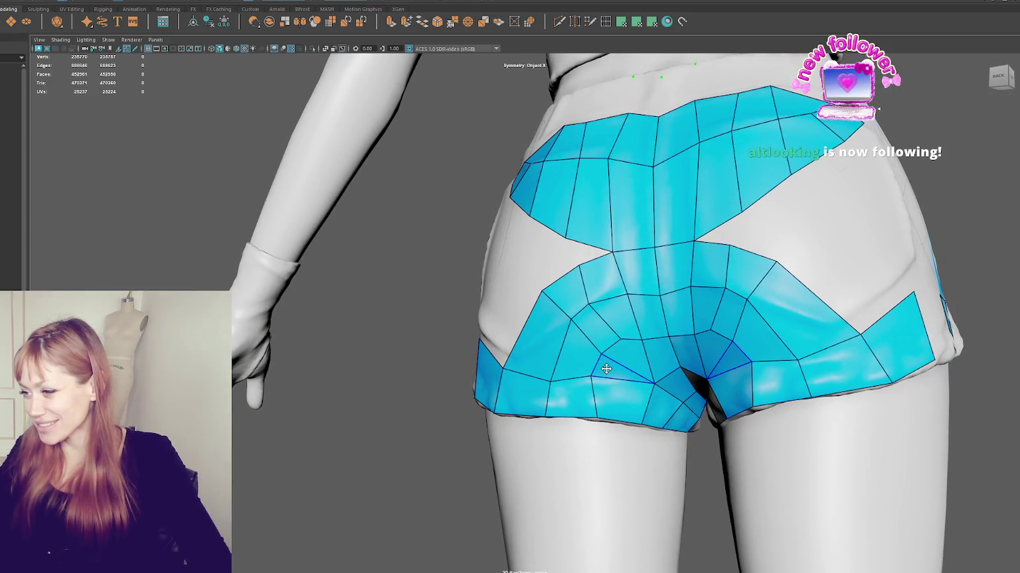
left_click(620, 353, "ctrl+shift")
left_click(616, 372, "ctrl+shift")
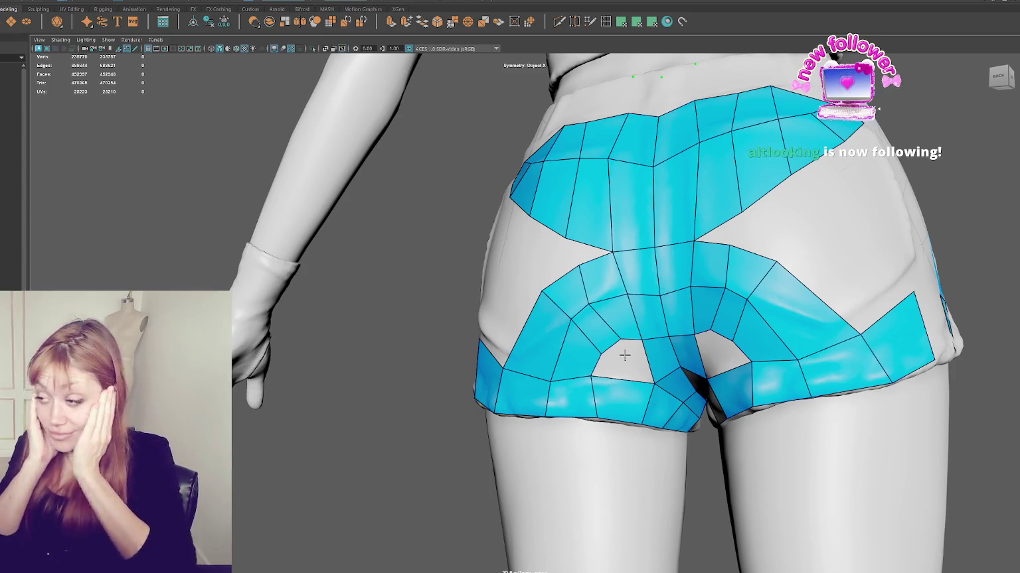
scroll(651, 319, "down", 5)
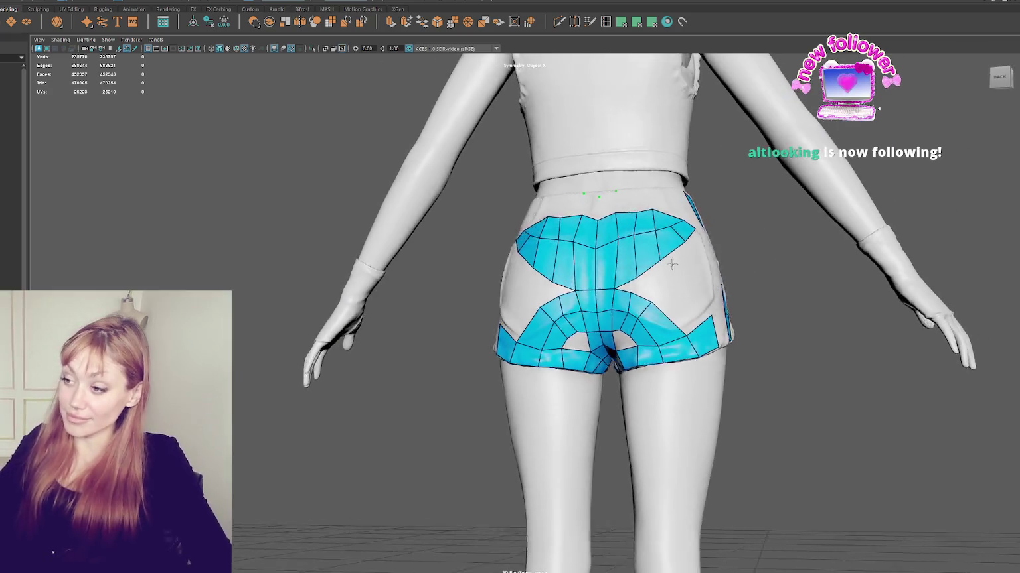
Raise the side vertices of the shorts mesh, orbit around, and bring up the leg topology reference.
scroll(688, 272, "down", 3)
mouse_move(687, 272)
left_mouse_down("alt")
mouse_move(863, 272)
mouse_move(719, 288)
left_mouse_up("alt")
scroll(885, 277, "up", 2)
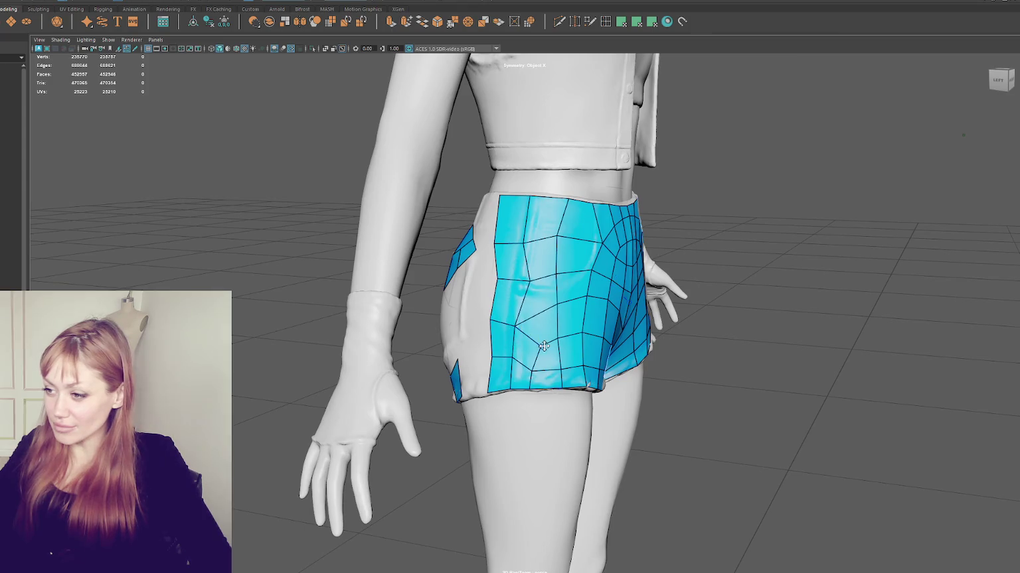
mouse_move(514, 325)
left_mouse_down()
mouse_move(524, 273)
mouse_move(514, 286)
left_mouse_up()
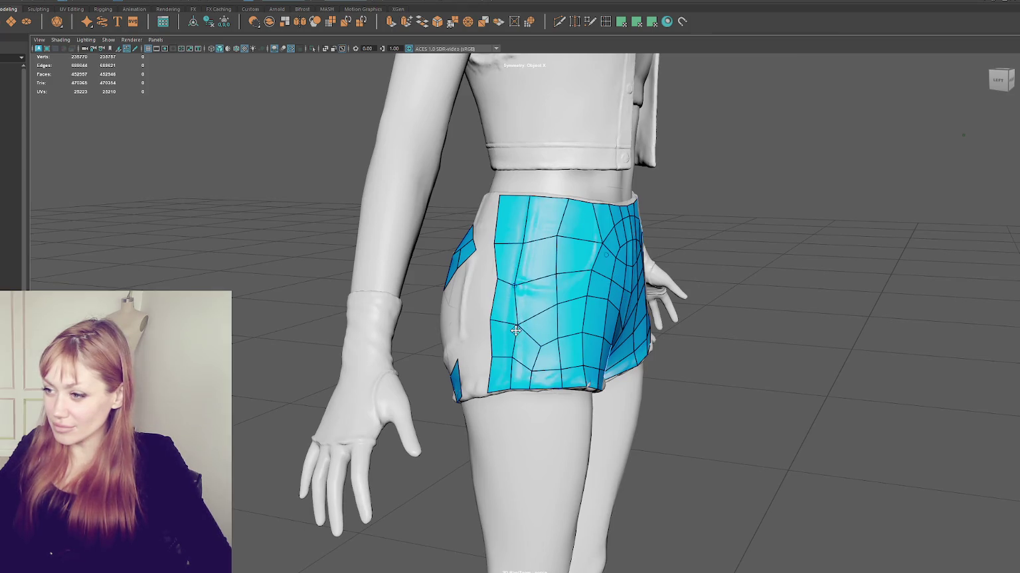
mouse_move(622, 350)
left_mouse_down("alt")
mouse_move(576, 345)
mouse_move(463, 361)
left_mouse_up("alt")
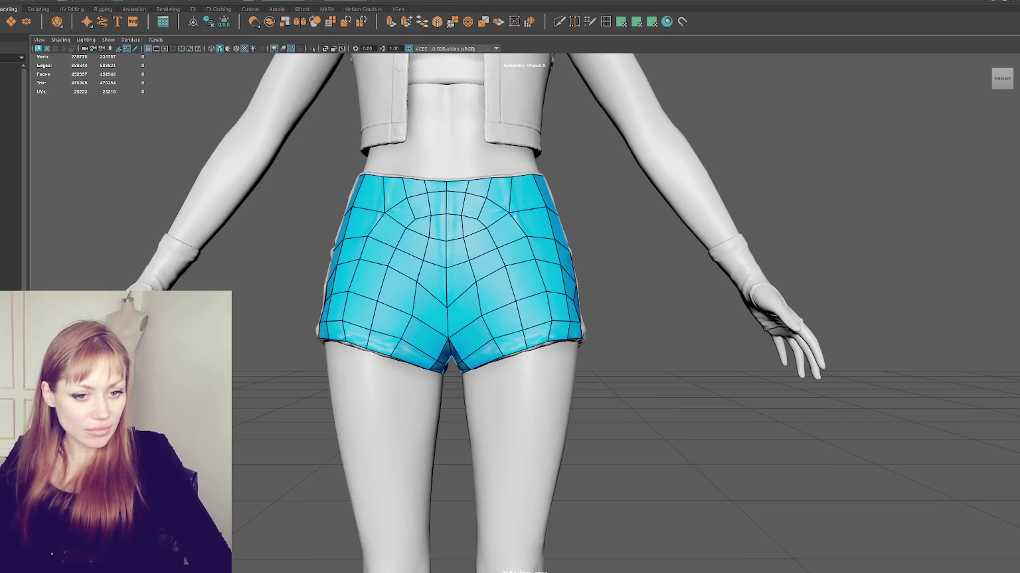
key("alt+Tab")
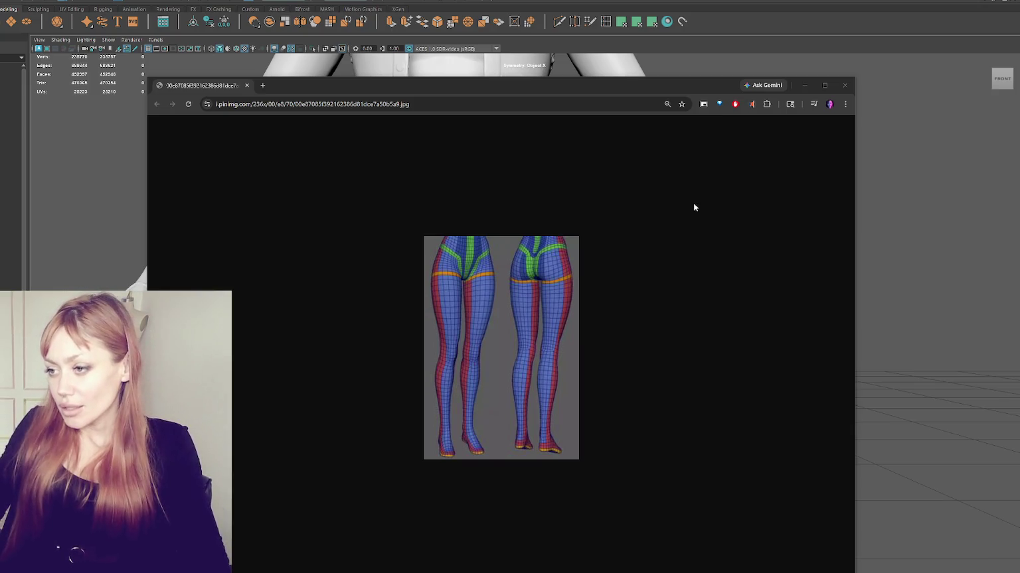
Close the leg topology reference and select the body, jacket and gloves in the Outliner.
left_click(677, 72)
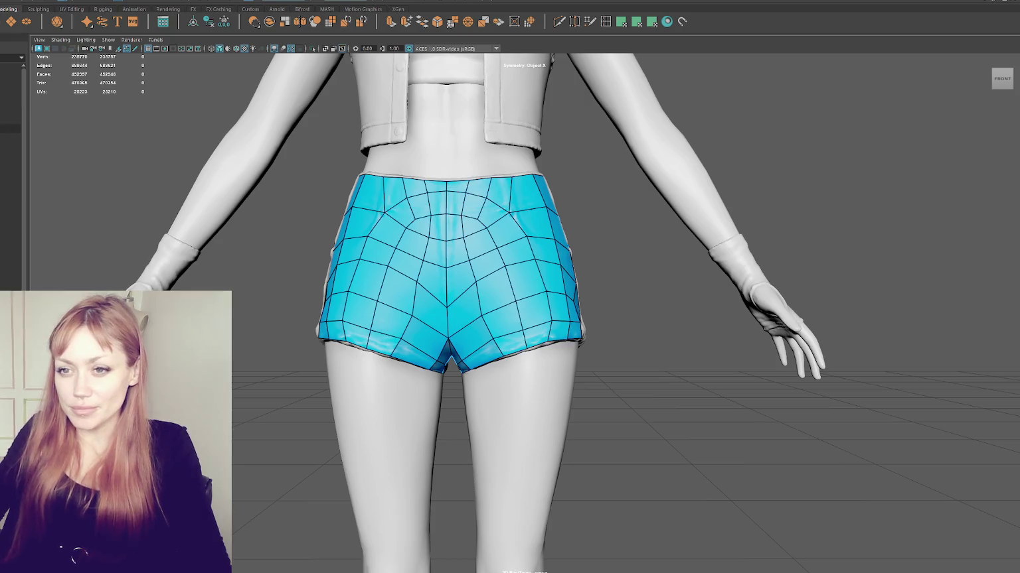
left_click(10, 128)
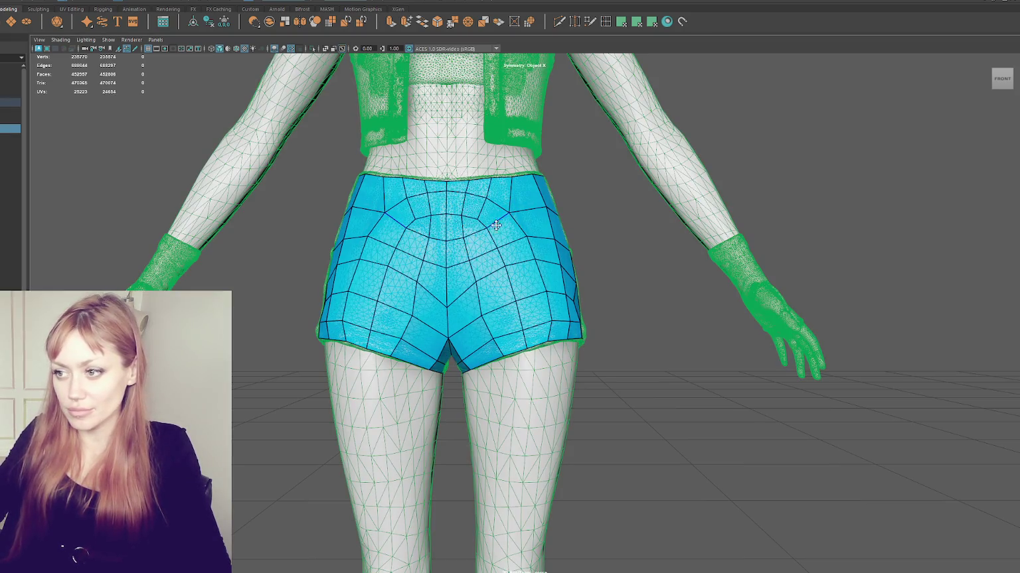
Hide the retopo shorts mesh and deselect the body and clothing meshes.
left_click(8, 174)
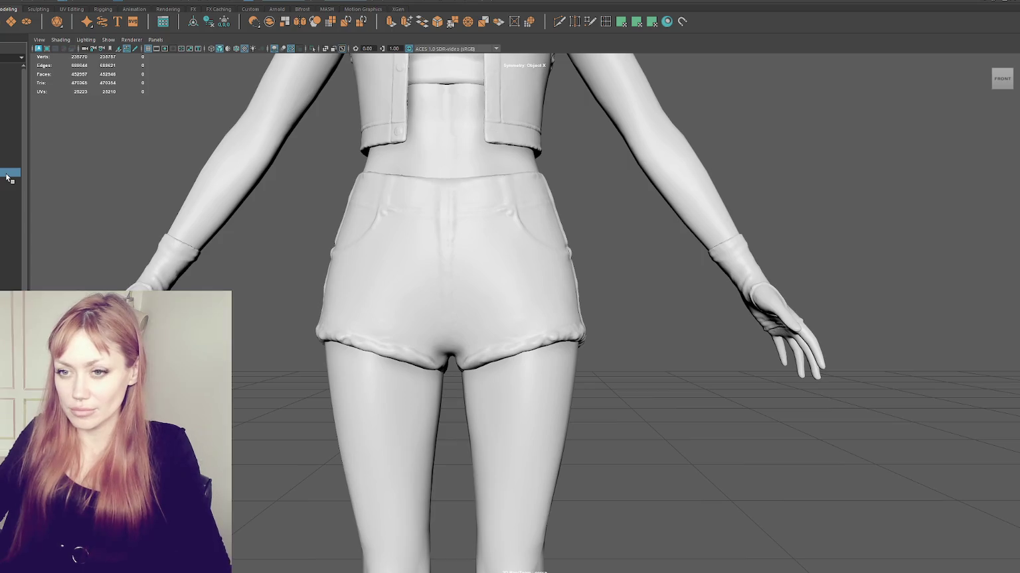
left_click(11, 133)
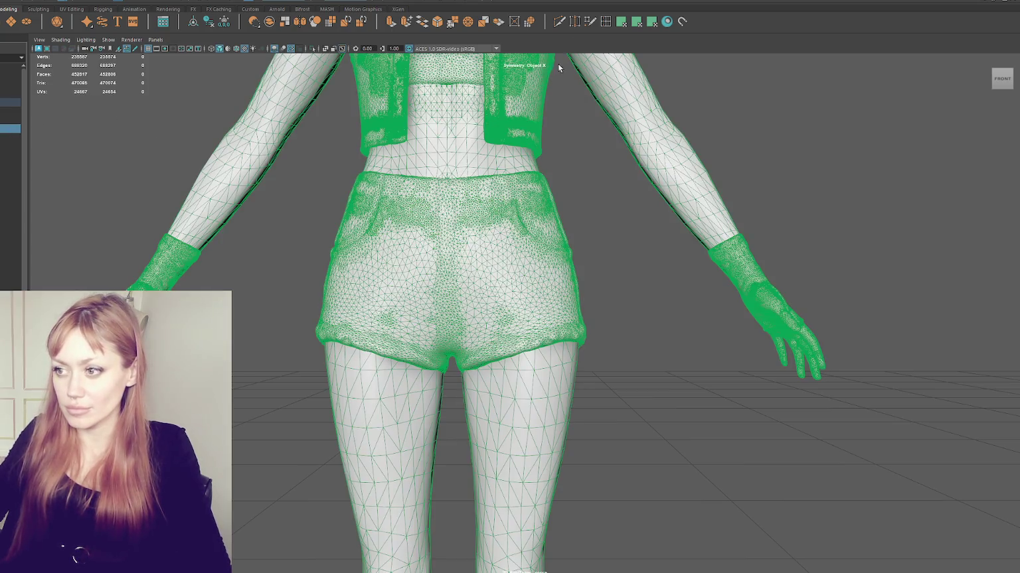
key("Delete")
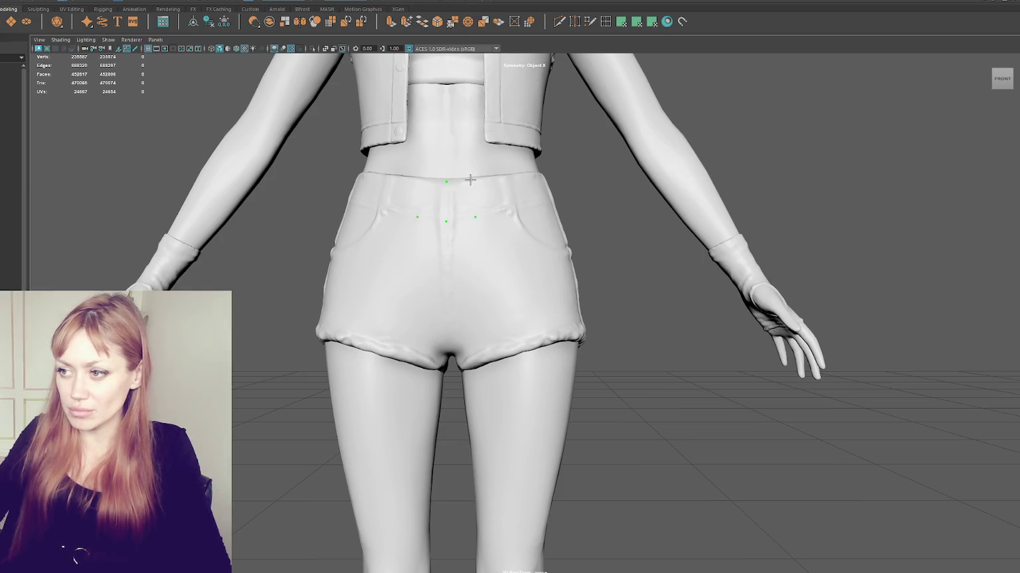
Fill a two-quad-wide strip down the front centre from waistband to crotch.
left_click(459, 198, "shift")
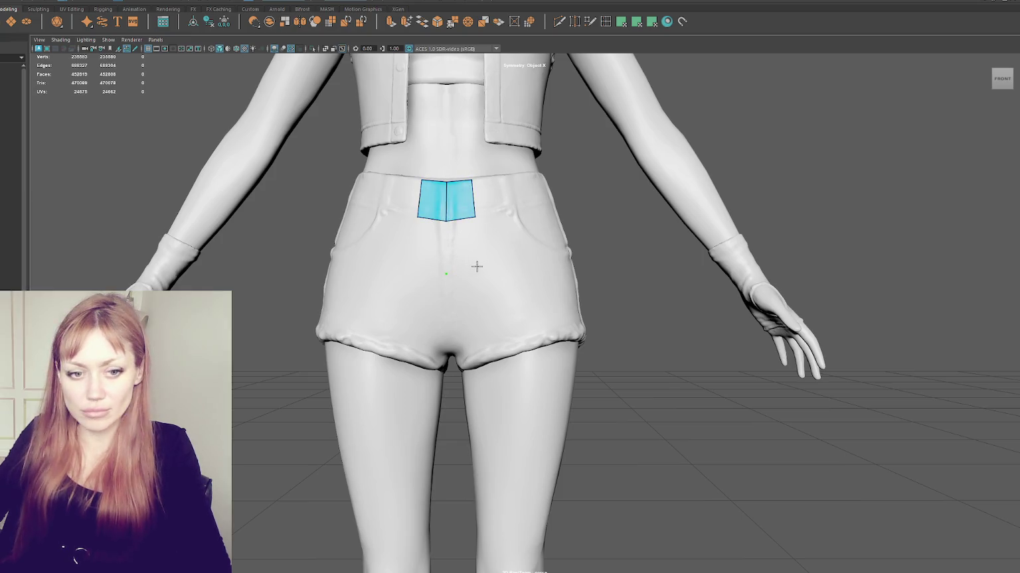
left_click(465, 269)
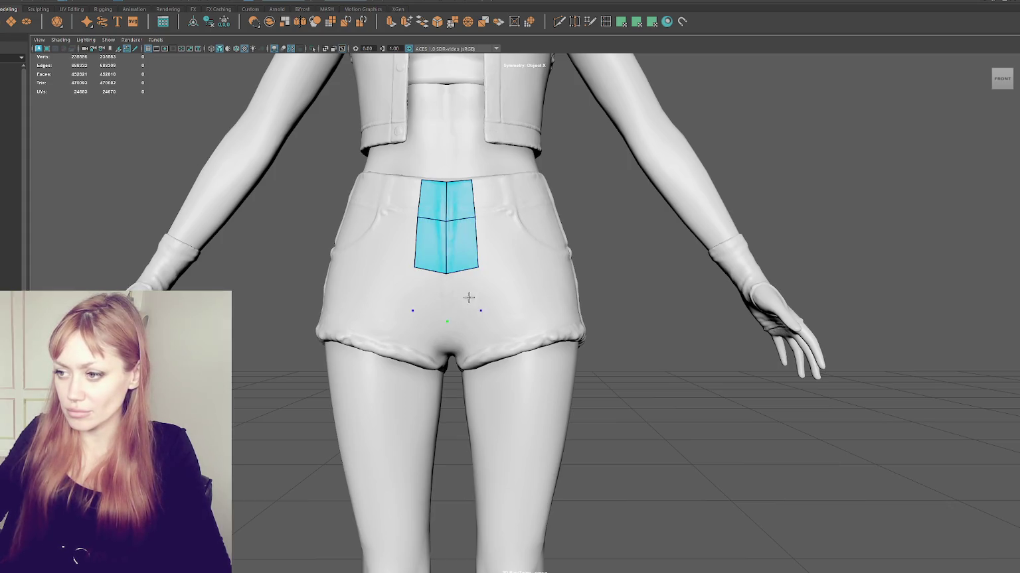
left_click(458, 317, "shift")
left_click(469, 337, "shift")
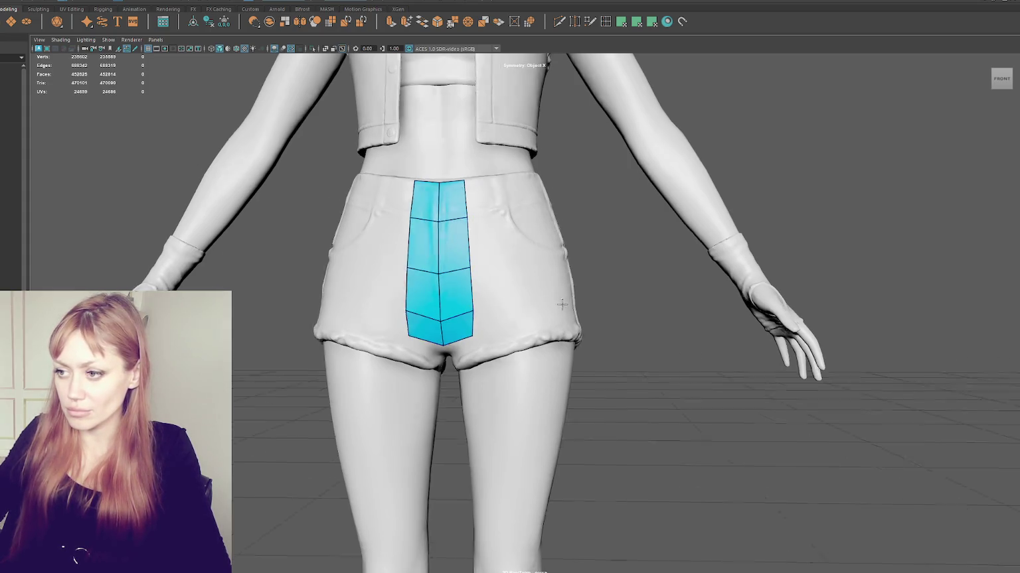
left_click_drag(468, 336, 521, 286, "alt")
scroll(520, 286, "up", 2)
scroll(518, 283, "up", 2)
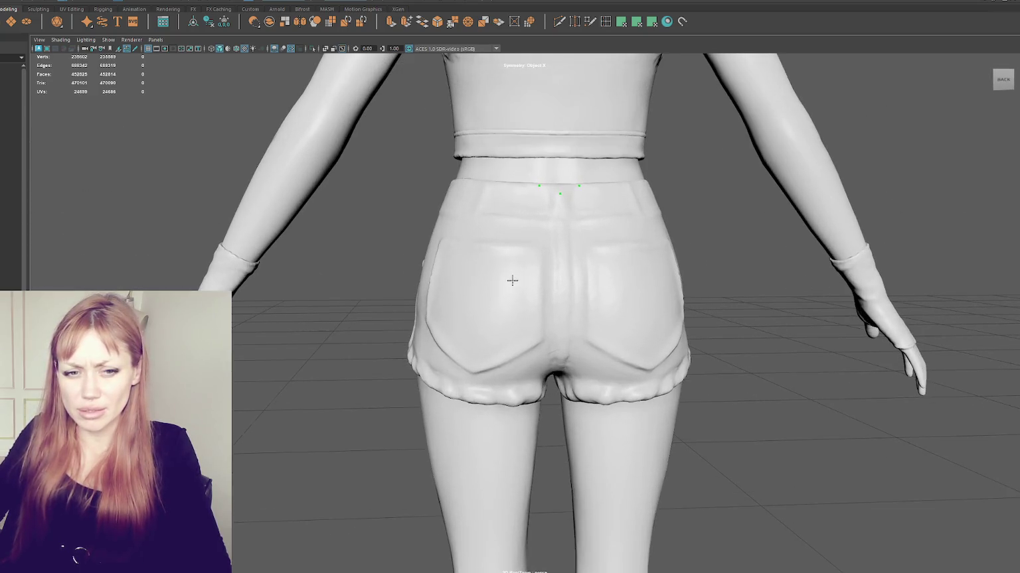
Fill quads at the back waistband, then a row below it from three new points.
scroll(564, 211, "down", 1)
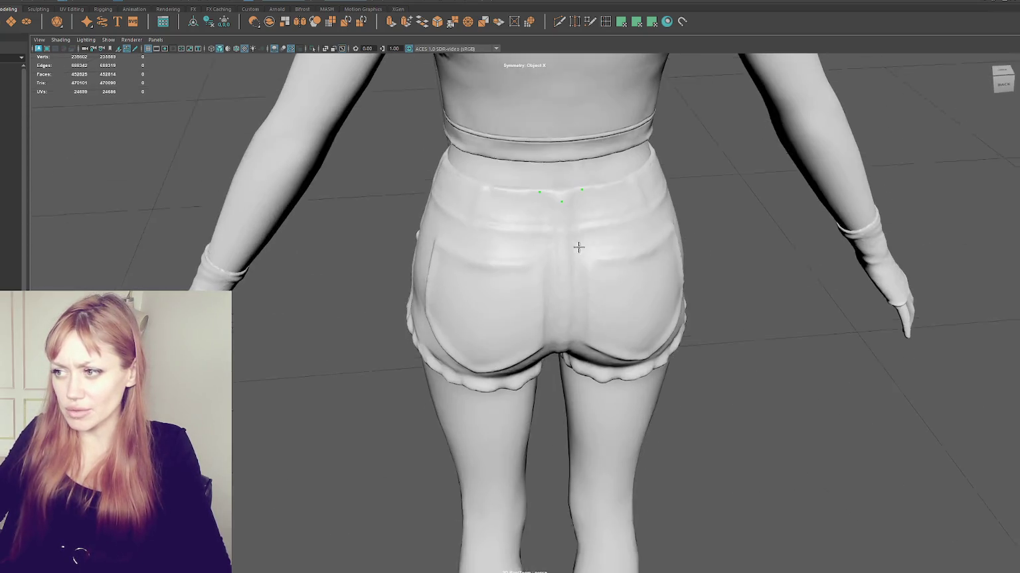
mouse_move(561, 213)
left_mouse_down("alt")
mouse_move(505, 219)
mouse_move(561, 235)
mouse_move(553, 200)
mouse_move(580, 200)
mouse_move(583, 235)
left_mouse_up("alt")
left_click(587, 234, "shift")
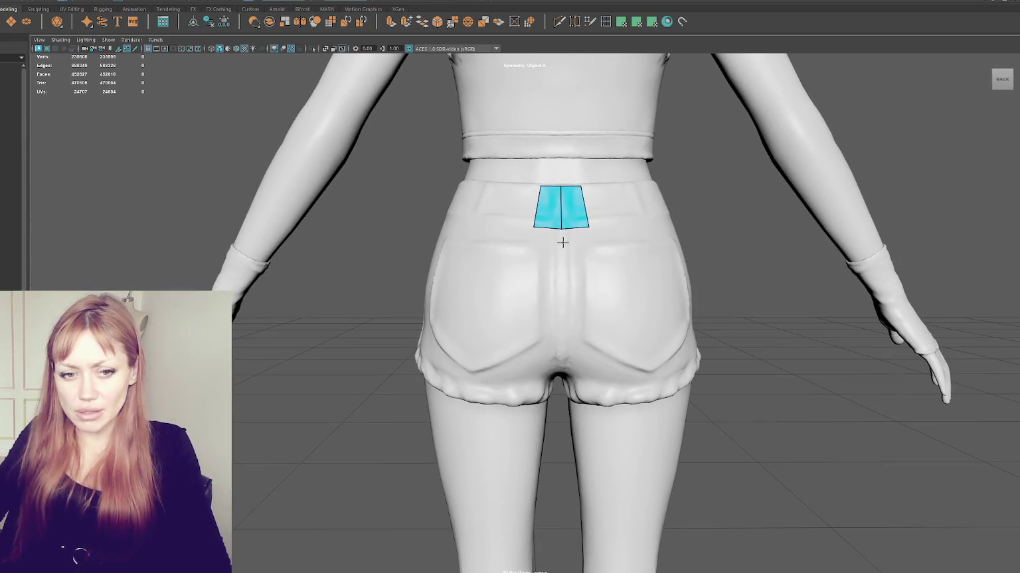
mouse_move(562, 245)
left_mouse_down("alt")
mouse_move(606, 237)
mouse_move(572, 228)
mouse_move(572, 217)
left_mouse_up("alt")
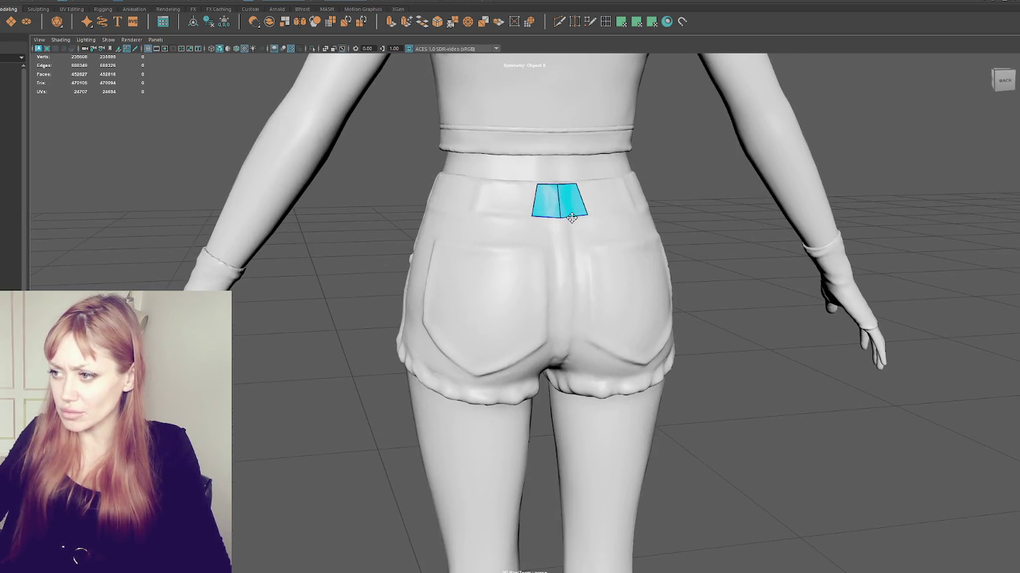
left_click(539, 240)
left_click(565, 256)
left_click(587, 238)
left_click(574, 227, "shift")
Narrow the back patch's sides and add a pointed face at its bottom tip.
left_click_drag(532, 216, 539, 215)
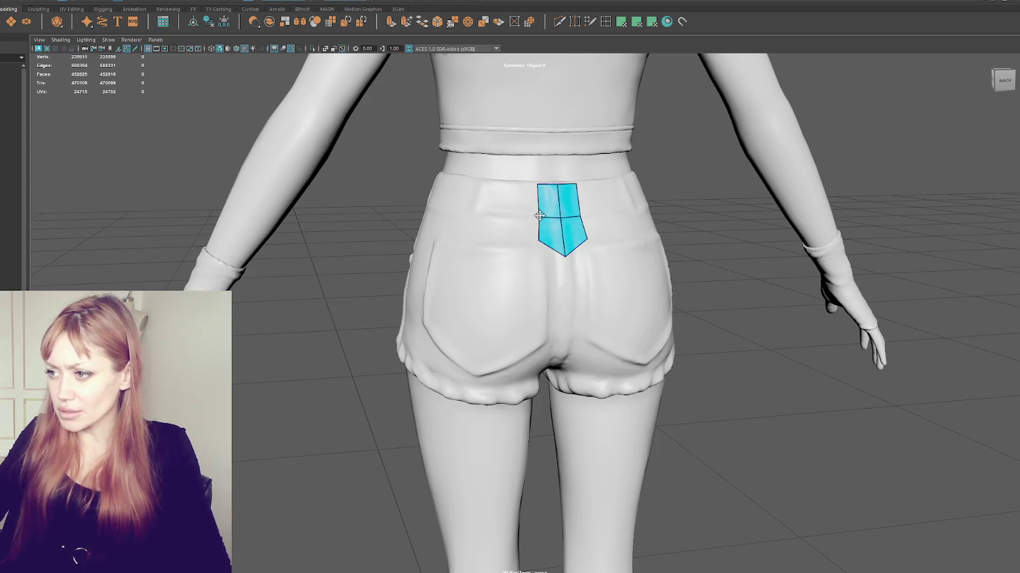
left_click_drag(584, 239, 588, 263)
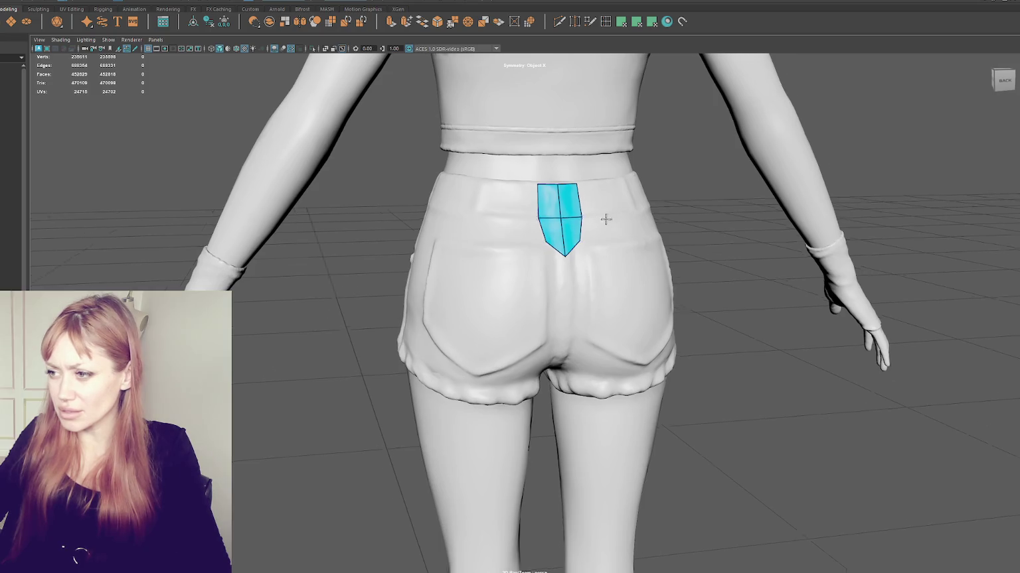
left_click(564, 284)
left_click(571, 265, "shift")
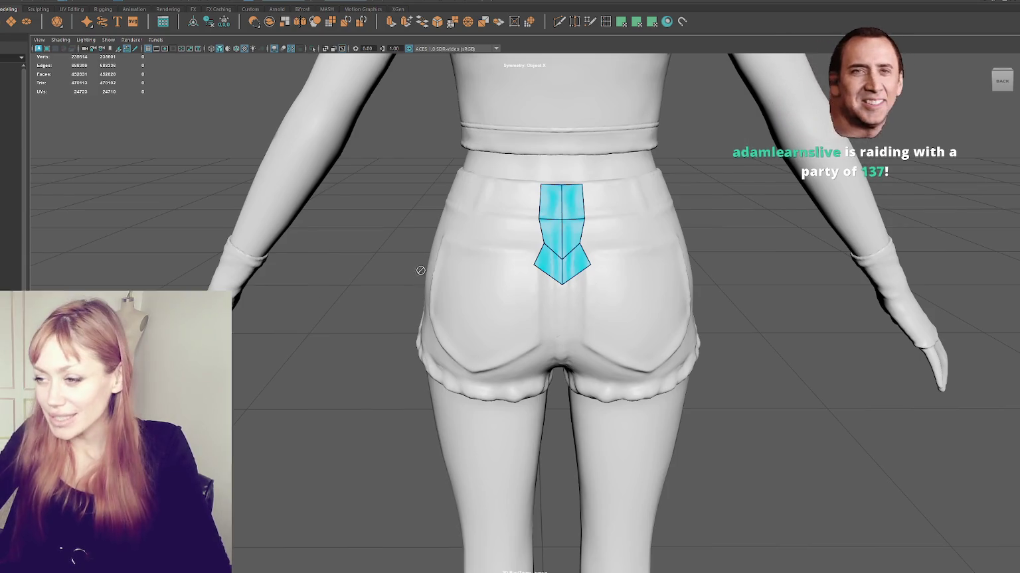
scroll(420, 270, "up", 2)
Insert an edge loop across the back patch and reshape its side and lower points.
left_click(547, 236)
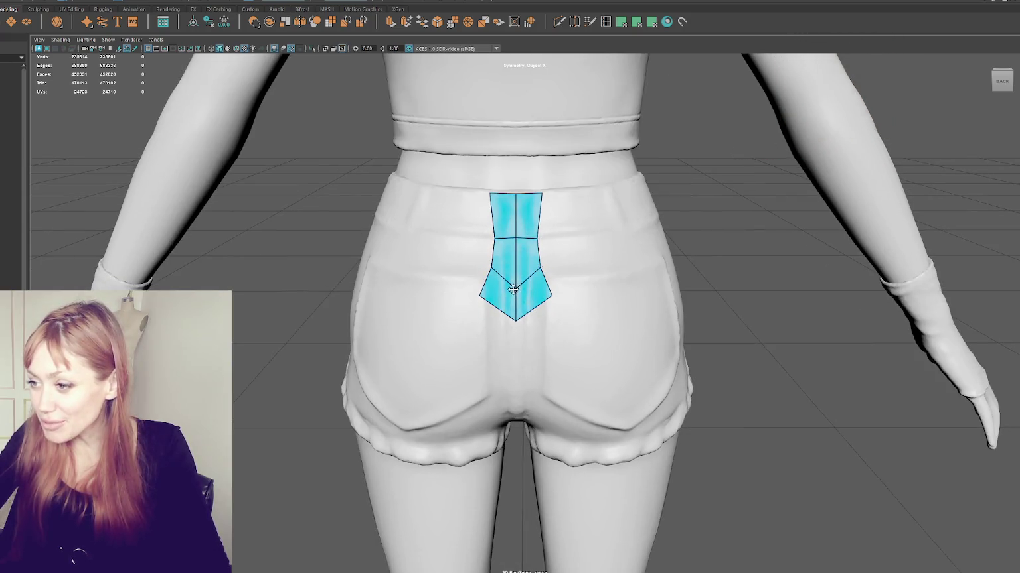
left_click_drag(550, 298, 553, 292)
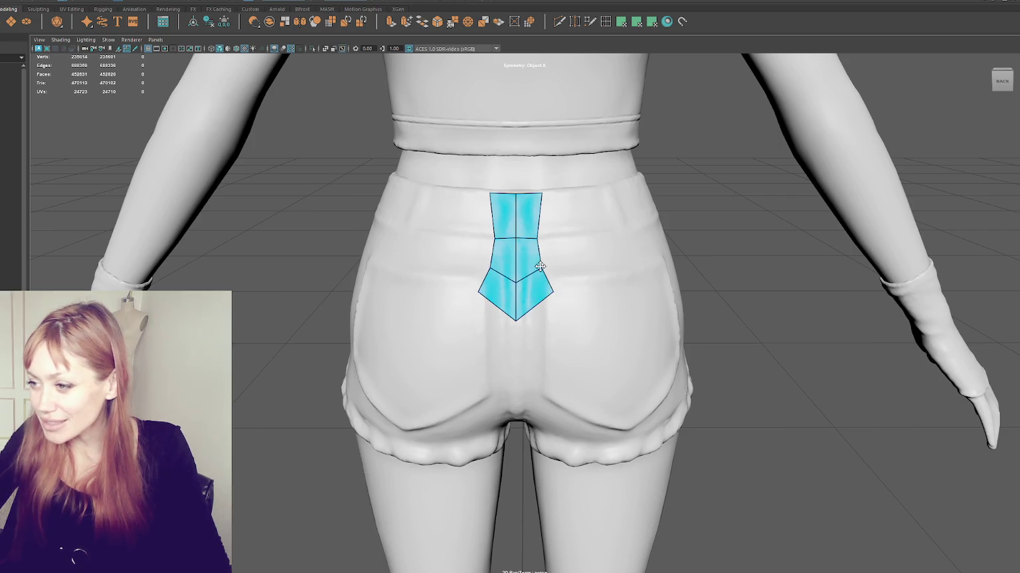
left_click_drag(532, 238, 523, 235)
mouse_move(528, 272)
left_mouse_down()
mouse_move(539, 267)
mouse_move(552, 289)
mouse_move(542, 265)
left_mouse_up()
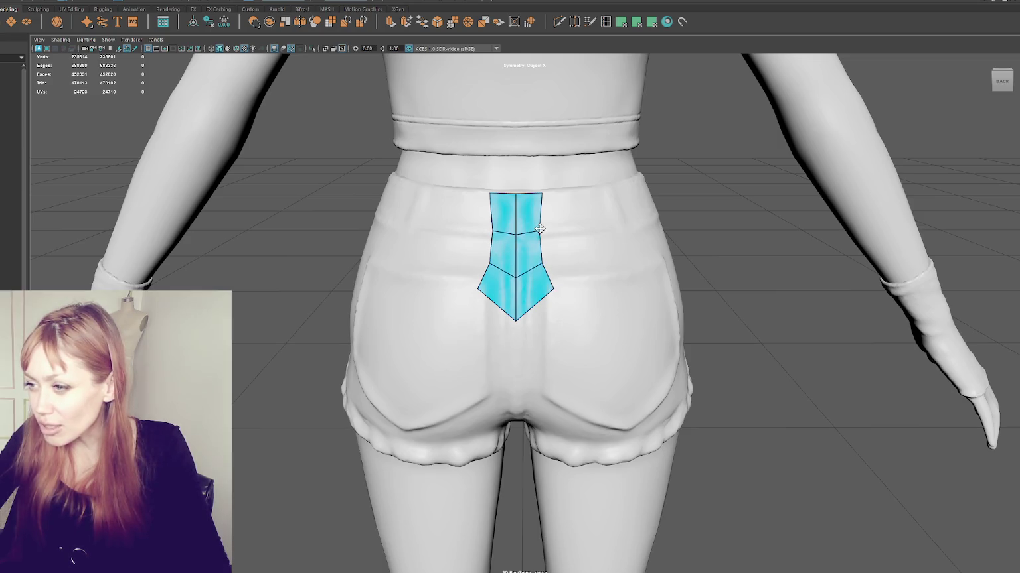
left_click_drag(539, 229, 535, 227)
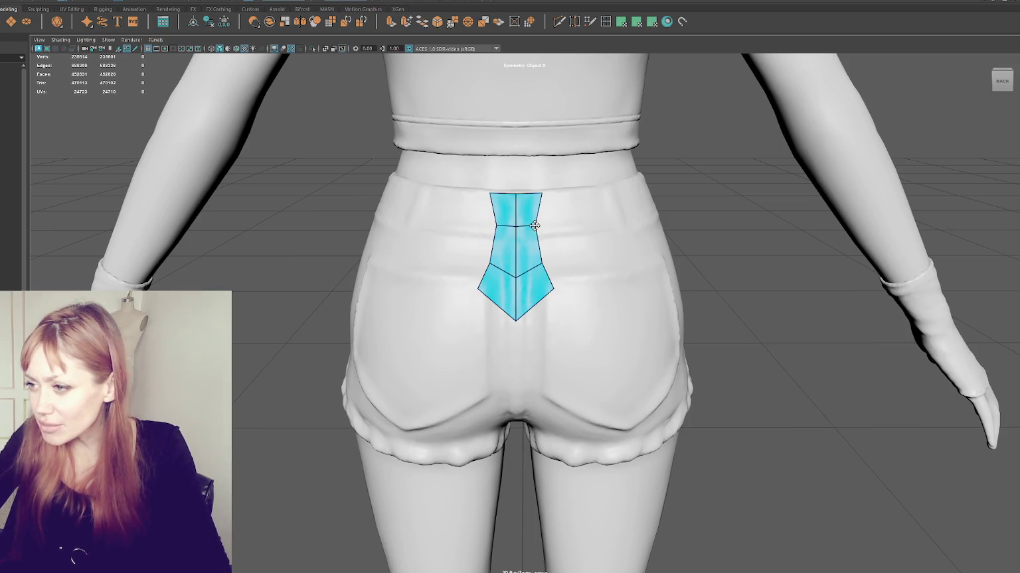
left_click_drag(540, 264, 537, 260)
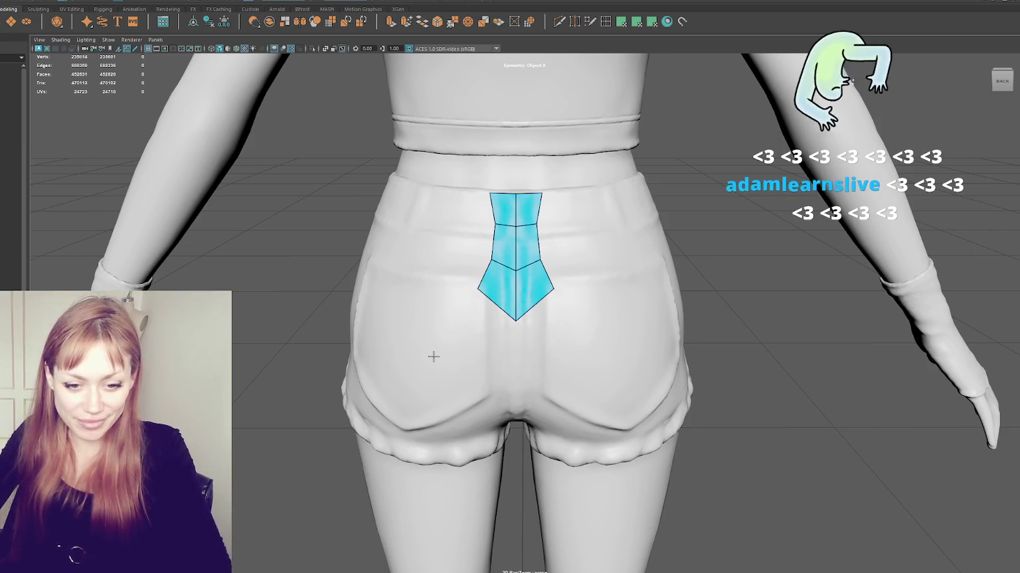
Narrow the lower back patch and raise its tip into a shallow point above the seat.
scroll(432, 356, "up", 2)
middle_click_drag(428, 276, 434, 288)
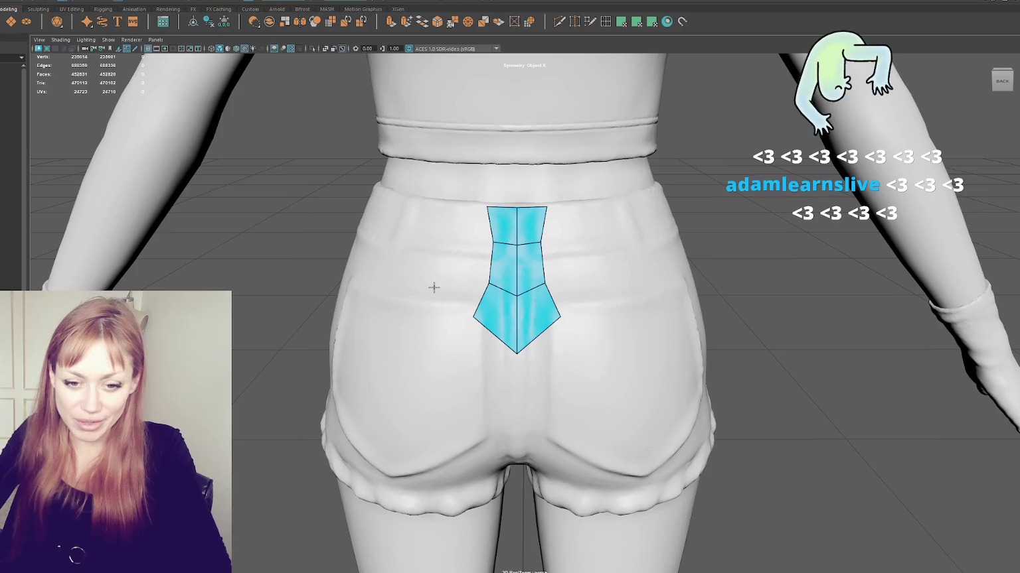
left_click_drag(561, 317, 553, 289)
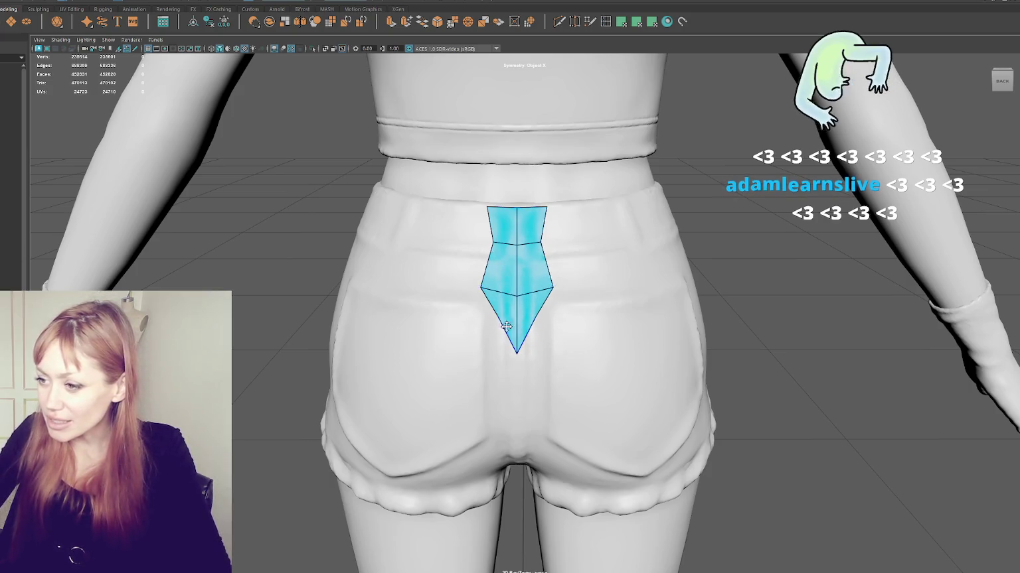
left_click_drag(517, 352, 518, 322)
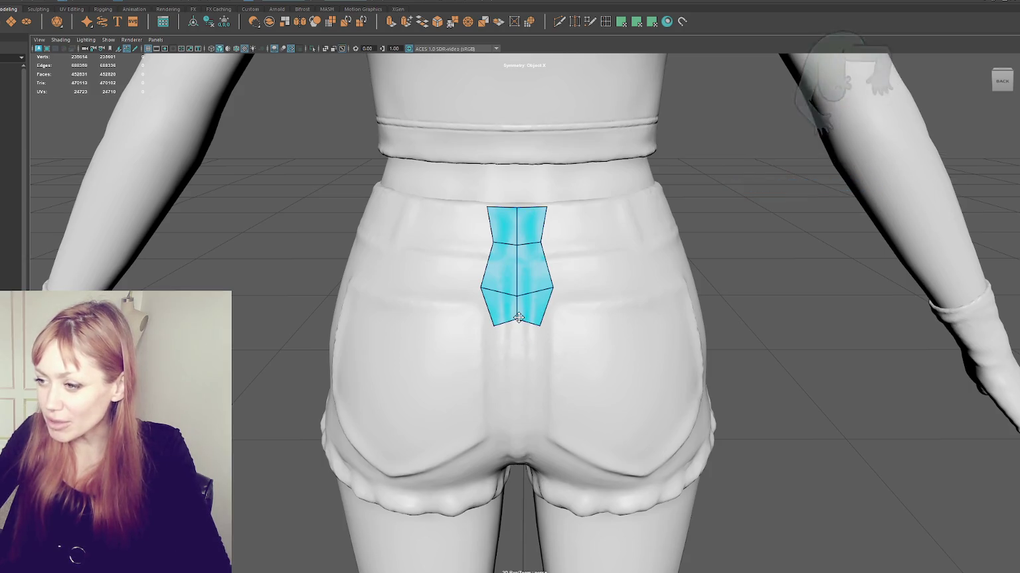
left_click_drag(538, 322, 542, 286)
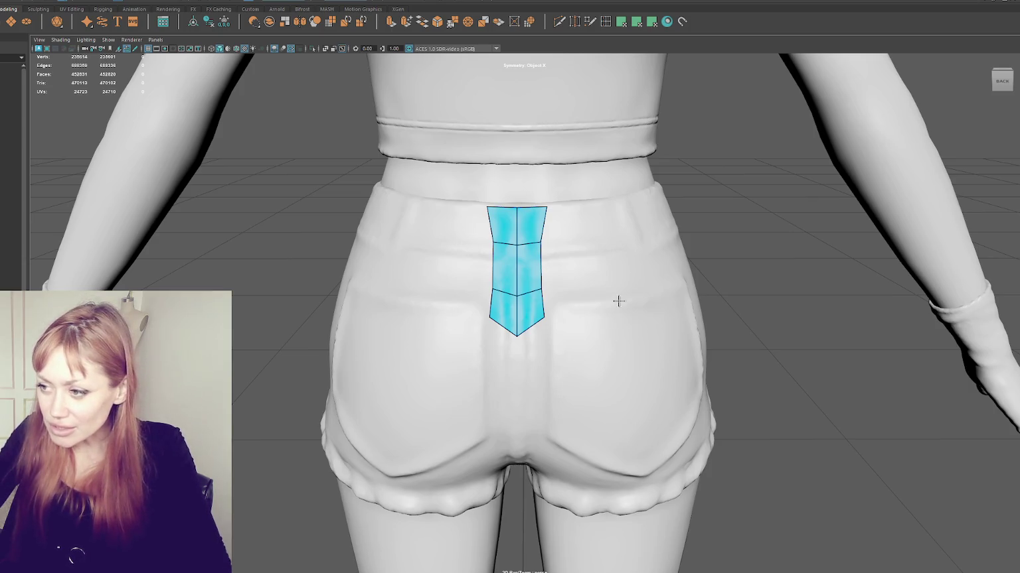
scroll(557, 296, "down", 5)
mouse_move(557, 296)
left_mouse_down("alt")
mouse_move(465, 278)
mouse_move(486, 250)
left_mouse_up("alt")
scroll(486, 250, "up", 1)
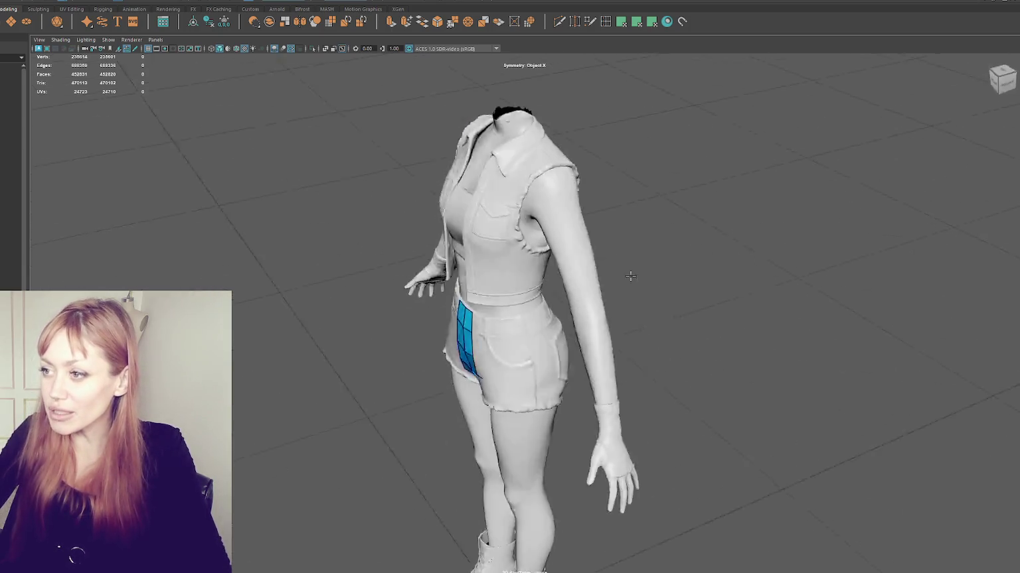
scroll(486, 250, "up", 2)
scroll(531, 346, "up", 3)
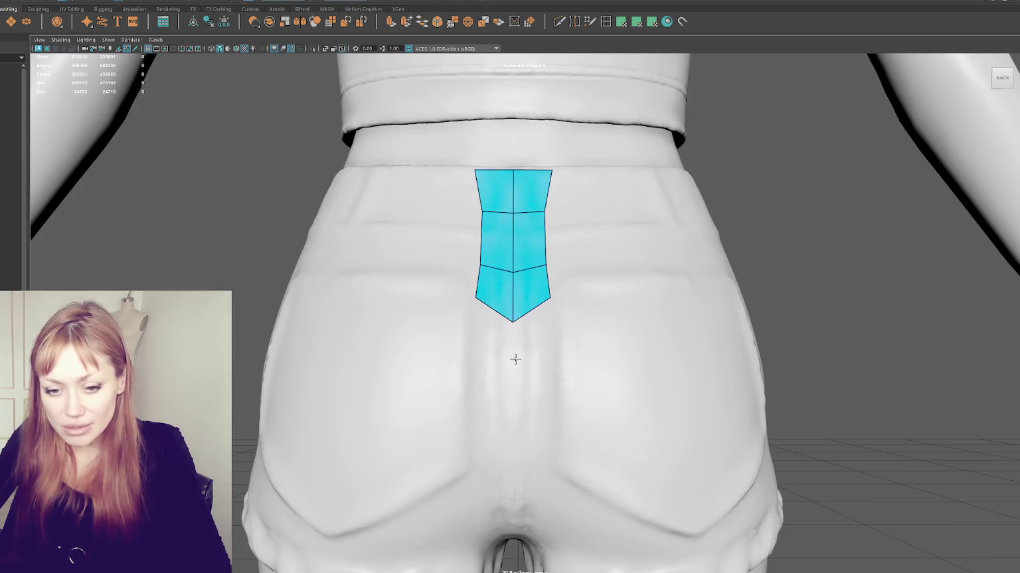
scroll(515, 359, "down", 5)
left_click_drag(484, 325, 660, 249, "alt")
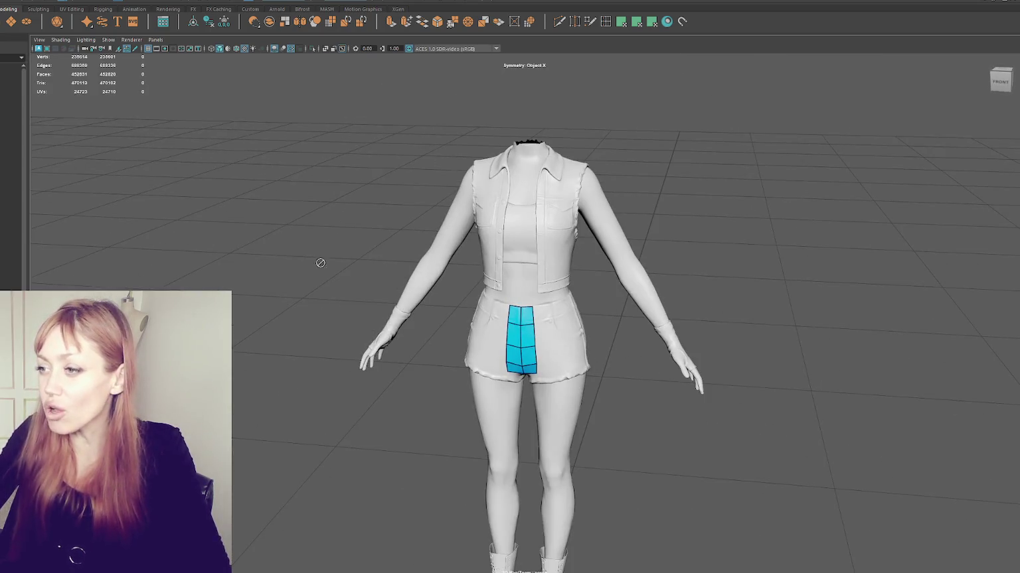
scroll(365, 237, "up", 2)
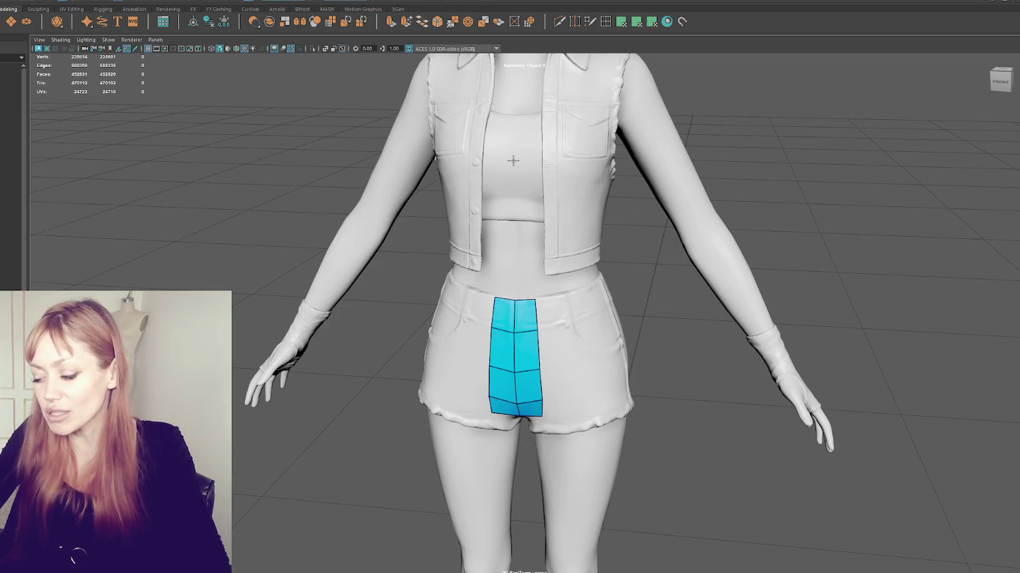
scroll(522, 217, "up", 3)
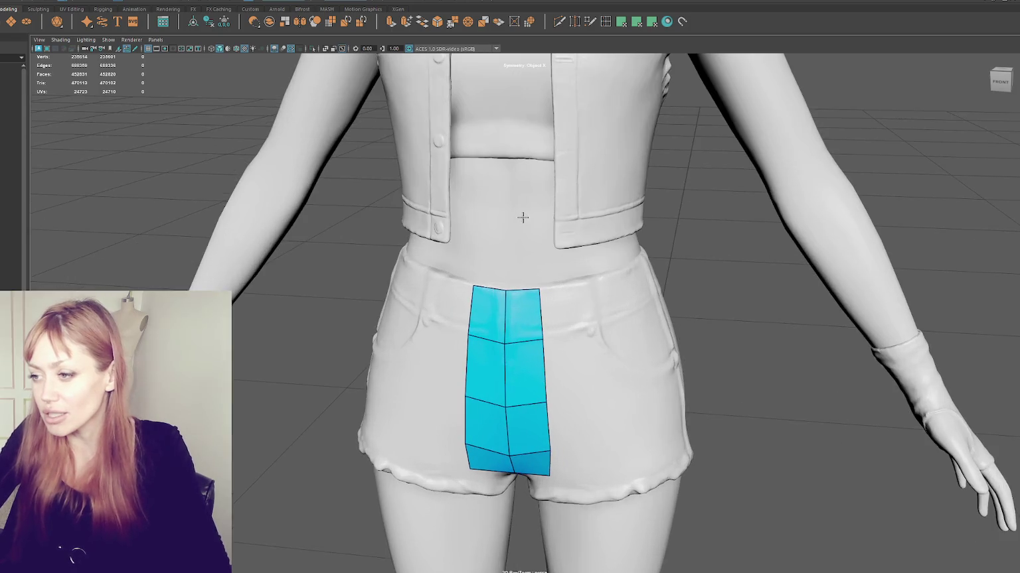
mouse_move(522, 217)
left_mouse_down("alt")
mouse_move(429, 217)
mouse_move(619, 209)
left_mouse_up("alt")
scroll(430, 217, "up", 2)
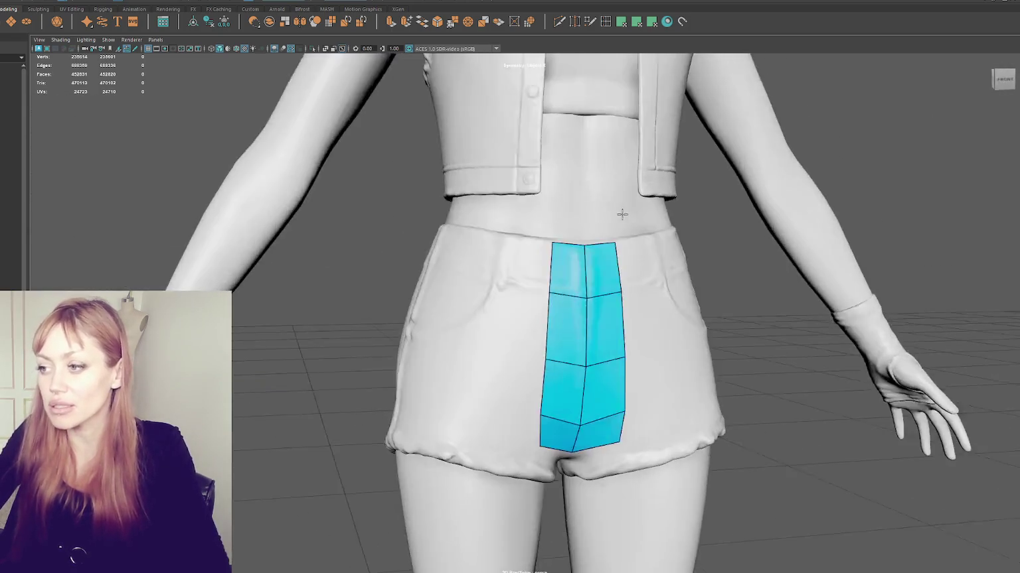
scroll(620, 209, "down", 3)
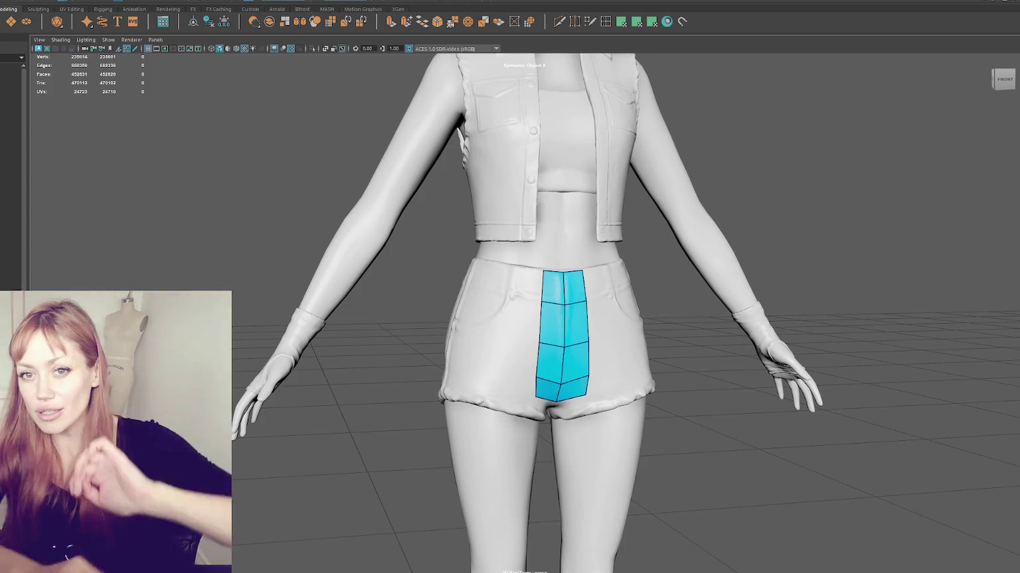
left_click_drag(665, 307, 829, 312, "alt")
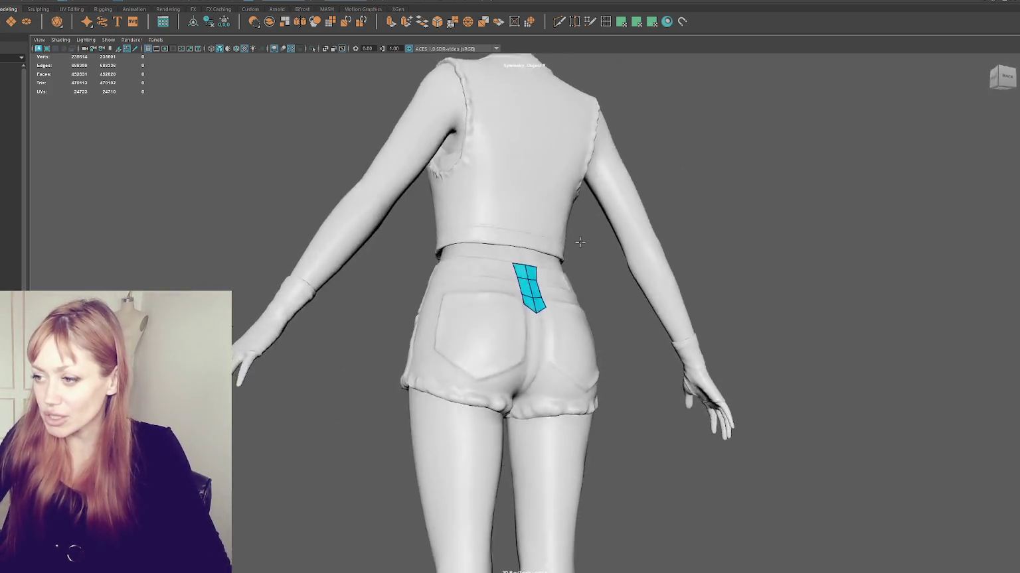
scroll(576, 323, "up", 1)
scroll(551, 255, "up", 1)
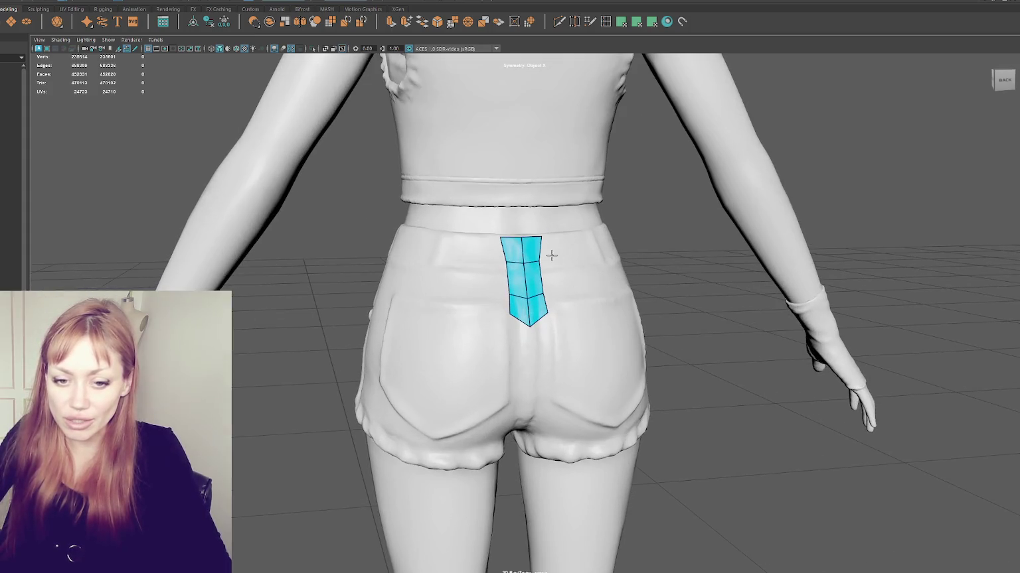
scroll(553, 255, "up", 1)
scroll(450, 267, "up", 1)
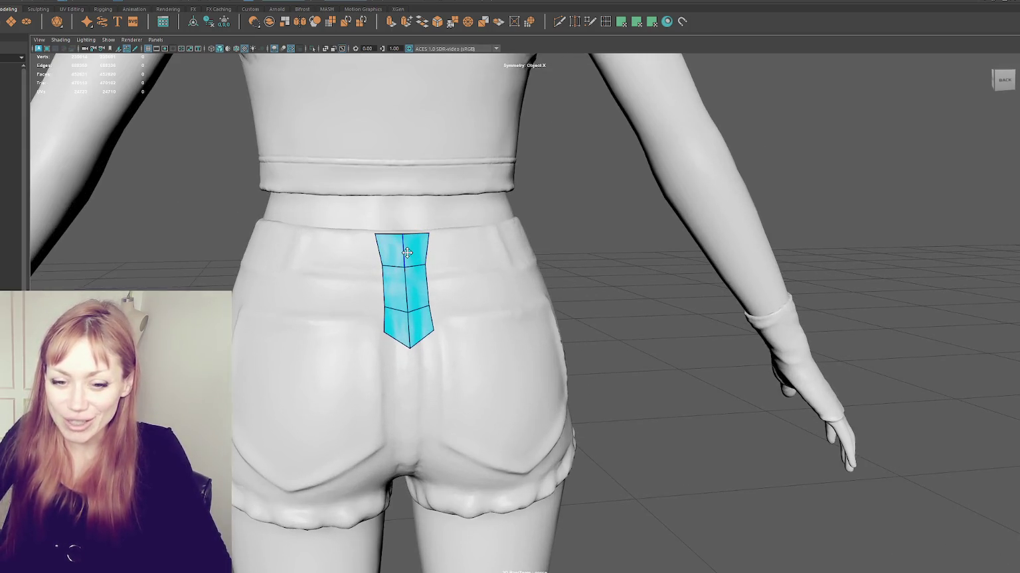
scroll(427, 253, "down", 2)
scroll(426, 253, "down", 1)
mouse_move(425, 252)
left_mouse_down("alt")
mouse_move(357, 237)
mouse_move(265, 272)
mouse_move(143, 287)
left_mouse_up("alt")
scroll(357, 237, "down", 1)
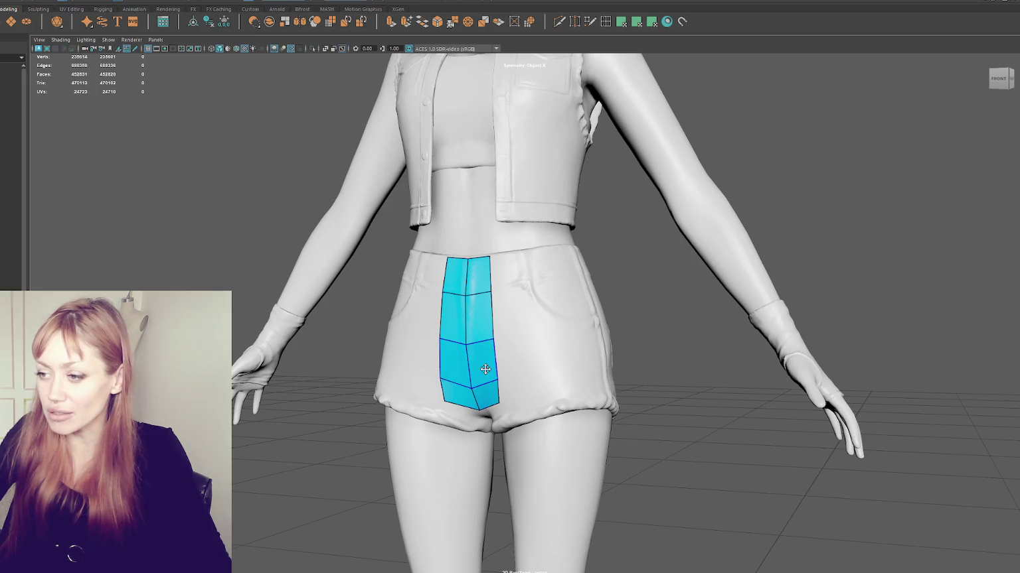
scroll(524, 312, "down", 3)
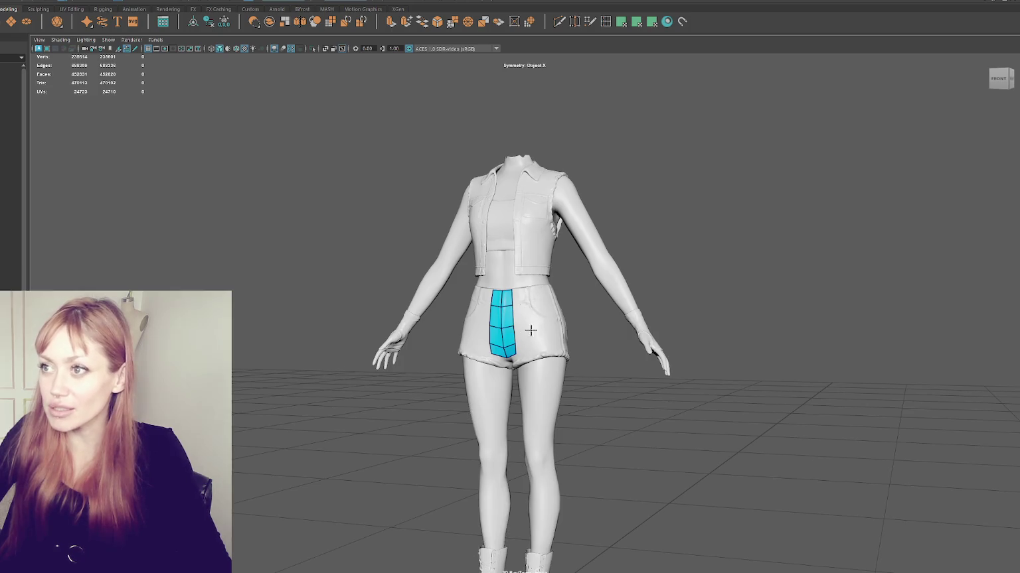
scroll(531, 330, "up", 1)
scroll(539, 326, "up", 2)
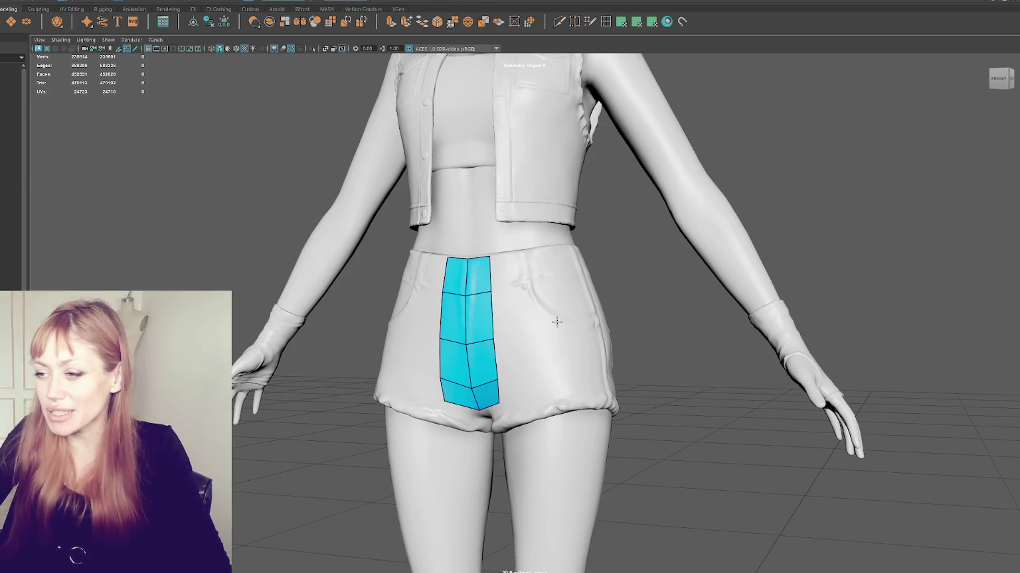
Frame the back of the shorts and place the first mirrored points beside the back centre strip.
left_click_drag(299, 319, 432, 317, "alt")
scroll(432, 317, "up", 3)
scroll(441, 323, "up", 3)
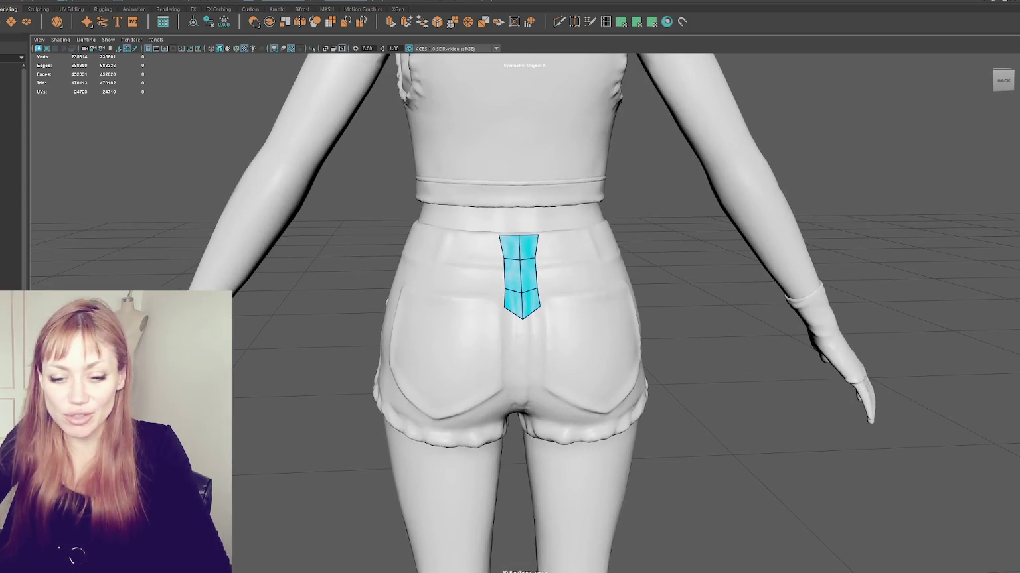
scroll(434, 360, "up", 2)
scroll(435, 360, "up", 3)
scroll(484, 385, "up", 1)
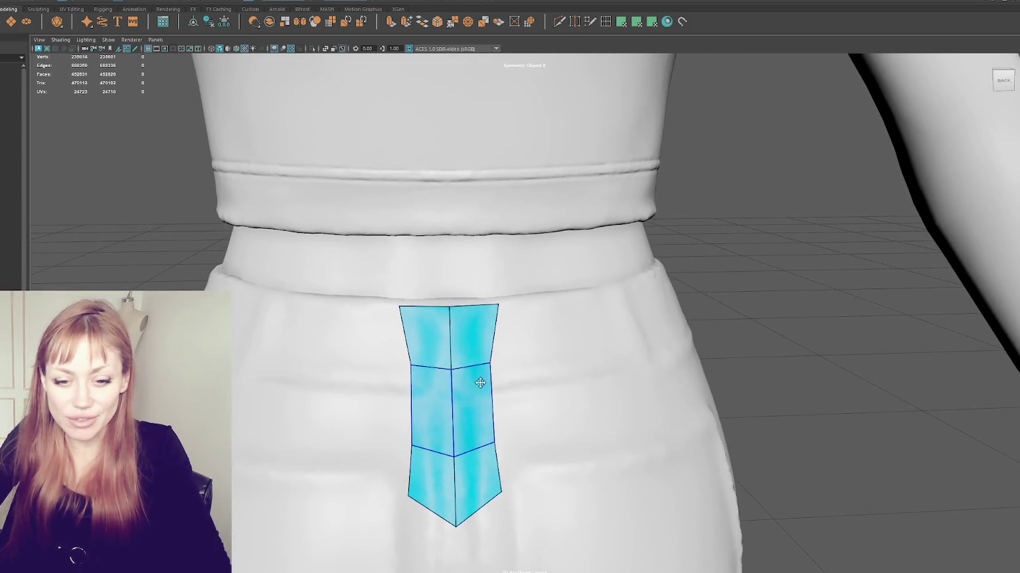
scroll(491, 330, "up", 2)
scroll(490, 330, "down", 2)
mouse_move(491, 330)
left_mouse_down("alt")
mouse_move(551, 337)
mouse_move(503, 334)
left_mouse_up("alt")
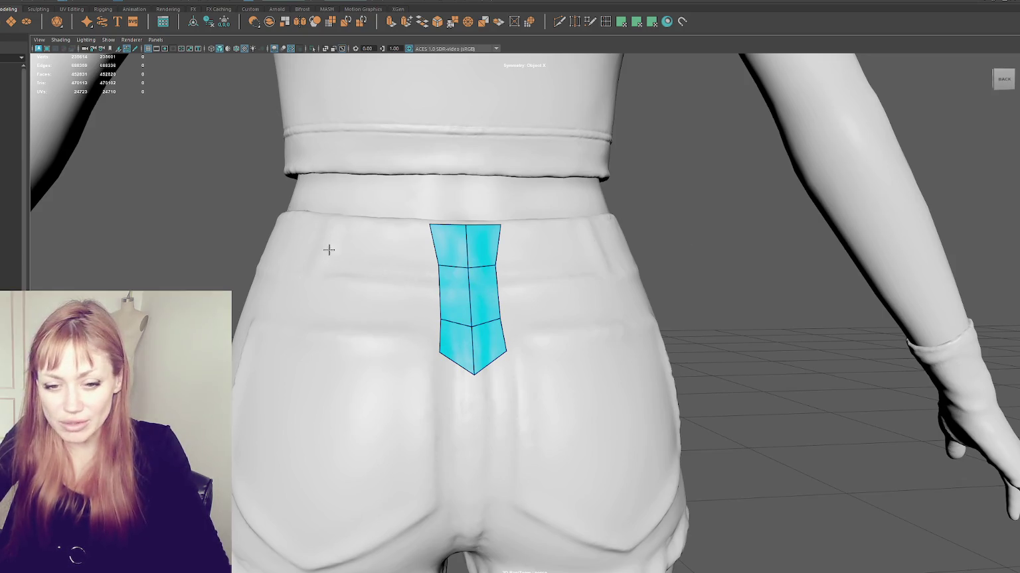
middle_click_drag(482, 294, 472, 166, "alt")
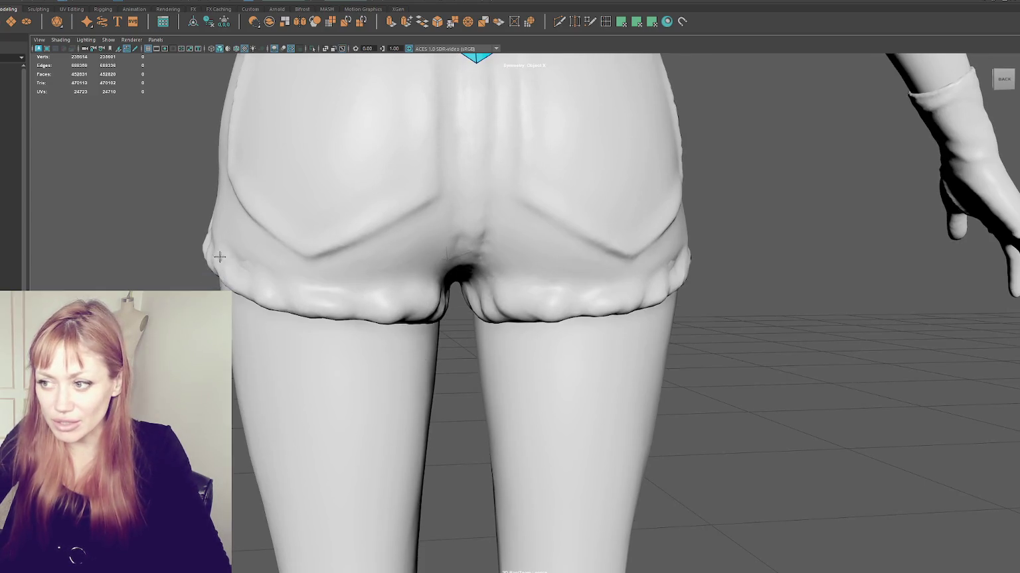
middle_click_drag(375, 215, 394, 374, "alt")
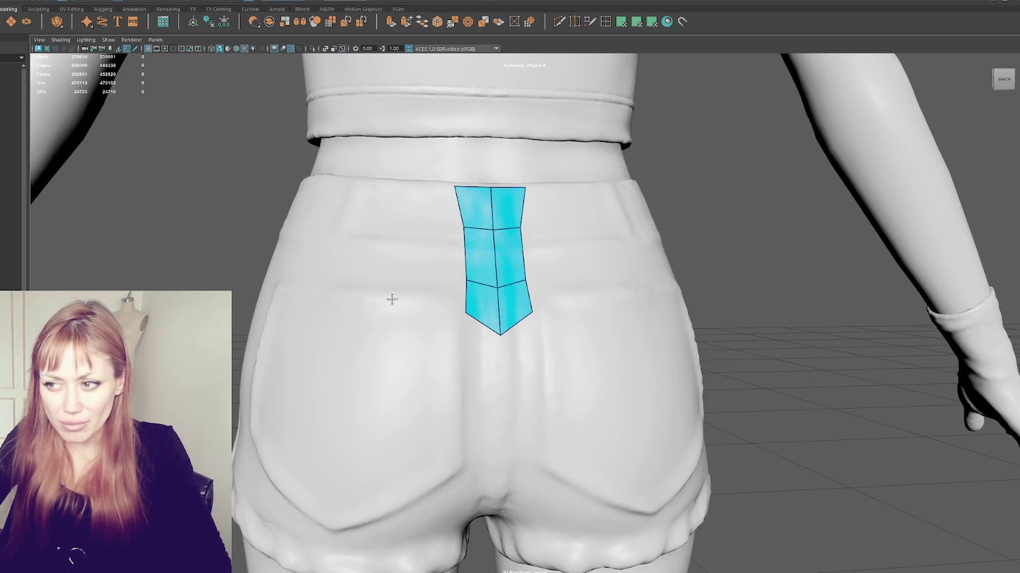
left_click(382, 349)
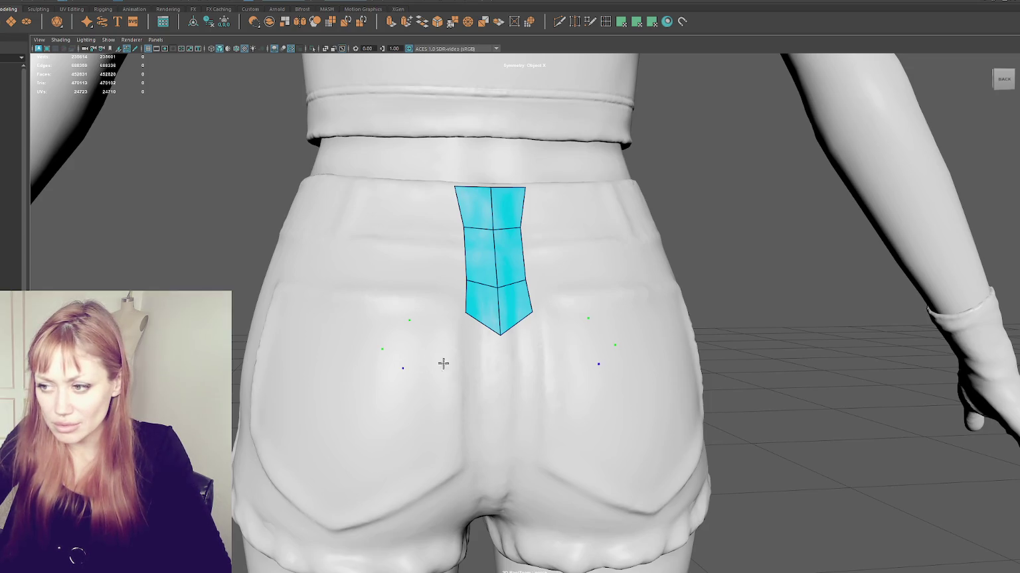
Fill the first mirrored quad on the back hip and extend it downward with two more quads.
left_click(421, 341, "shift")
left_click_drag(412, 321, 404, 310)
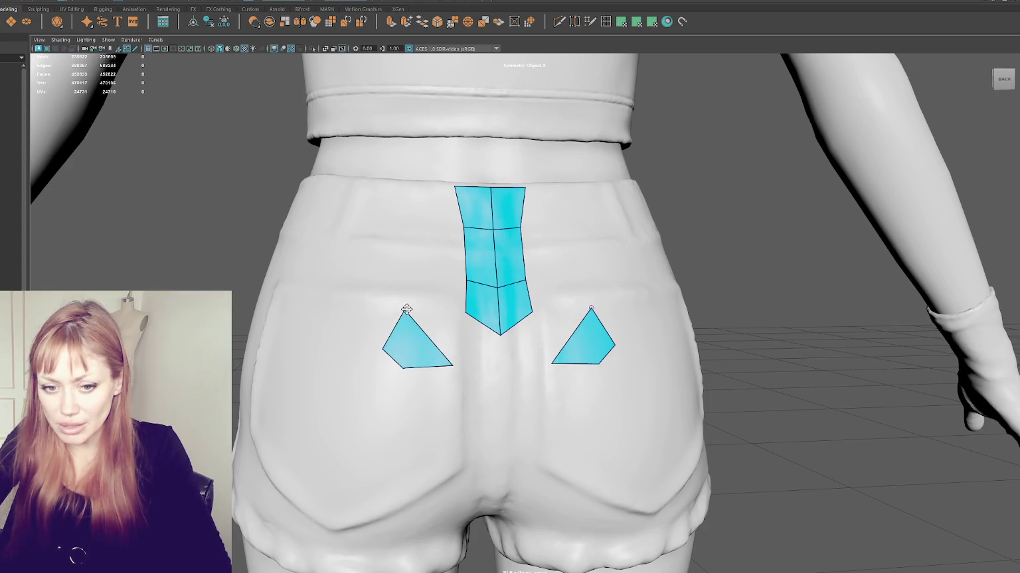
mouse_move(462, 501)
left_mouse_down("alt")
mouse_move(444, 415)
mouse_move(464, 428)
left_mouse_up("alt")
left_click(464, 428)
left_click(426, 431)
left_click(433, 386, "shift")
Extend the mirrored side strip with further quads curving out toward the hip.
left_click_drag(434, 387, 369, 349, "alt")
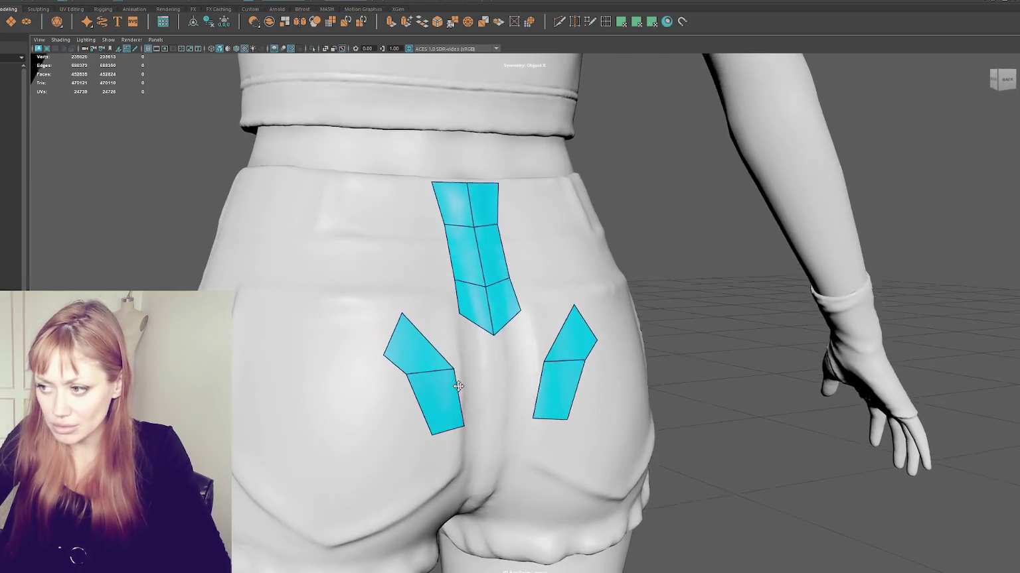
left_click(318, 282)
left_click(348, 320, "shift")
left_click_drag(309, 304, 371, 305, "alt")
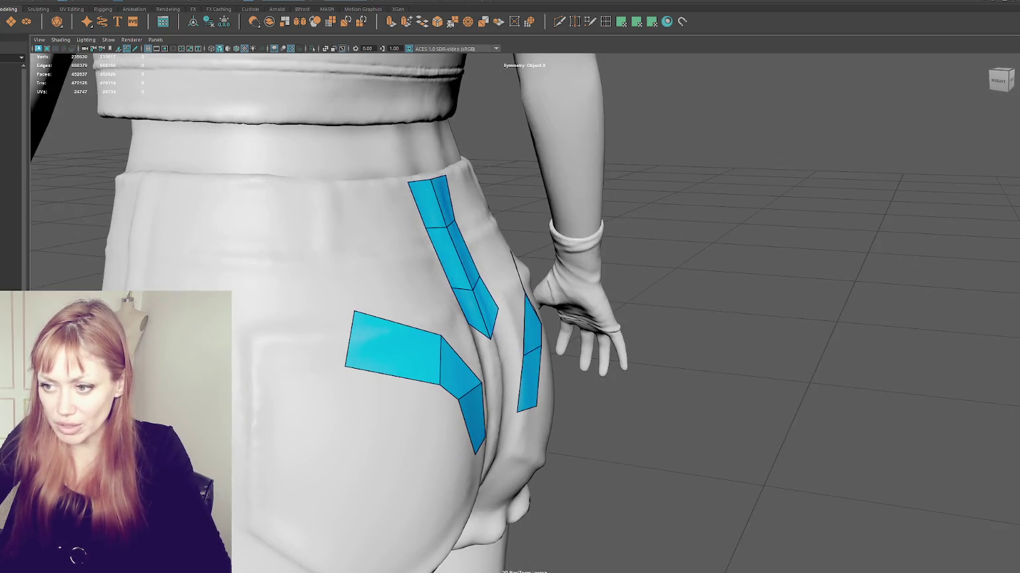
left_click(283, 335, "shift")
left_click_drag(283, 335, 382, 327, "alt")
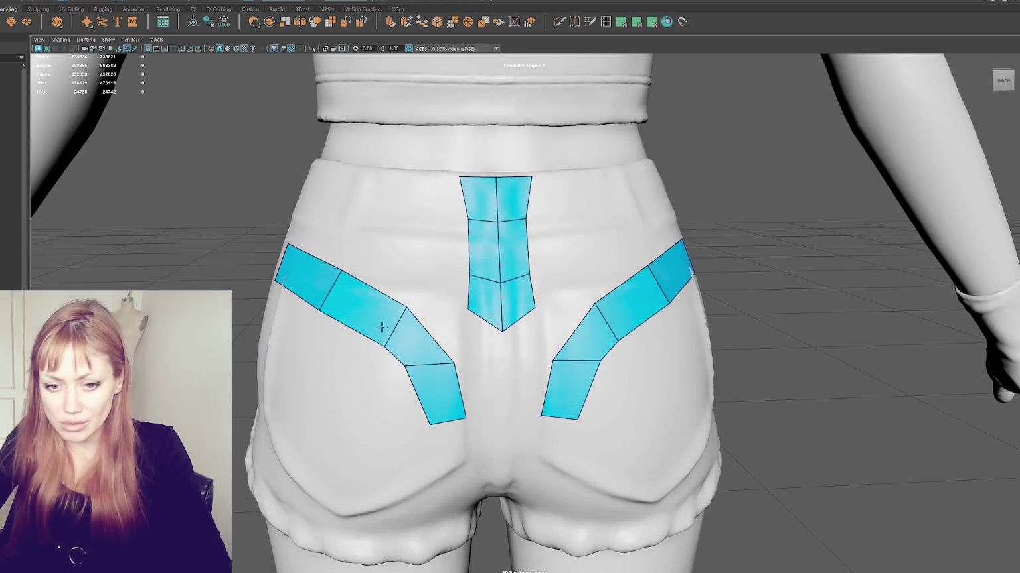
Raise the back strip's bottom vertices and tip, and pull the side strip's inner vertex down.
left_click_drag(468, 312, 466, 296)
left_click_drag(501, 331, 502, 326)
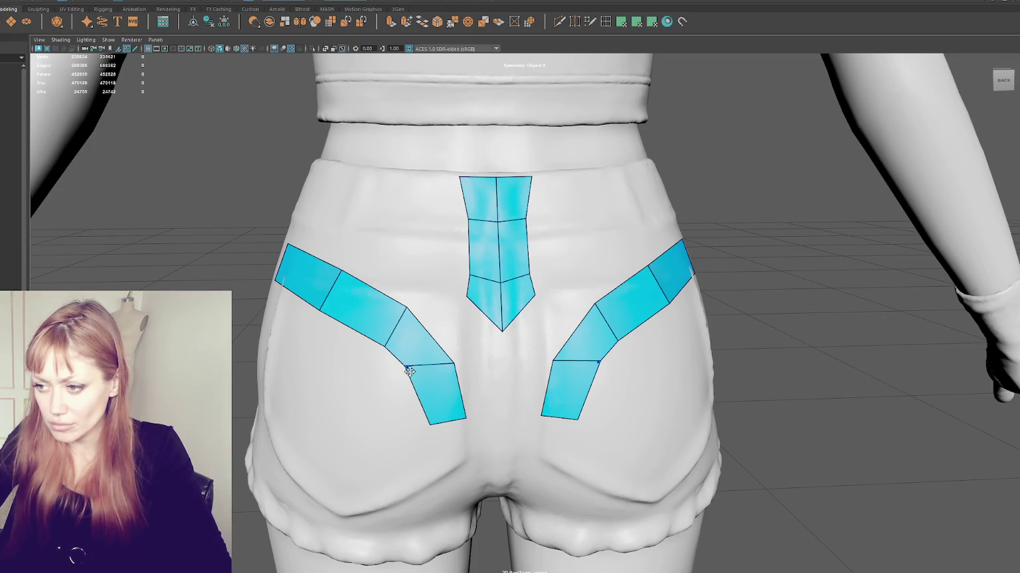
left_click_drag(405, 365, 415, 377)
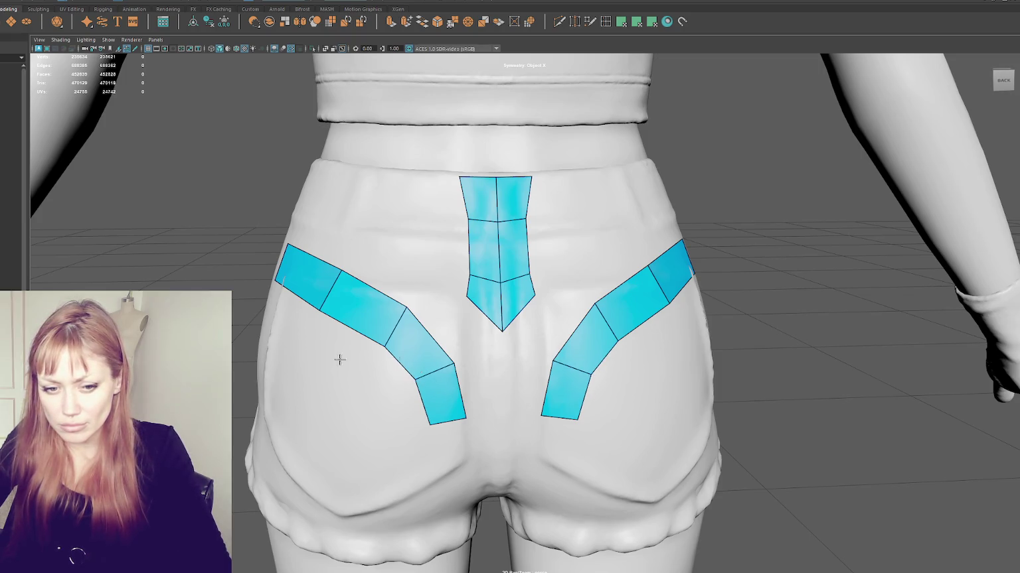
left_click_drag(339, 359, 494, 397, "alt")
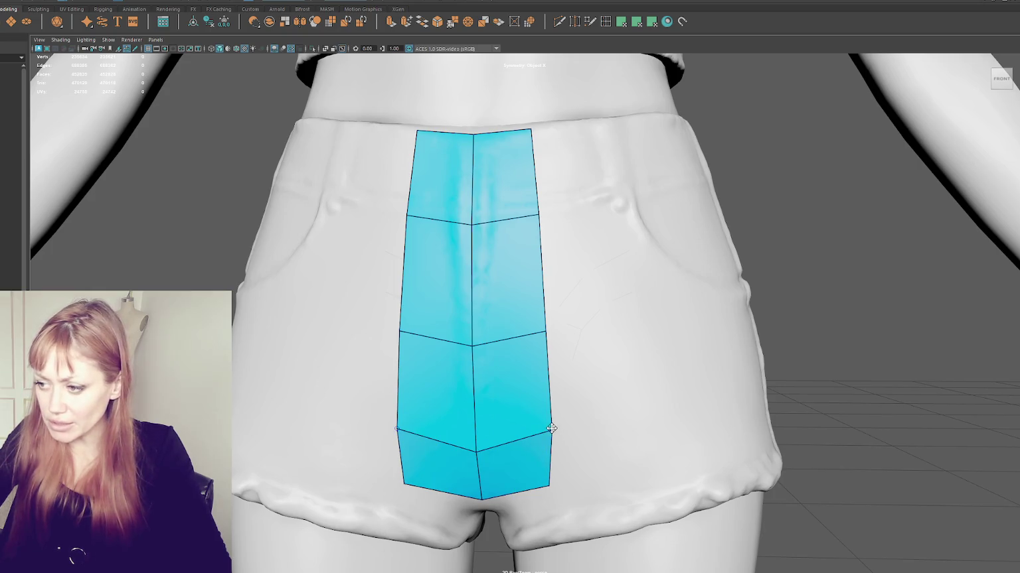
Move the front strip's side vertices inward so it narrows and tapers toward the crotch.
left_click_drag(551, 430, 518, 440)
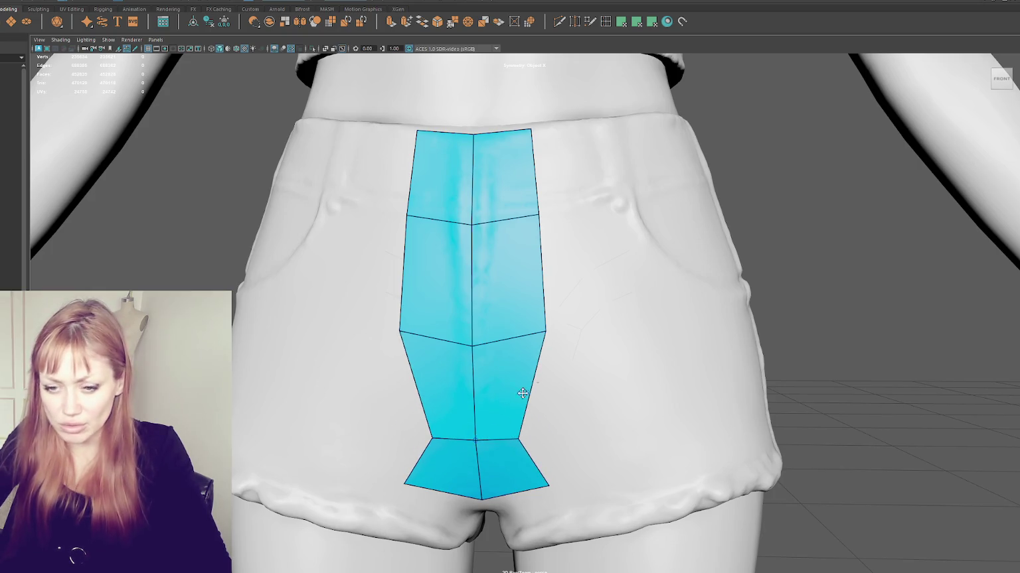
left_click_drag(545, 331, 516, 335)
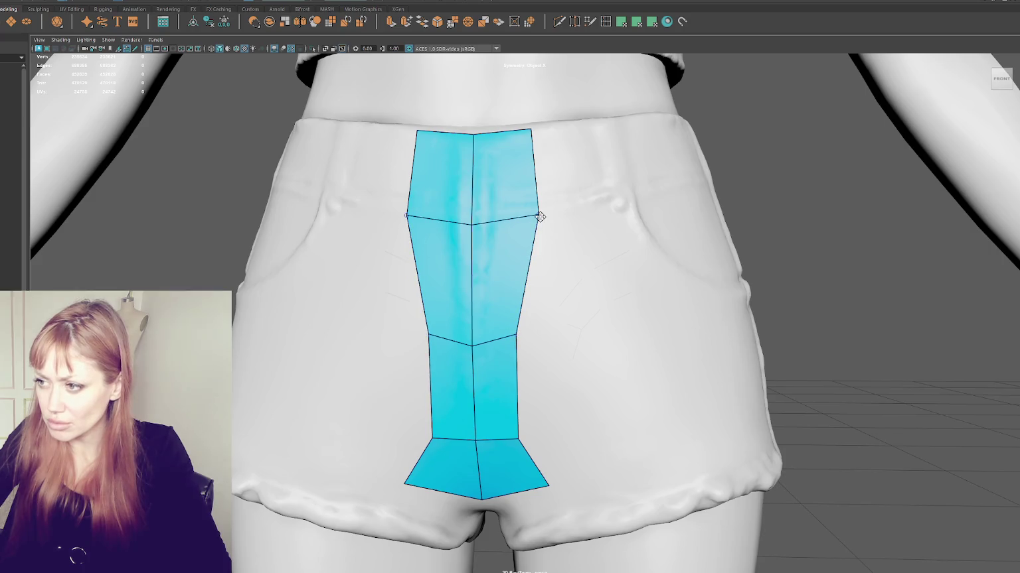
left_click_drag(538, 216, 516, 218)
left_click_drag(549, 479, 502, 493)
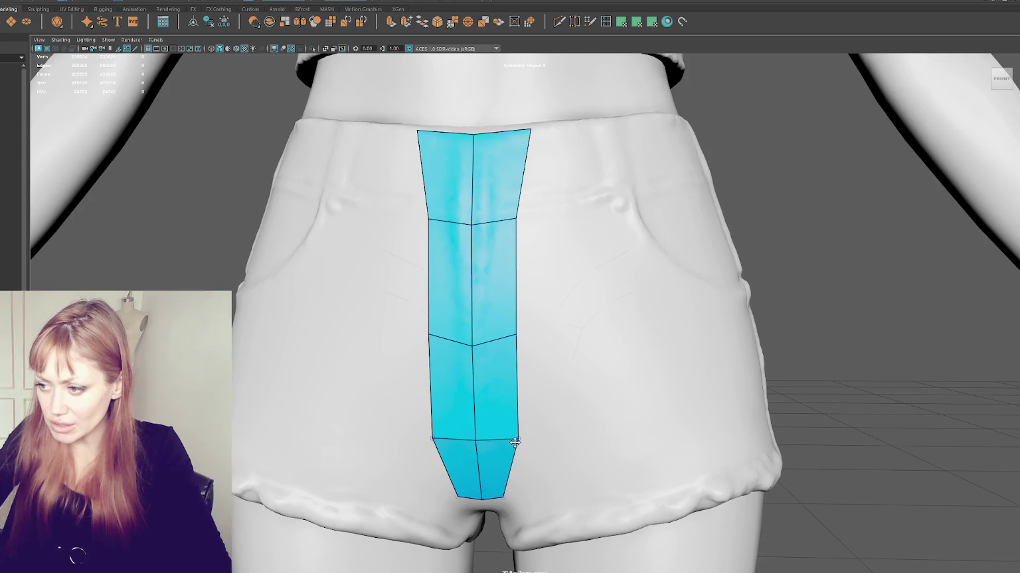
Check the reference topology image in Chrome, then return to Maya.
key("alt+Tab")
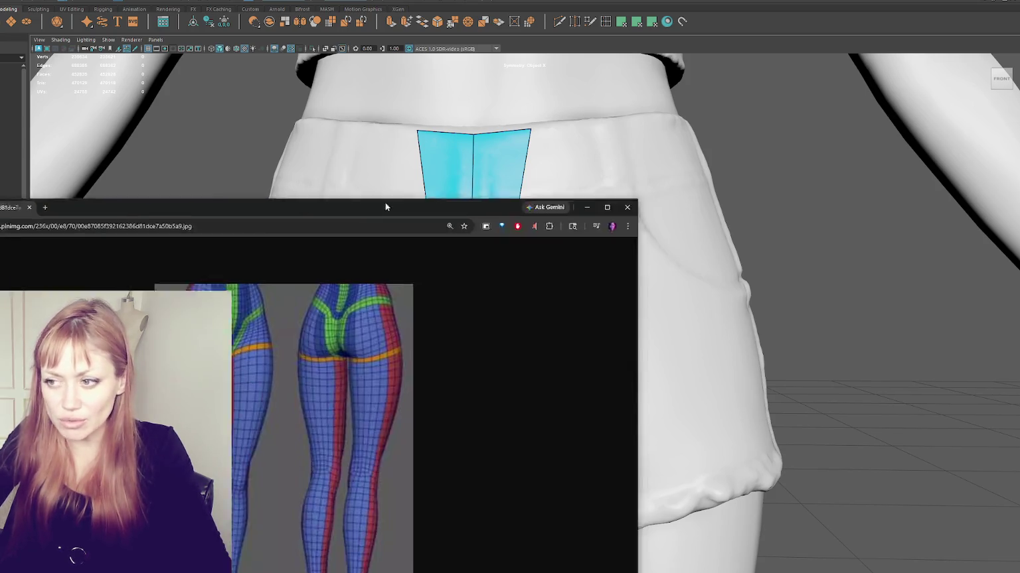
left_click_drag(385, 207, 633, 144)
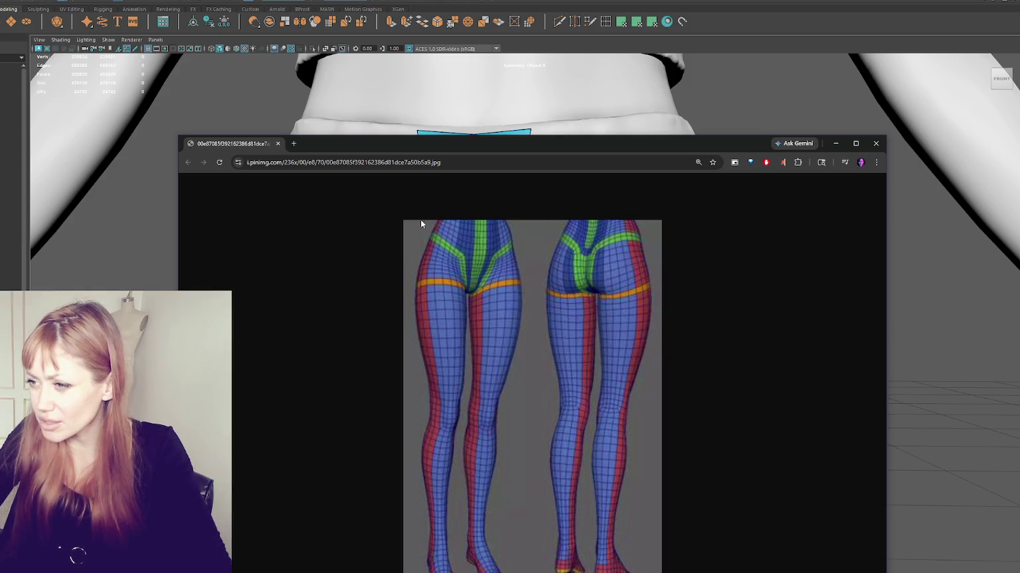
key("alt+Tab")
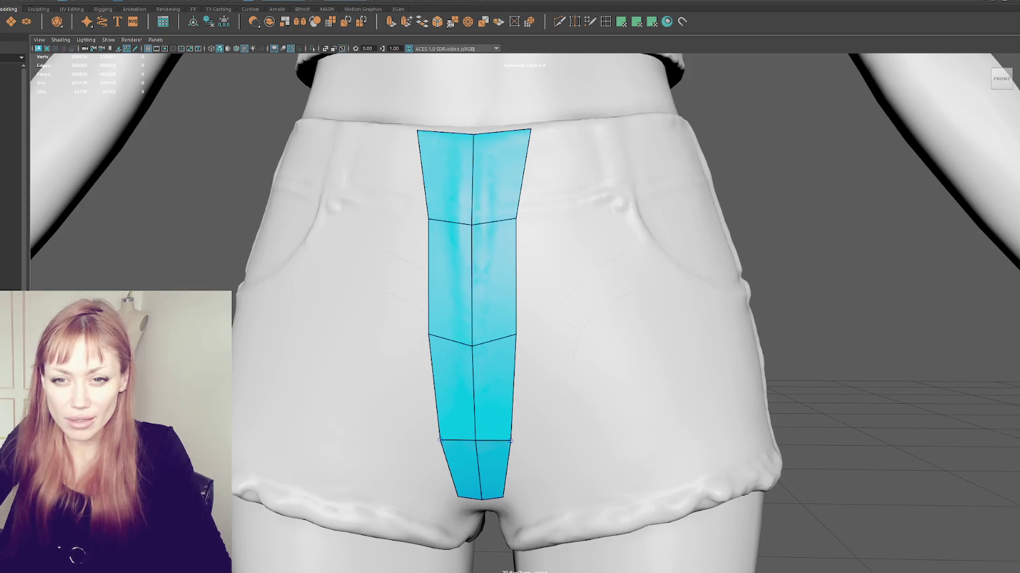
Level the front strip's centre edges and move its bottom row up to even the four rows.
middle_click_drag(336, 296, 270, 320, "alt")
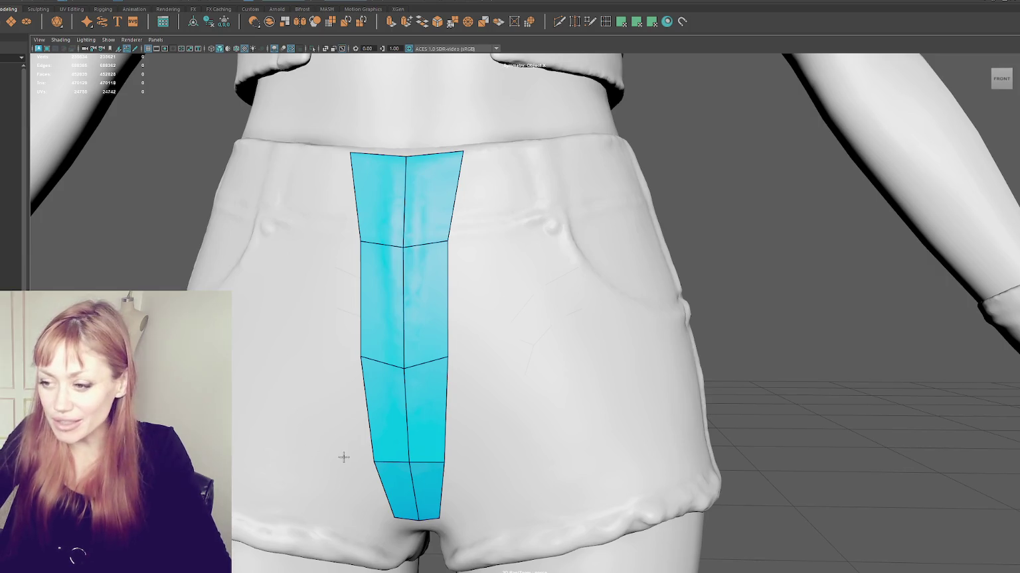
left_click_drag(475, 392, 494, 384, "alt")
left_click_drag(468, 311, 468, 303)
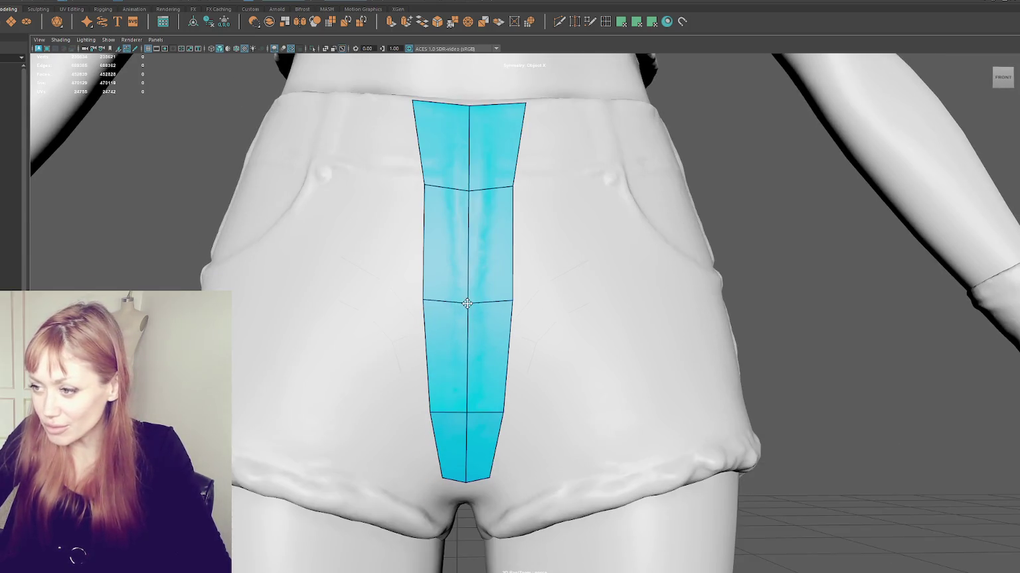
left_click_drag(469, 191, 376, 257)
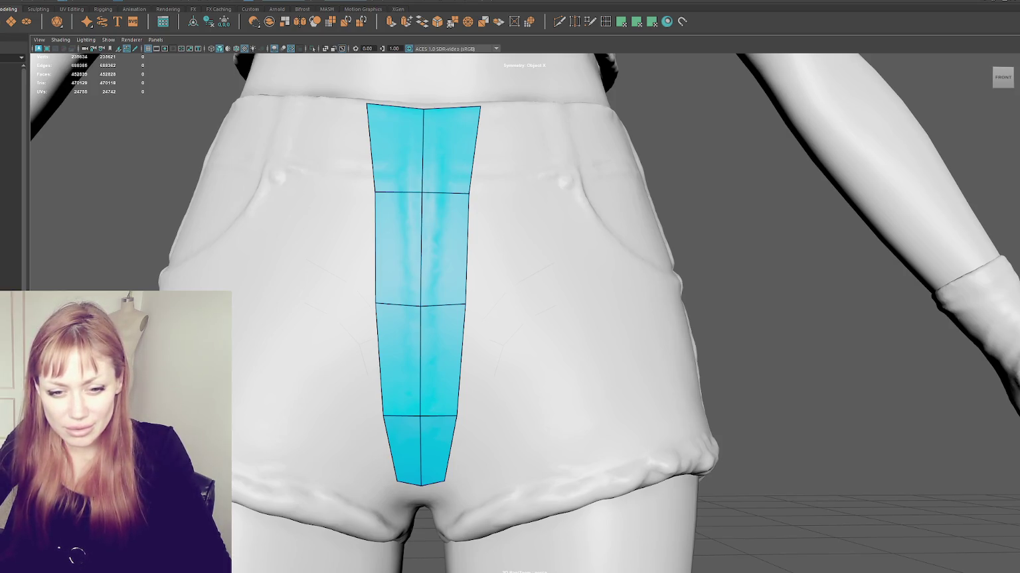
mouse_move(414, 482)
left_mouse_down("shift")
mouse_move(448, 370)
mouse_move(444, 412)
mouse_move(463, 367)
mouse_move(461, 375)
left_mouse_up("shift")
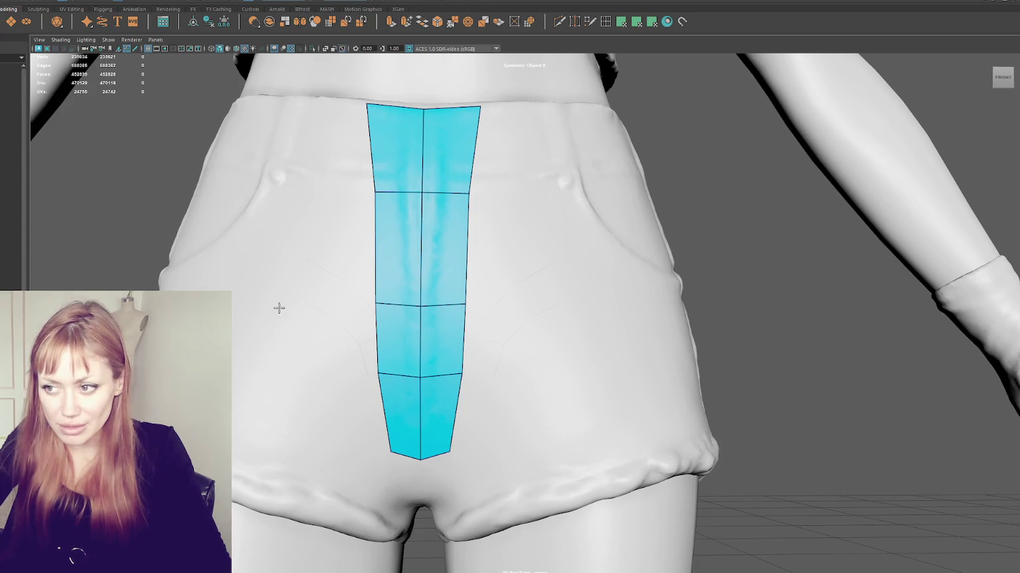
left_click_drag(399, 304, 403, 288)
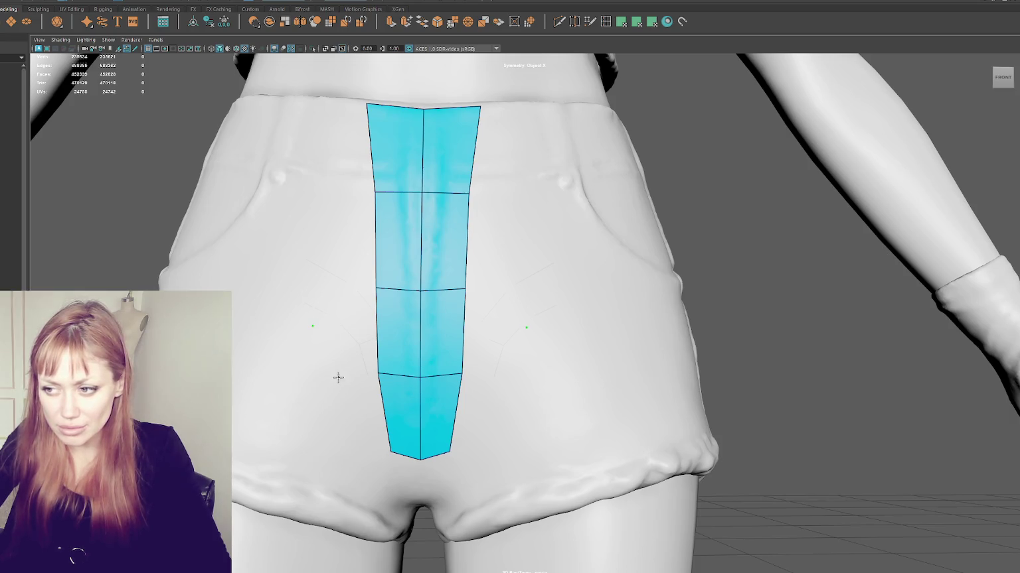
Add mirrored wing quads off the strip's middle row and three-quad patches along both leg hems.
left_click(339, 330, "shift")
mouse_move(312, 326)
left_mouse_down()
mouse_move(336, 353)
mouse_move(376, 371)
mouse_move(379, 344)
mouse_move(343, 326)
mouse_move(280, 323)
left_mouse_up()
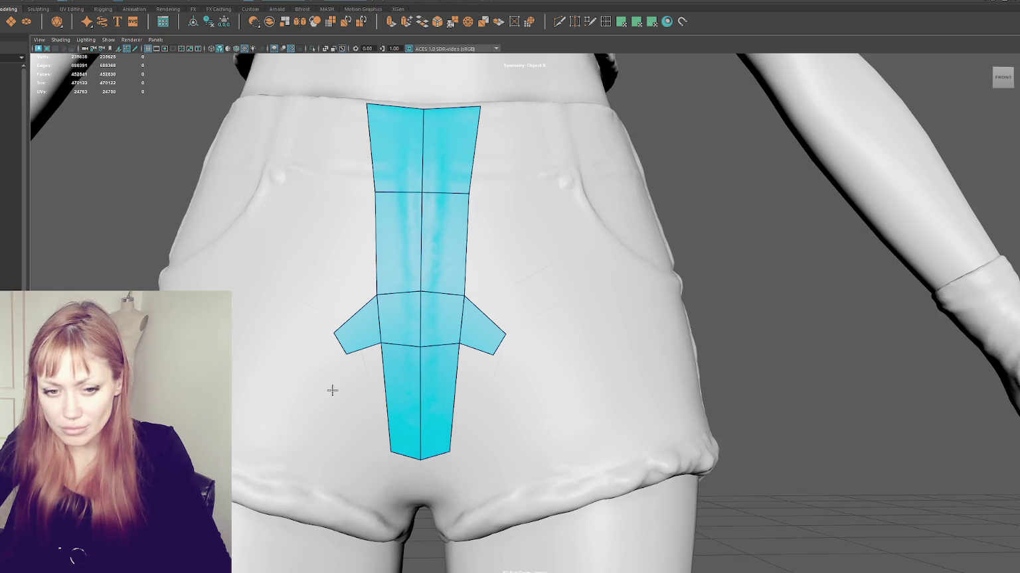
left_click(263, 467)
left_click(249, 507)
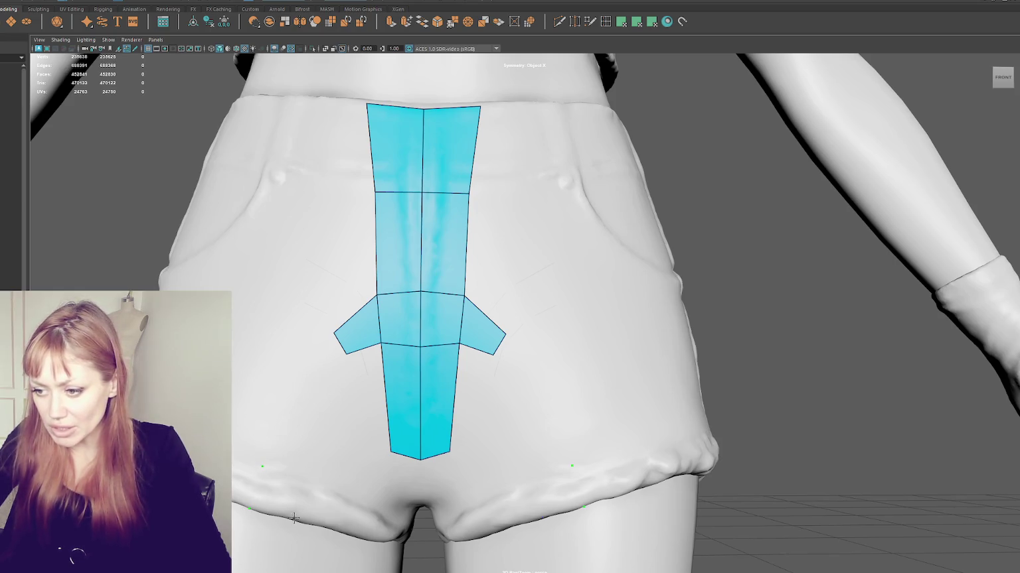
left_click(286, 483, "shift")
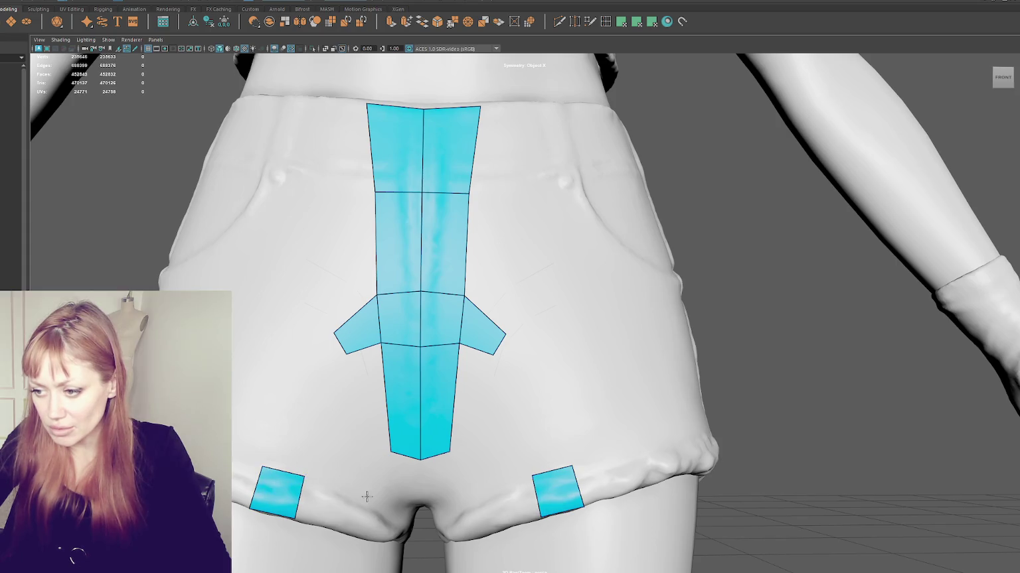
left_click_drag(357, 493, 356, 509)
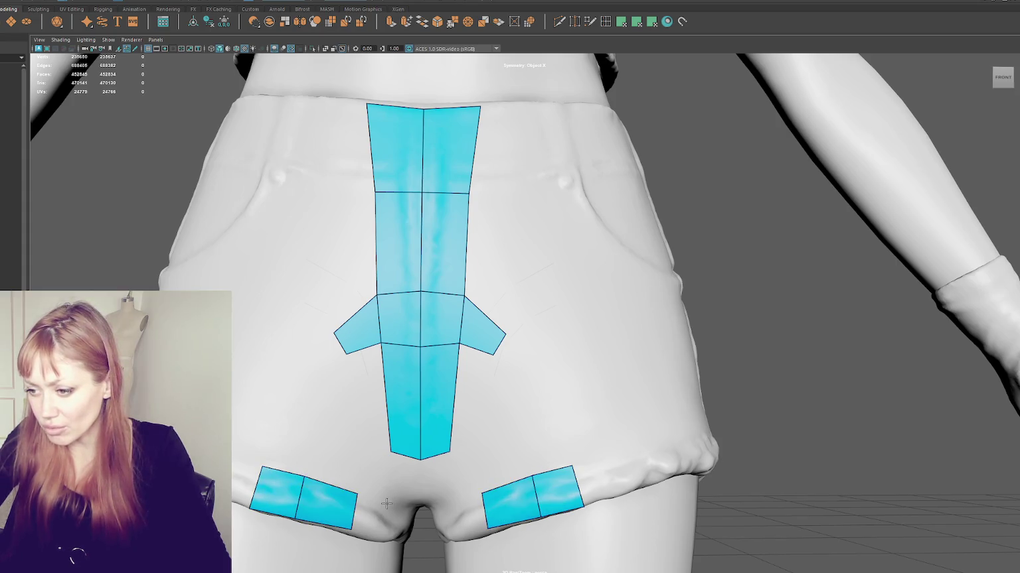
left_click(370, 518, "shift")
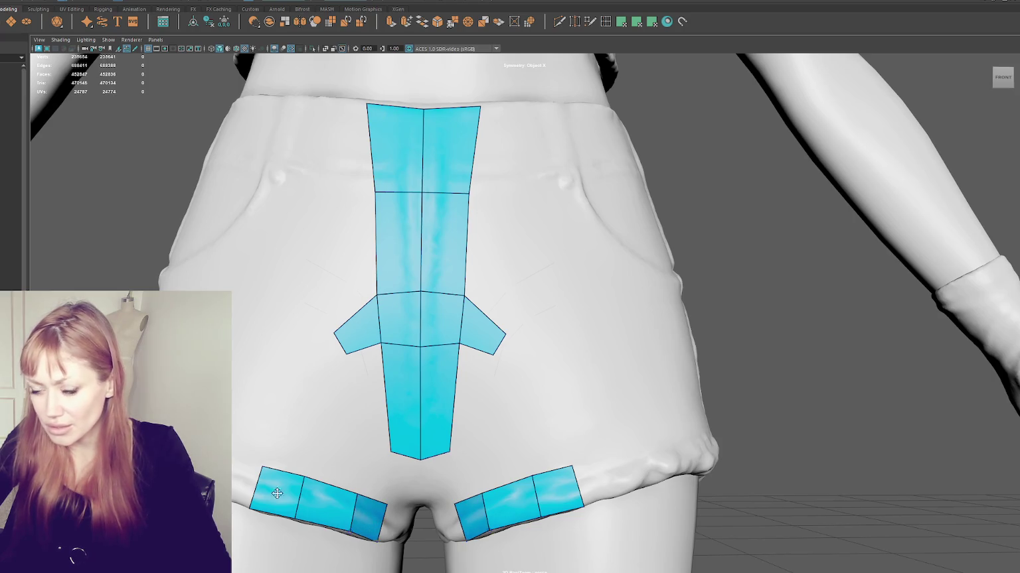